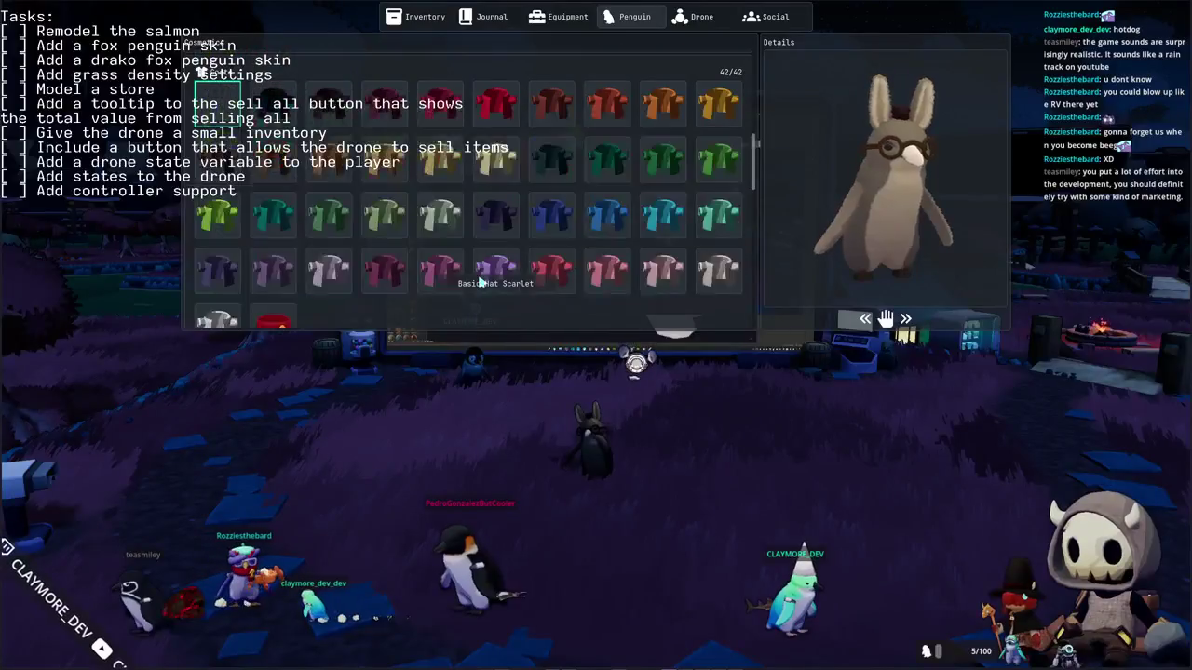
Step: Dress the penguin in the pink skin, black coat and black hat
scroll(484, 274, down, 2)
scroll(491, 268, up, 3)
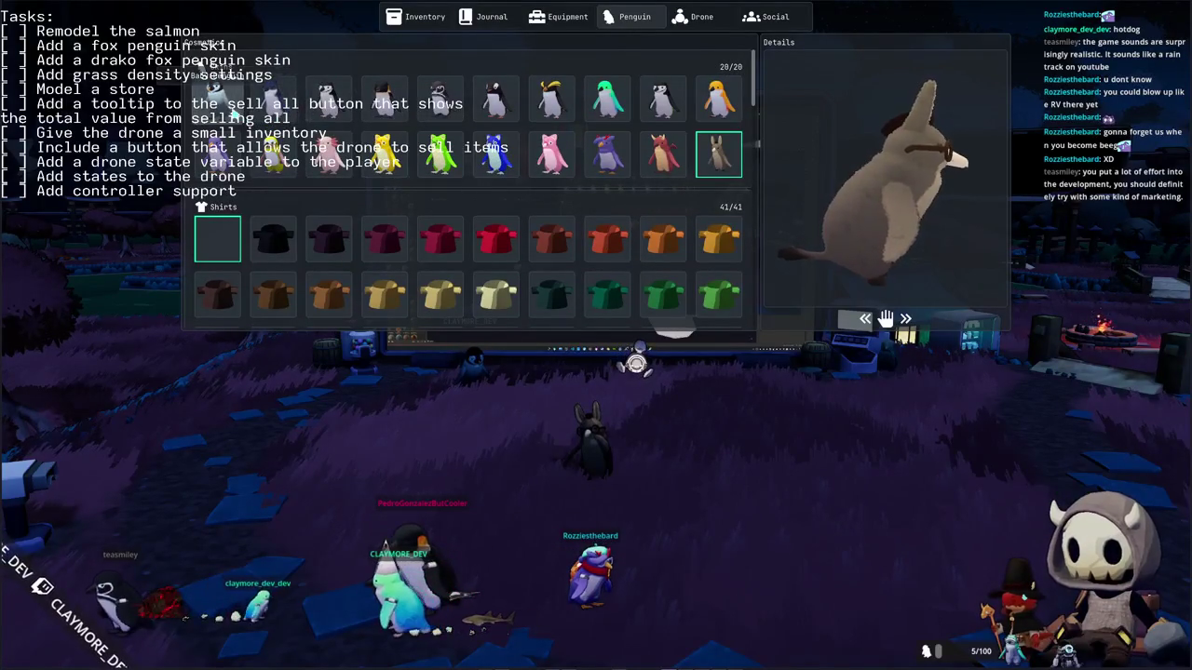
click(216, 98)
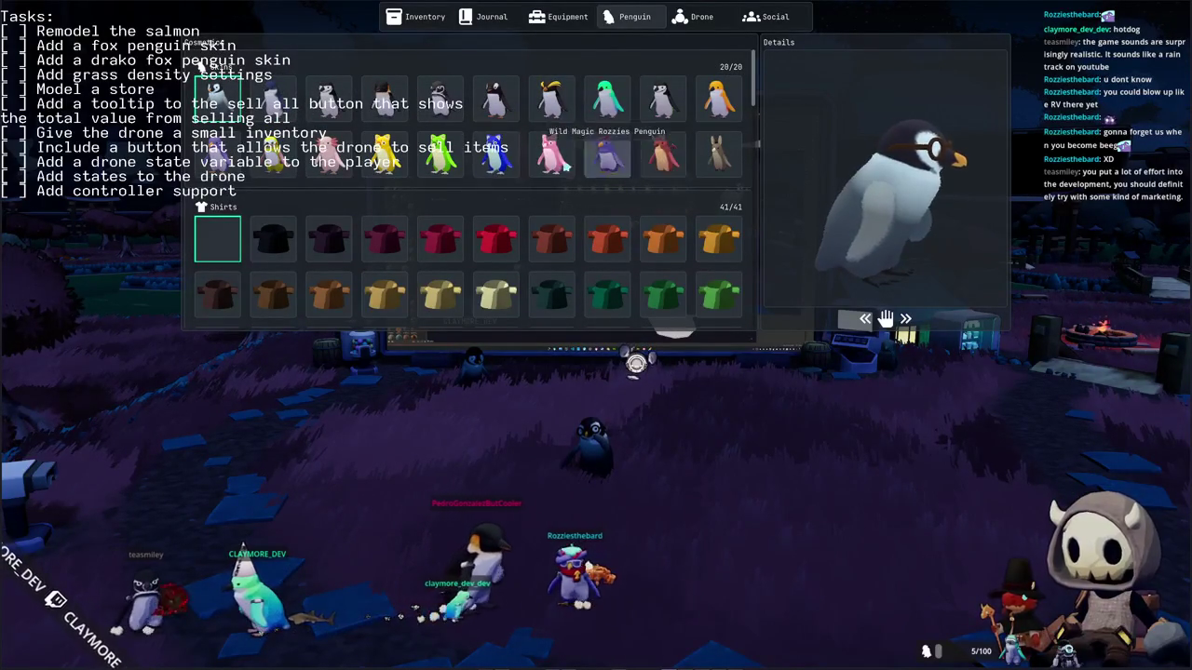
click(328, 153)
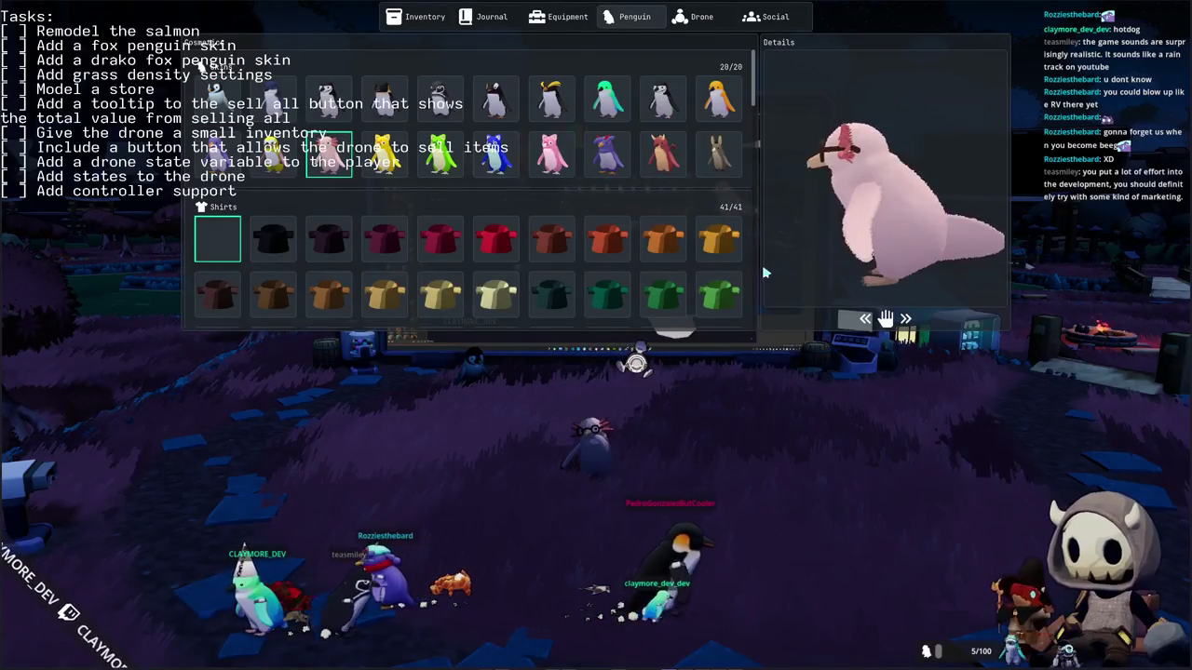
scroll(367, 271, down, 5)
scroll(367, 271, down, 2)
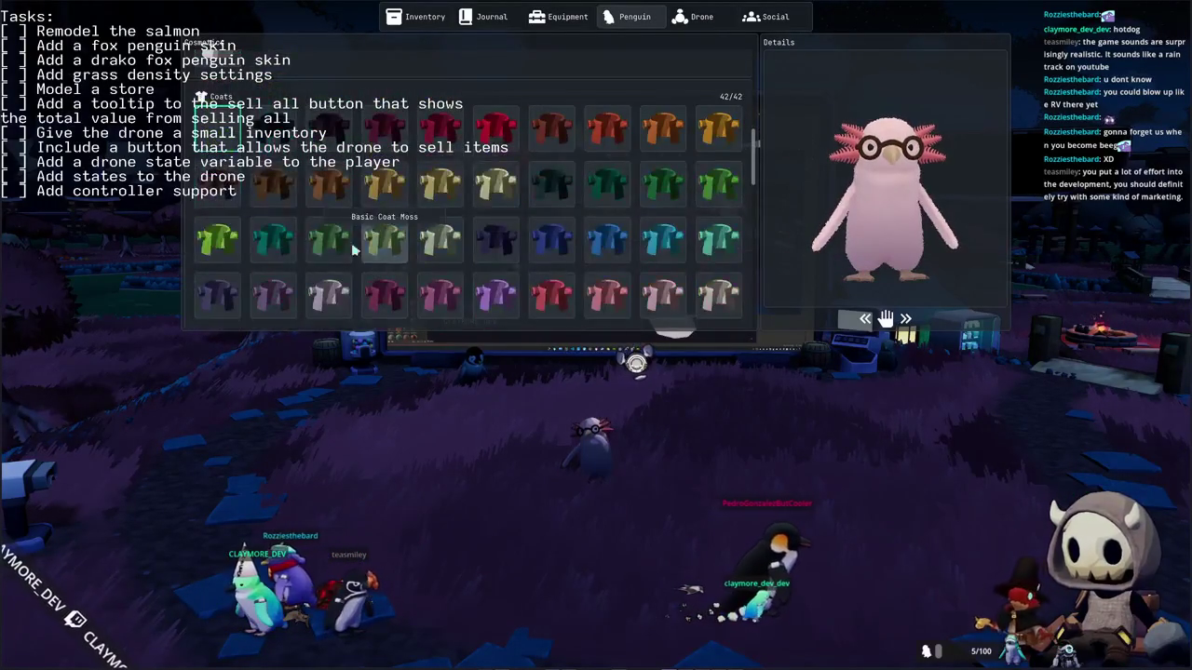
scroll(282, 146, down, 2)
click(282, 146)
scroll(282, 146, down, 2)
scroll(280, 177, down, 2)
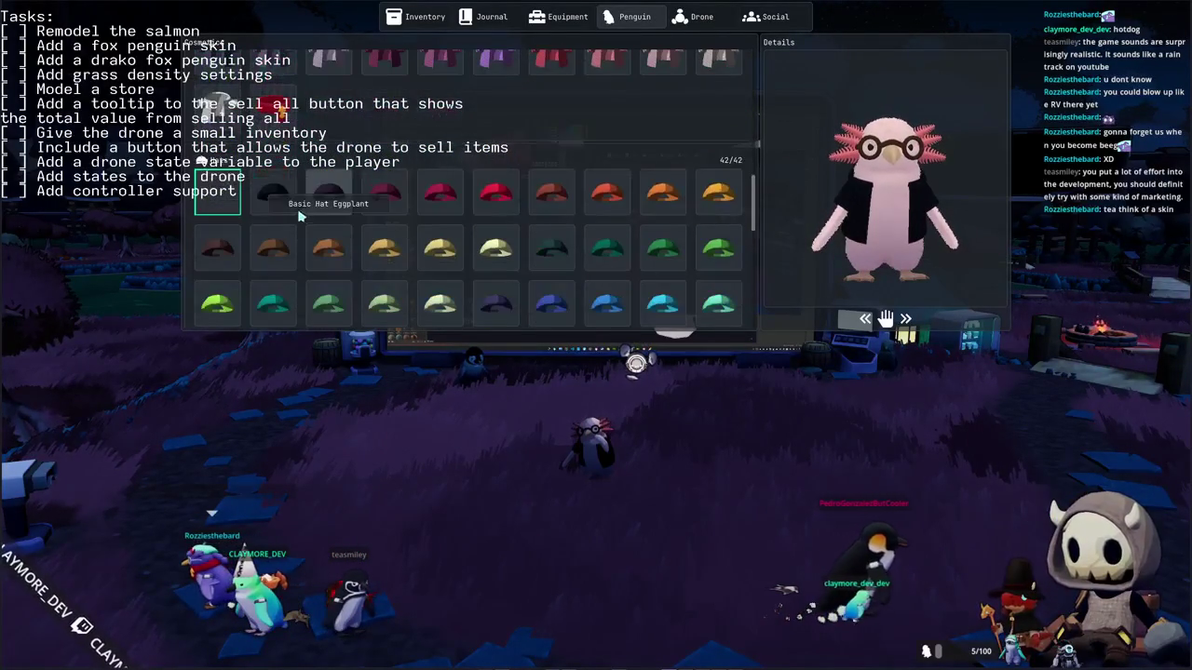
click(276, 193)
Step: Scroll back up the customisation list and close the panel with Escape
scroll(279, 195, up, 2)
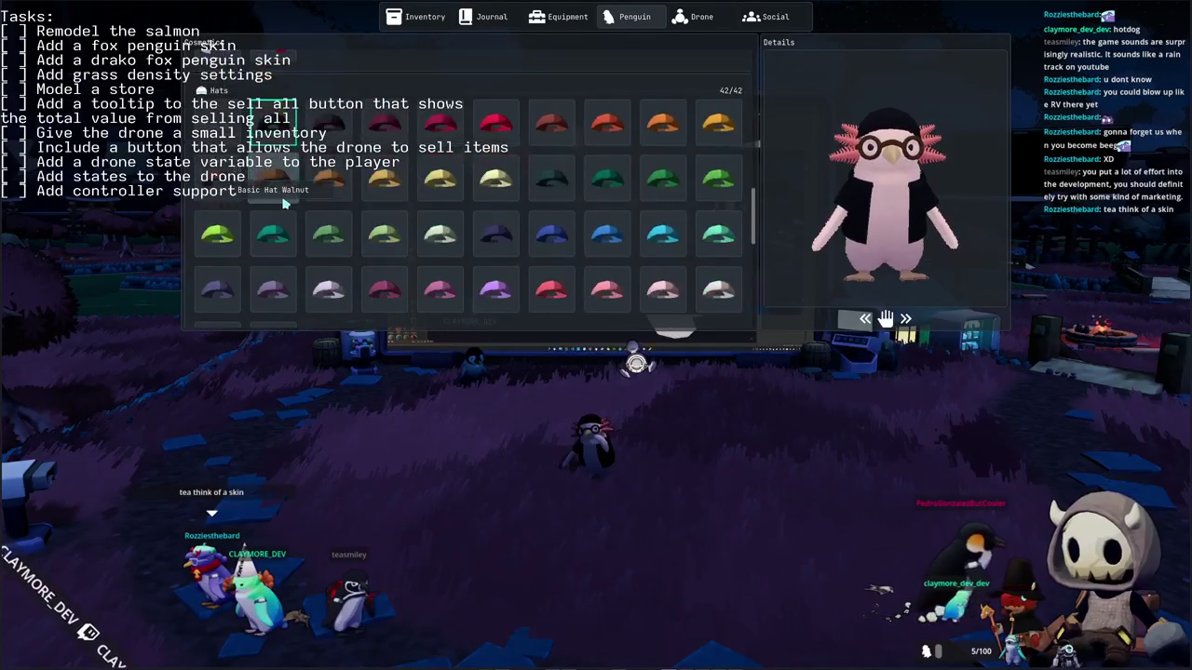
scroll(325, 247, up, 2)
scroll(443, 228, up, 1)
scroll(545, 252, up, 2)
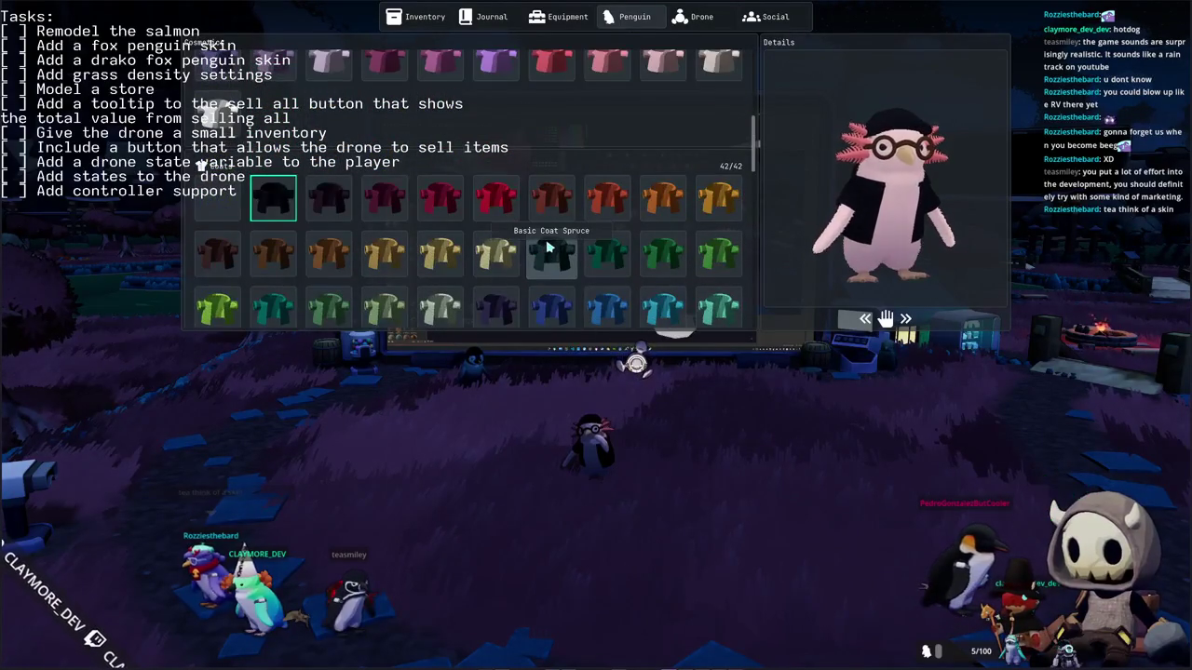
scroll(549, 246, up, 1)
scroll(548, 247, up, 1)
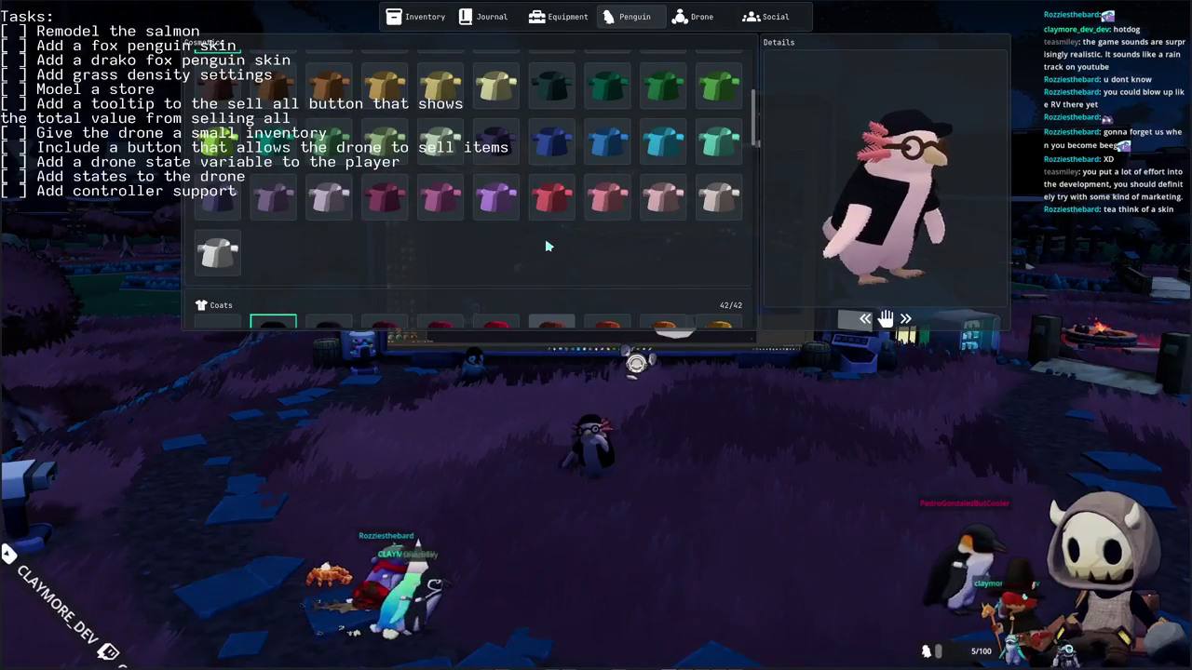
scroll(549, 266, down, 1)
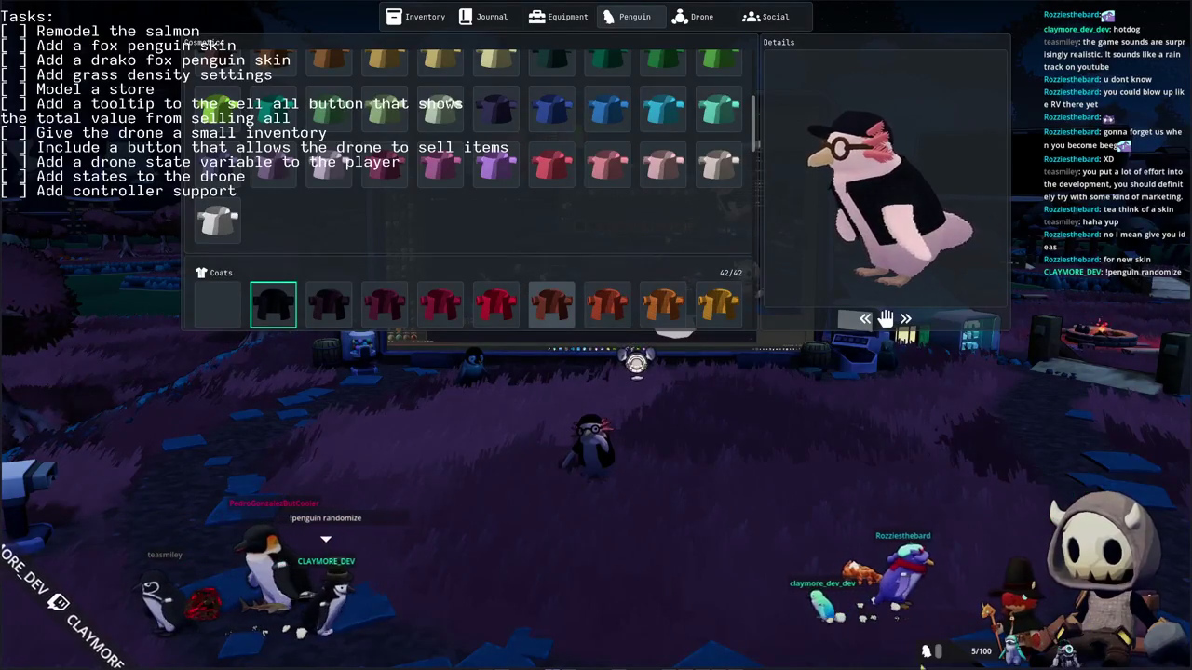
key(Escape)
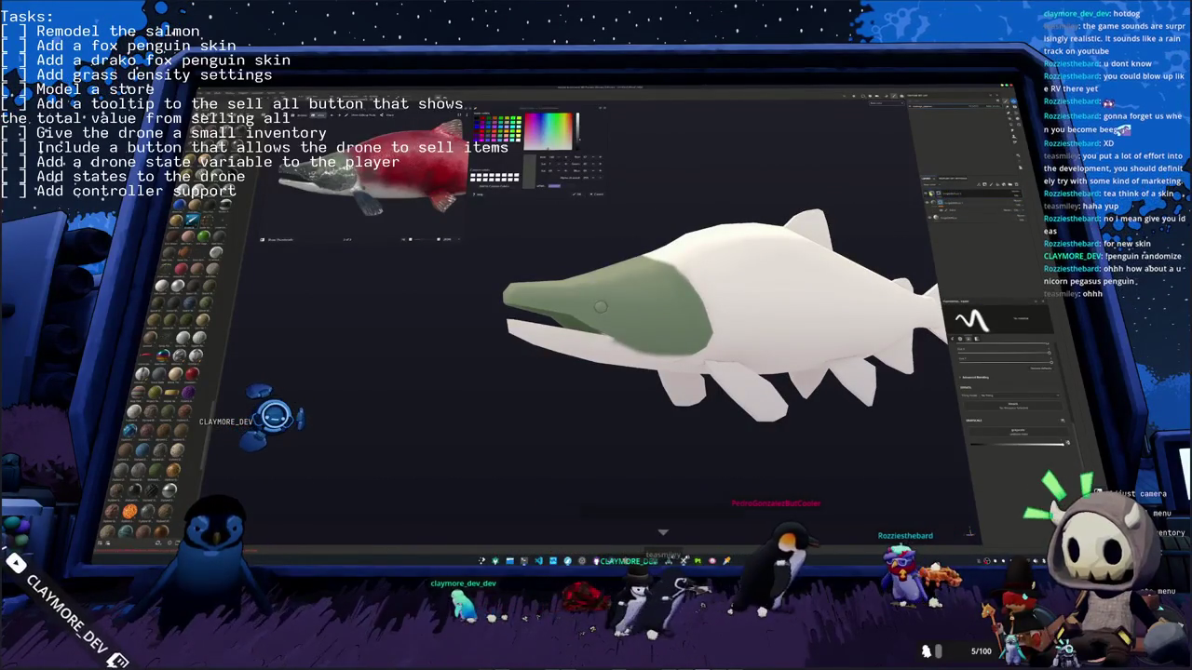
Step: Set the brush colour to a darker green shade
click(1014, 375)
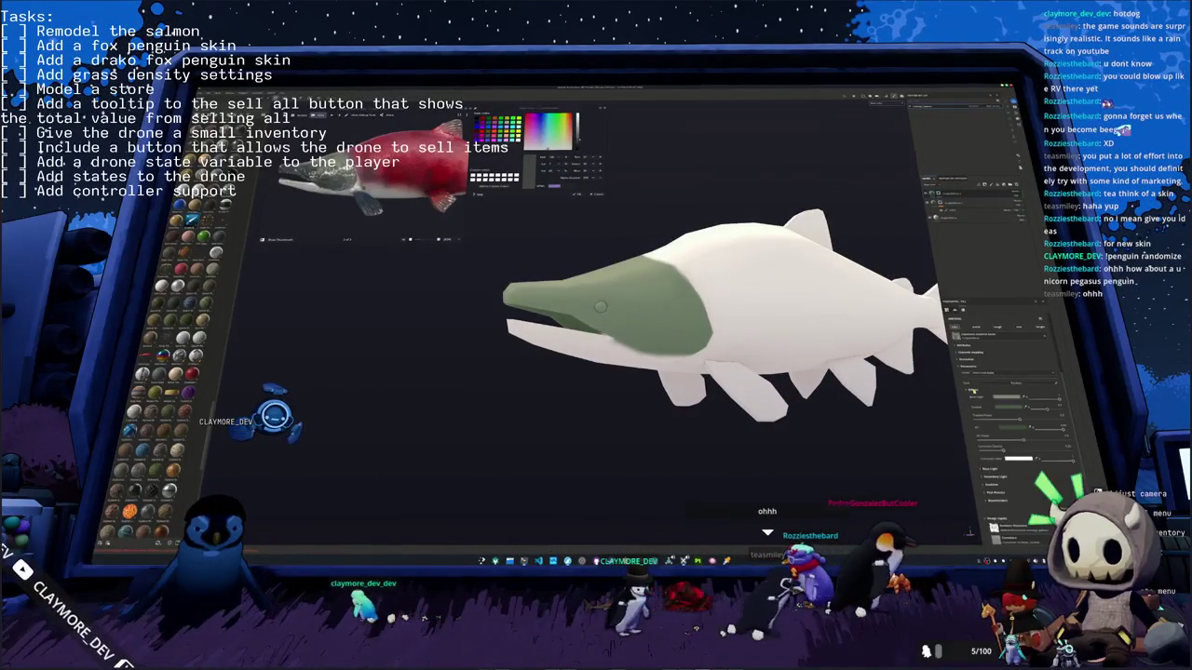
click(1019, 458)
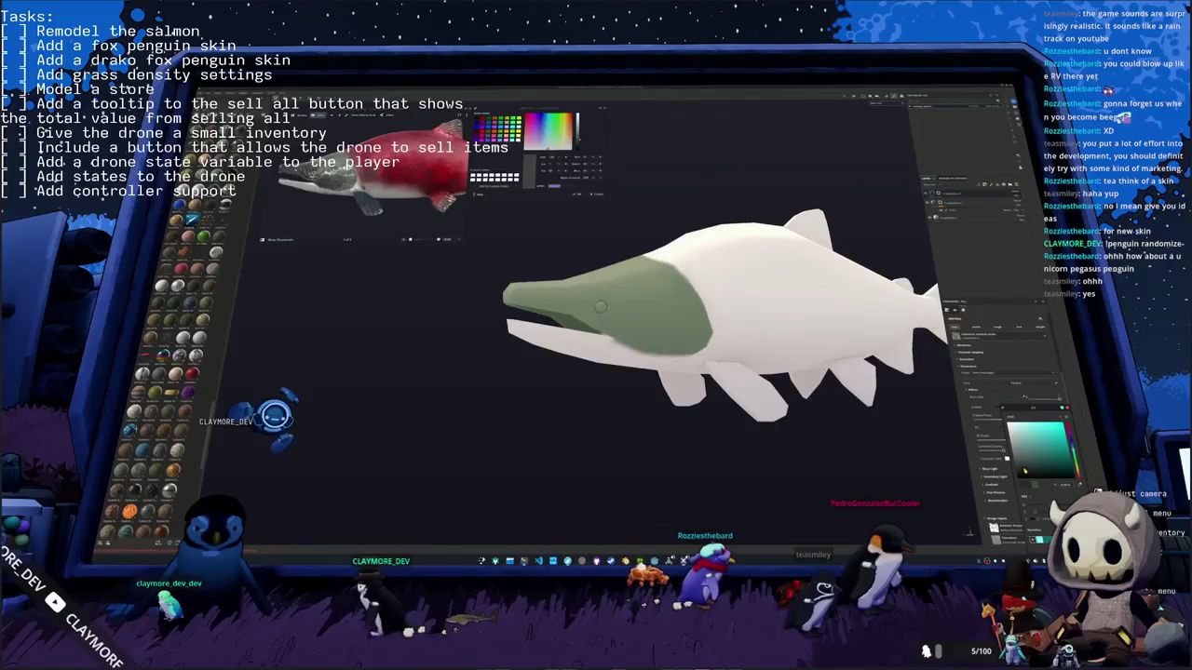
click(1068, 408)
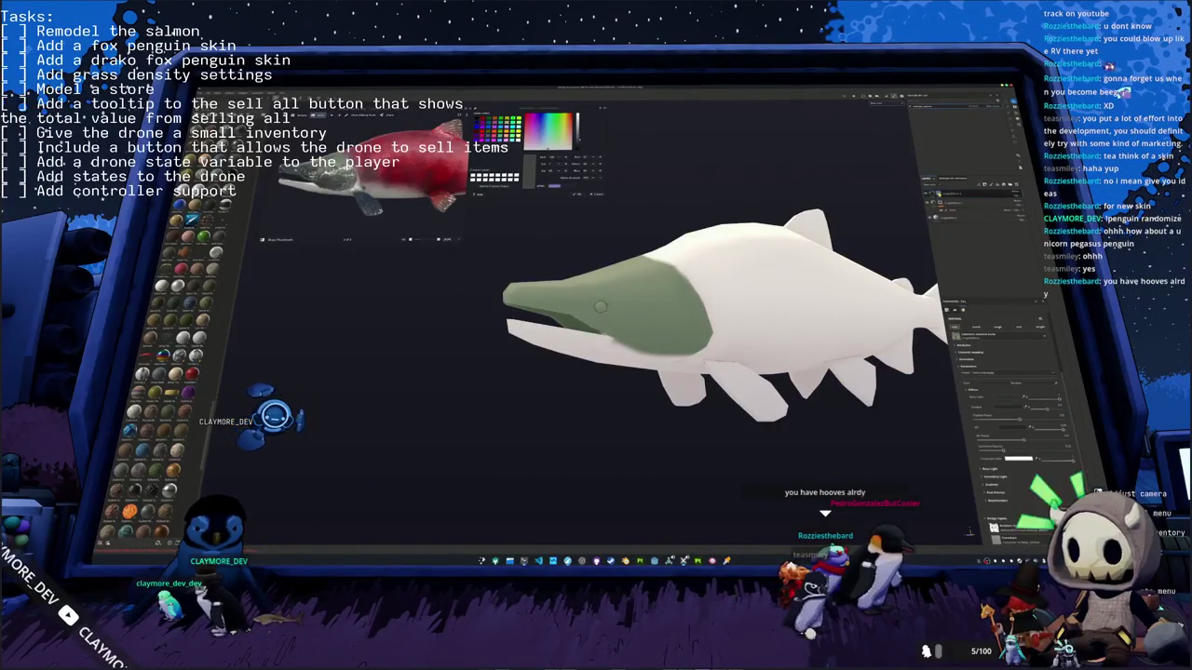
Step: Paint dark shading across the salmon's head below the eye, orbiting to check it side-on
scroll(717, 316, up, 3)
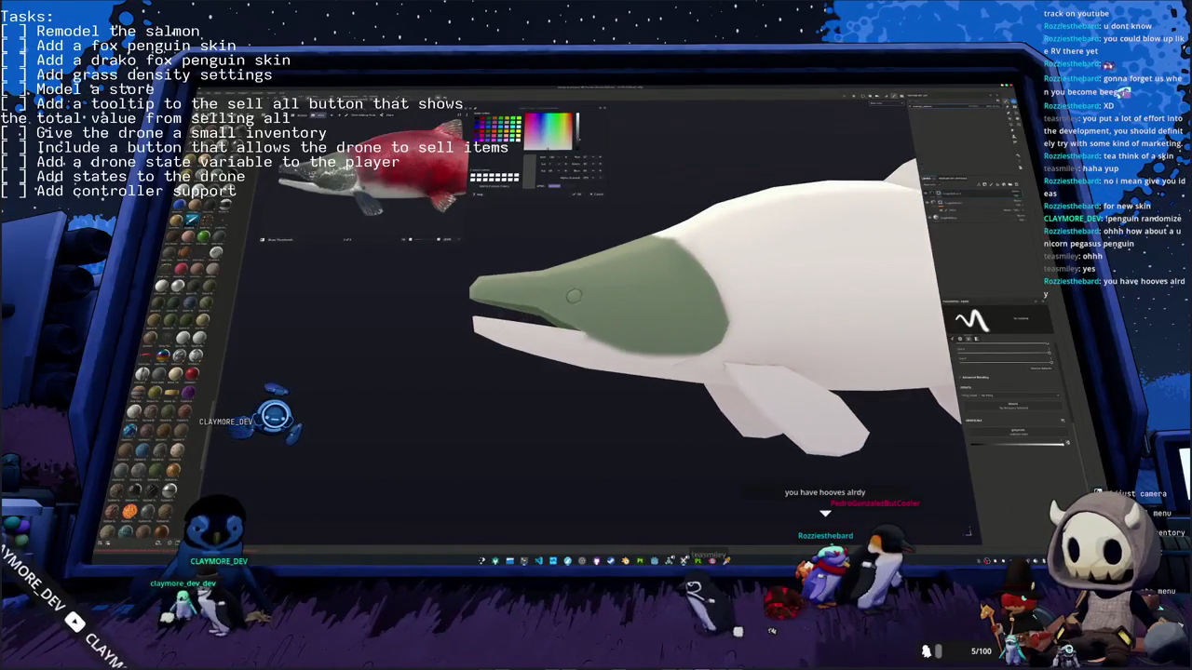
middle_drag(671, 307, 596, 307)
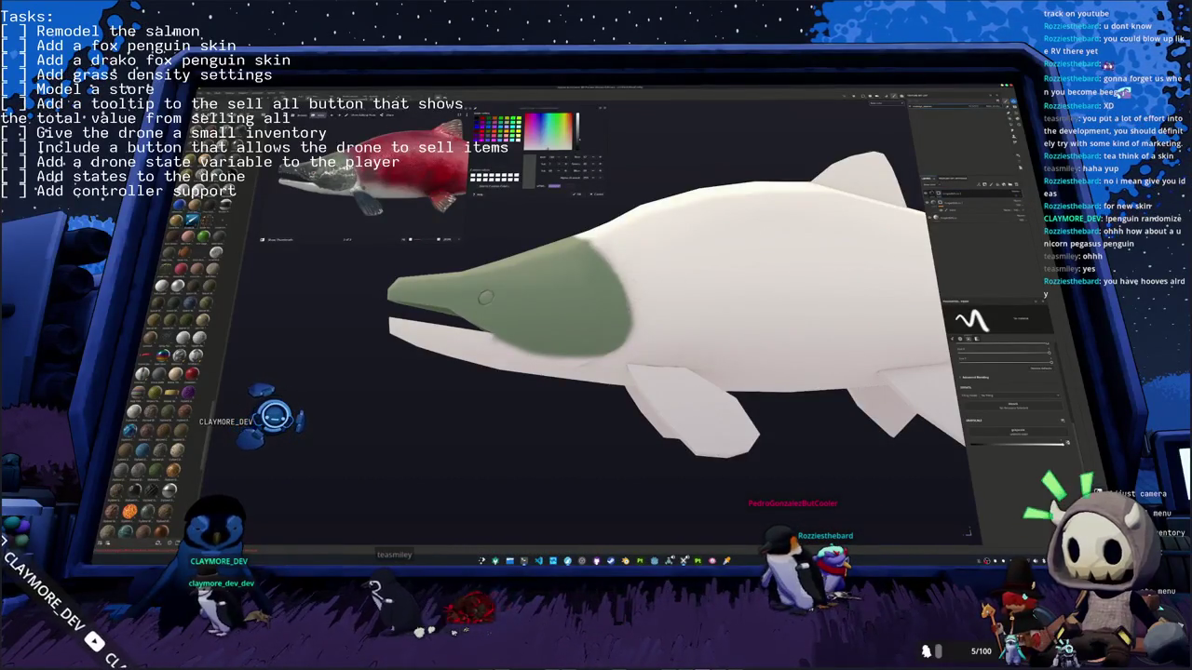
mouse_move(707, 326)
middle_down()
mouse_move(757, 323)
mouse_move(721, 321)
middle_up()
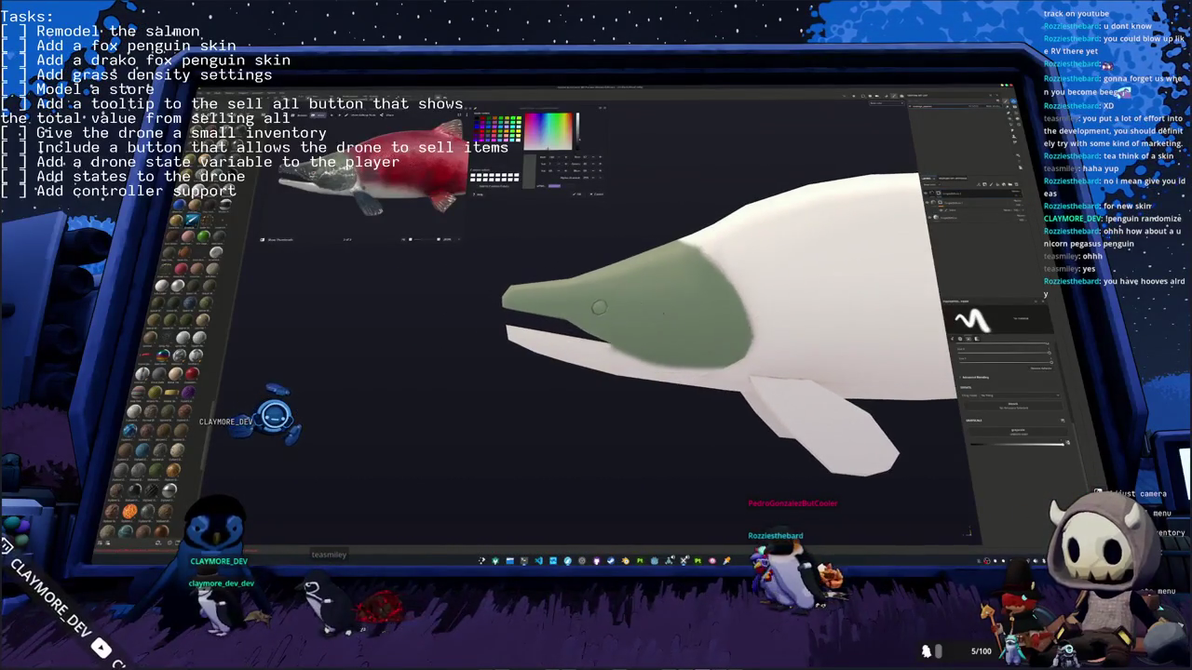
drag(596, 321, 670, 358)
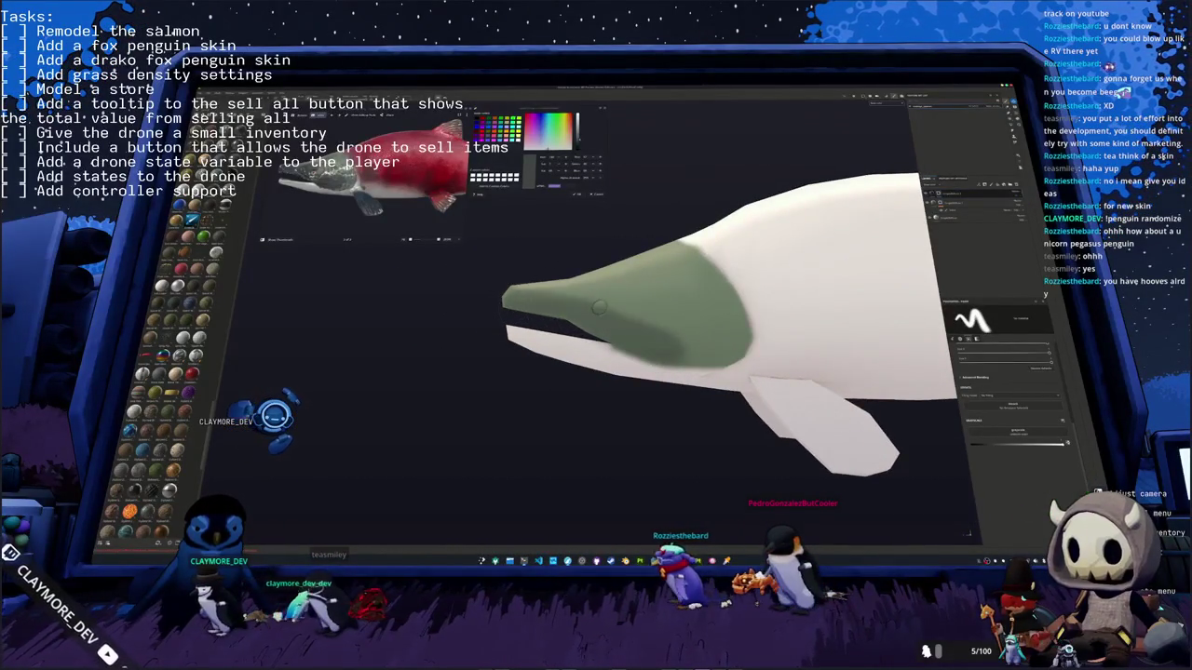
middle_drag(891, 268, 871, 243)
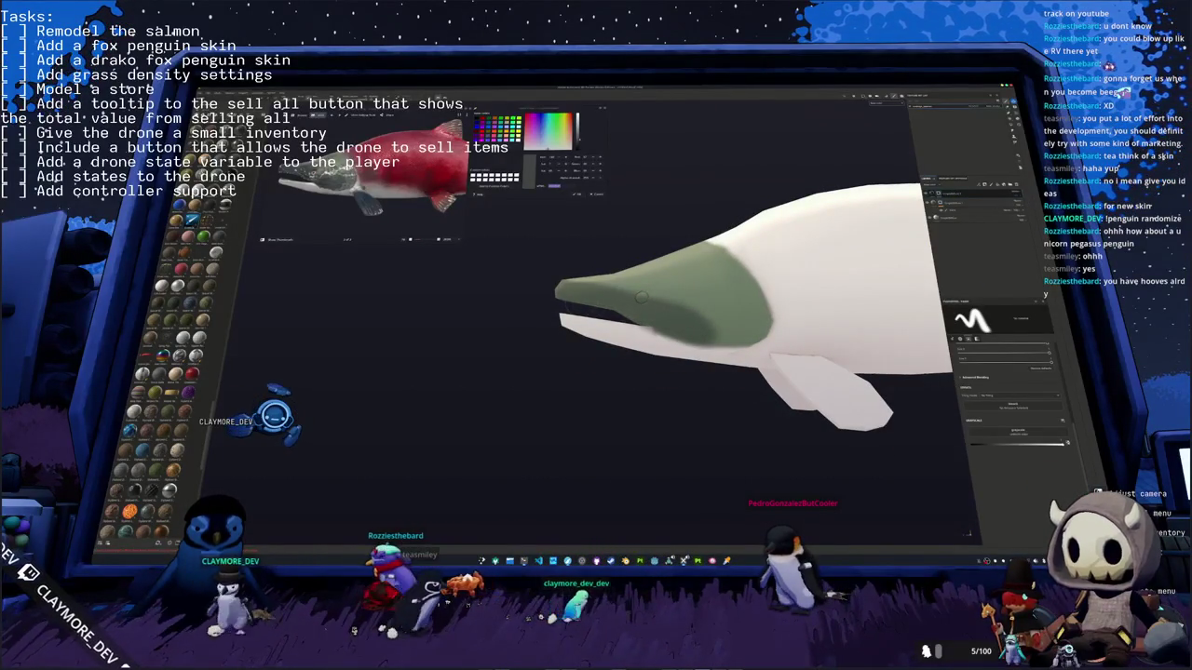
mouse_move(641, 296)
middle_down()
mouse_move(591, 347)
mouse_move(794, 387)
middle_up()
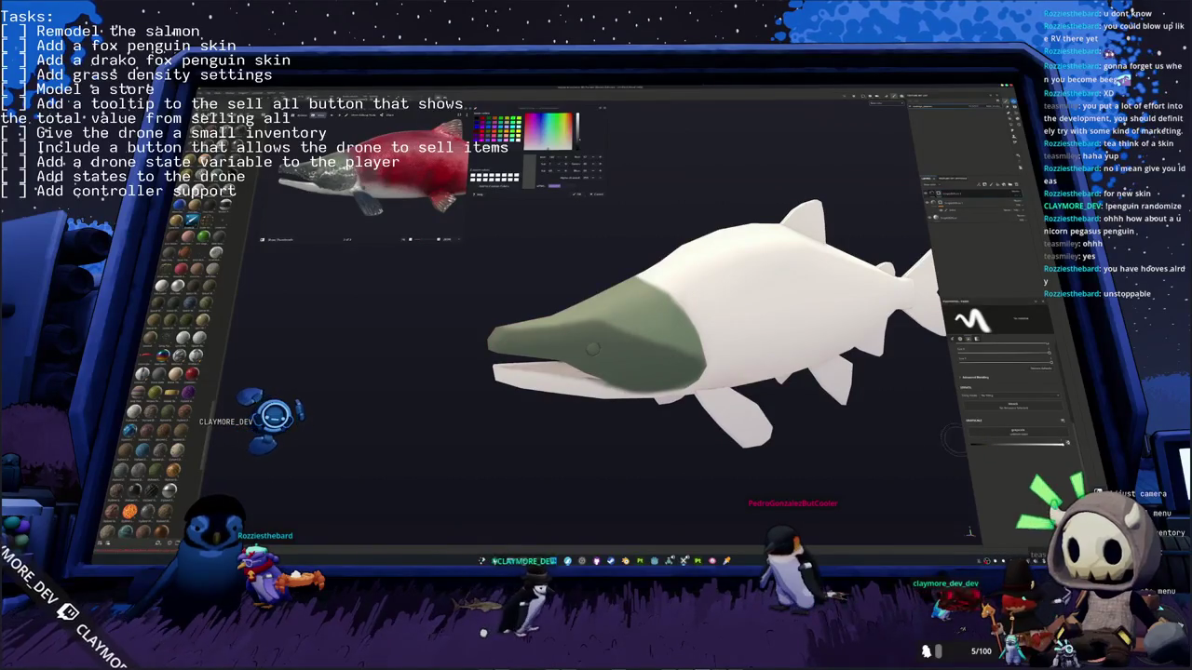
middle_drag(891, 435, 607, 263)
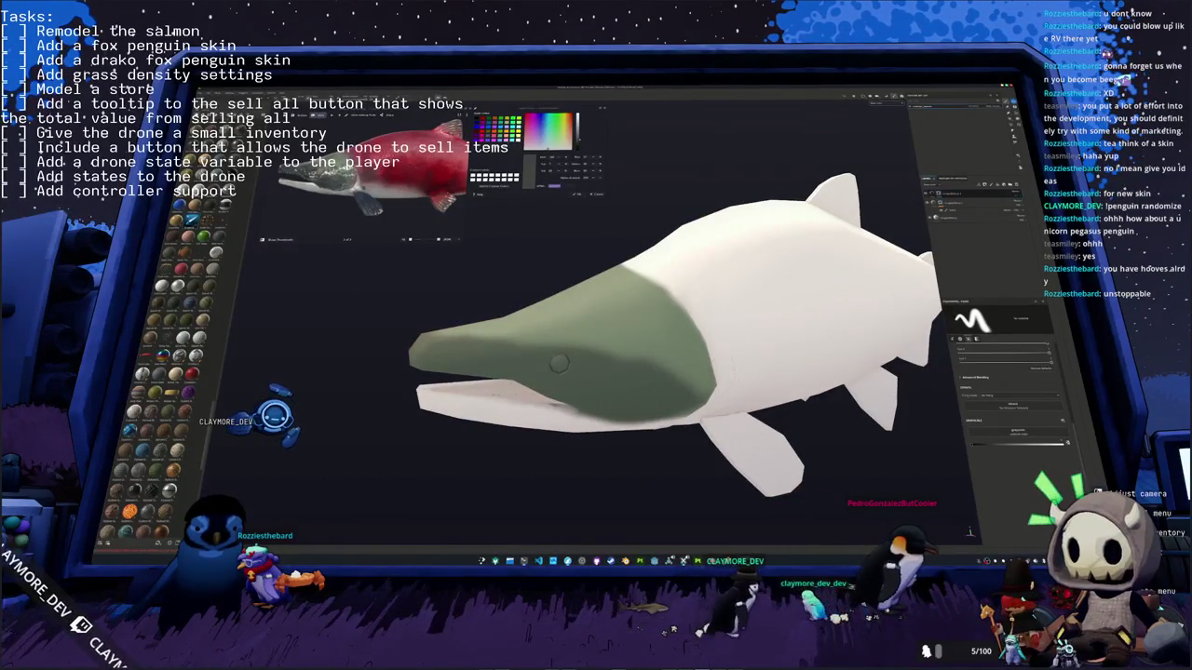
scroll(652, 354, up, 2)
scroll(652, 354, up, 2)
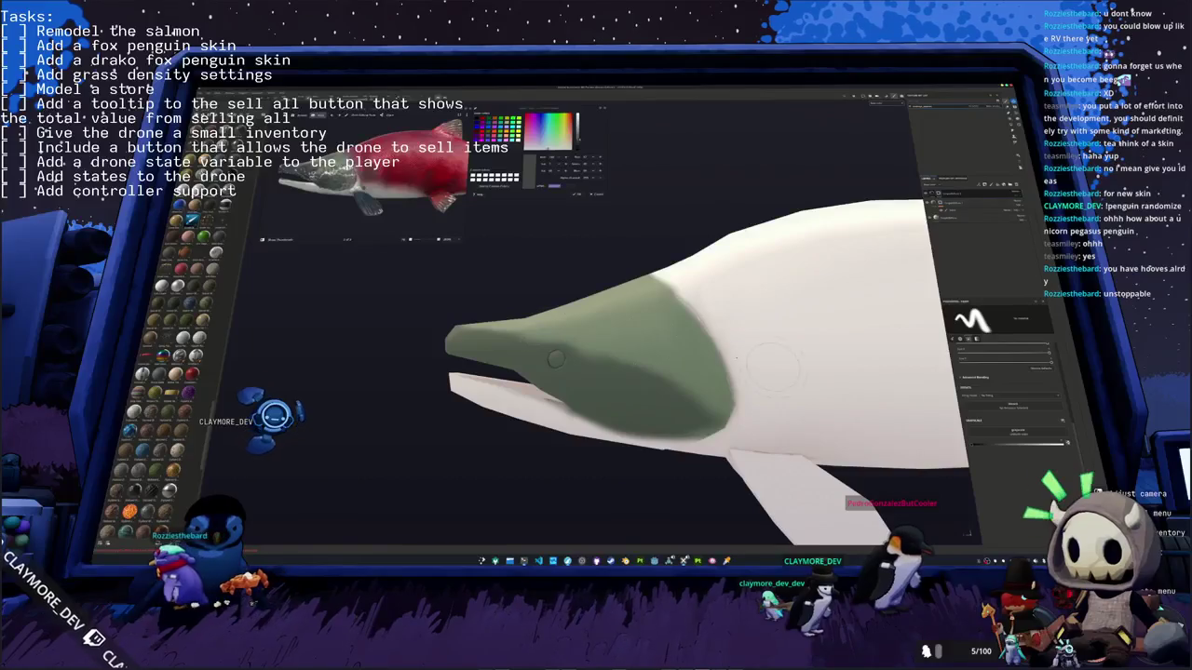
middle_drag(651, 354, 689, 363)
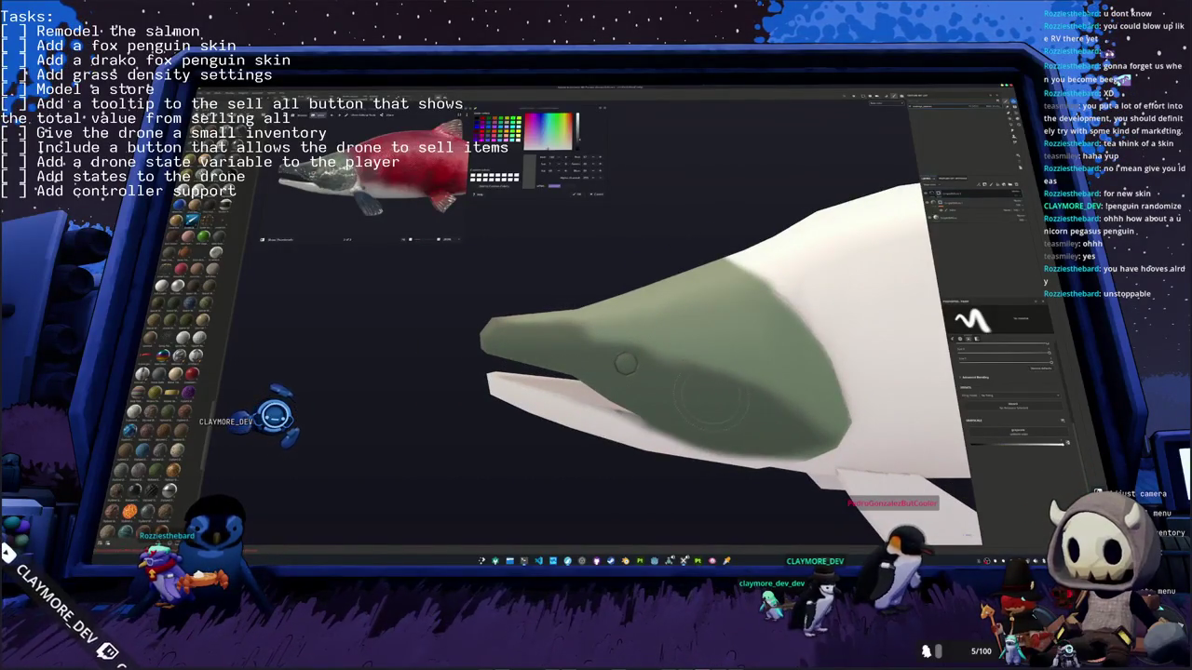
mouse_move(726, 389)
middle_down()
mouse_move(671, 397)
mouse_move(610, 384)
middle_up()
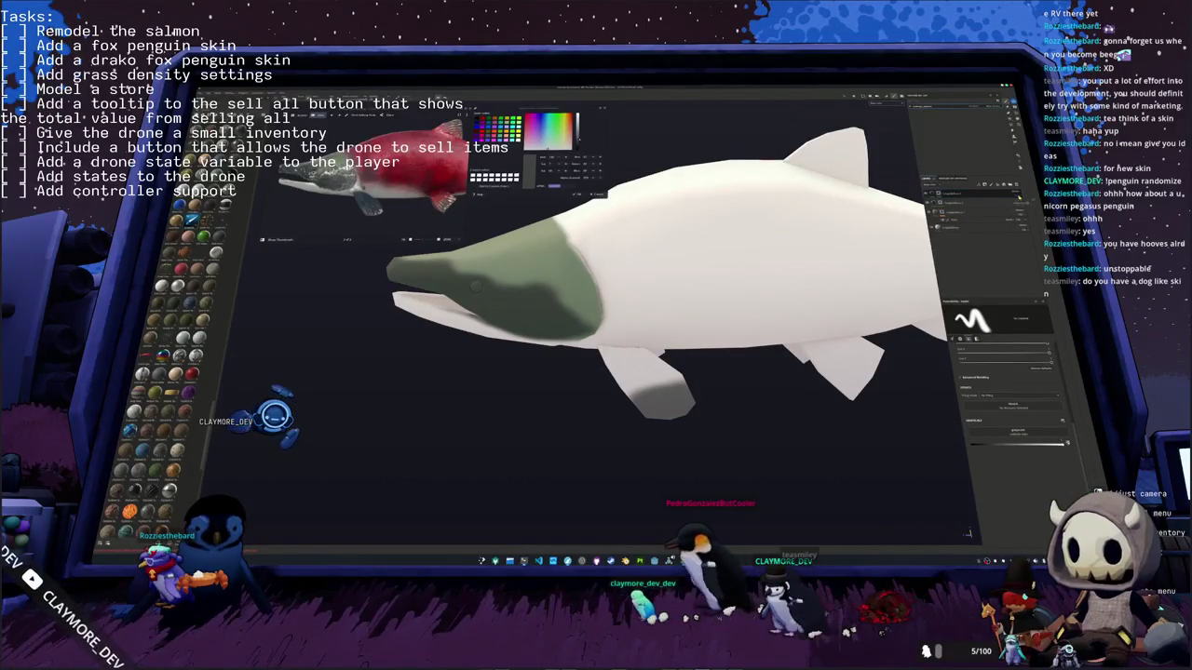
Step: Add a new paint layer for the fins at the top of the layer stack
right_click(1018, 193)
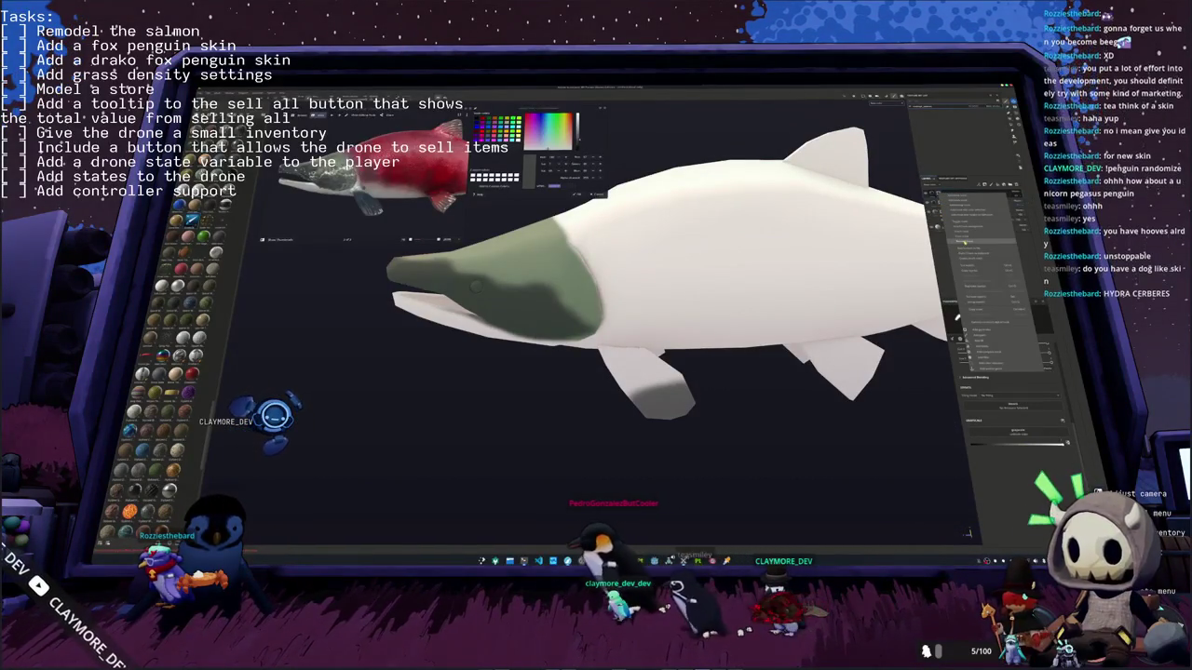
click(957, 317)
right_click(942, 195)
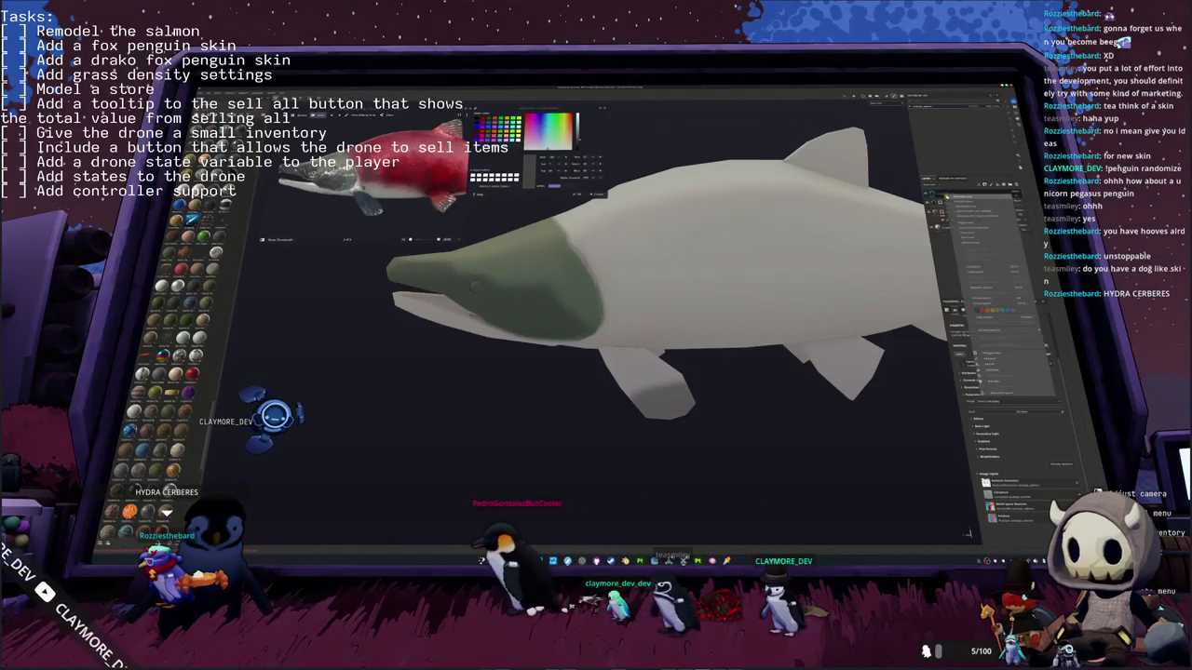
click(963, 215)
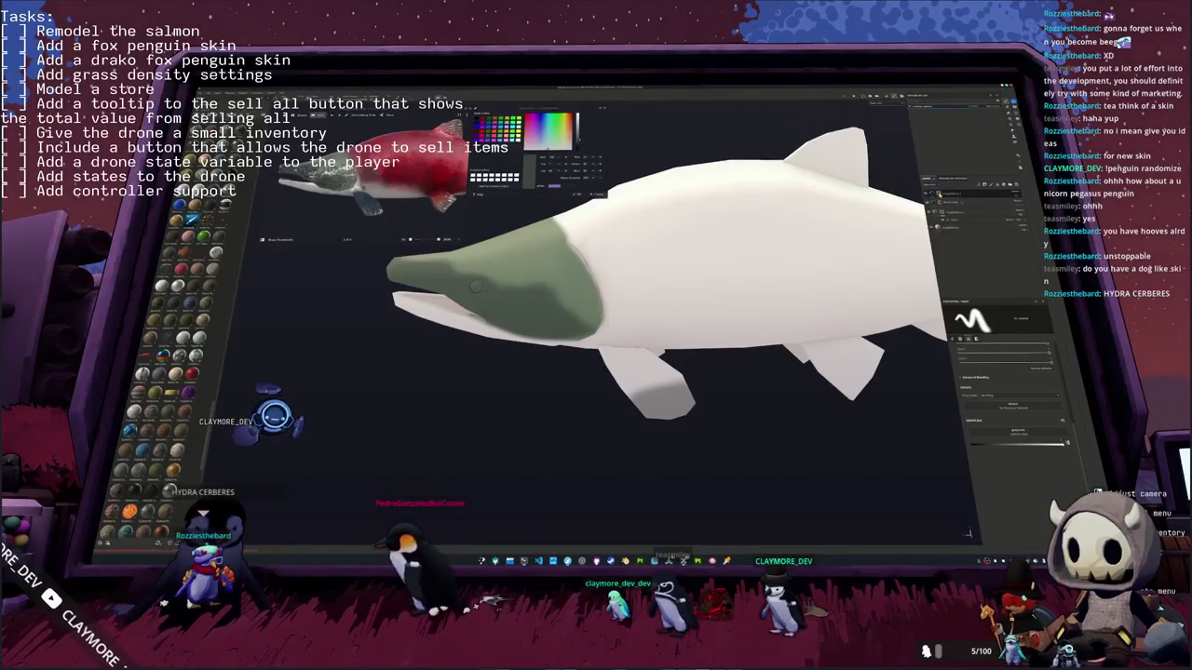
Step: Paint the lower fin dark grey and polygon-fill the upper pelvic fin to match
drag(647, 405, 689, 384)
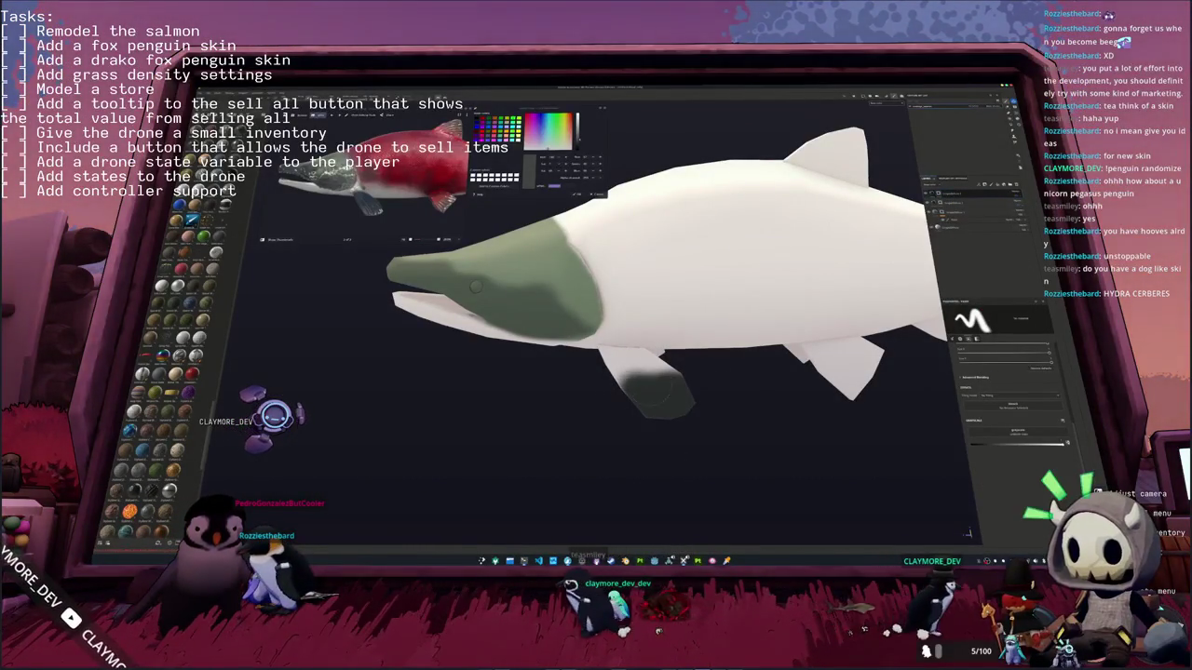
mouse_move(673, 400)
middle_down()
mouse_move(621, 419)
mouse_move(631, 424)
middle_up()
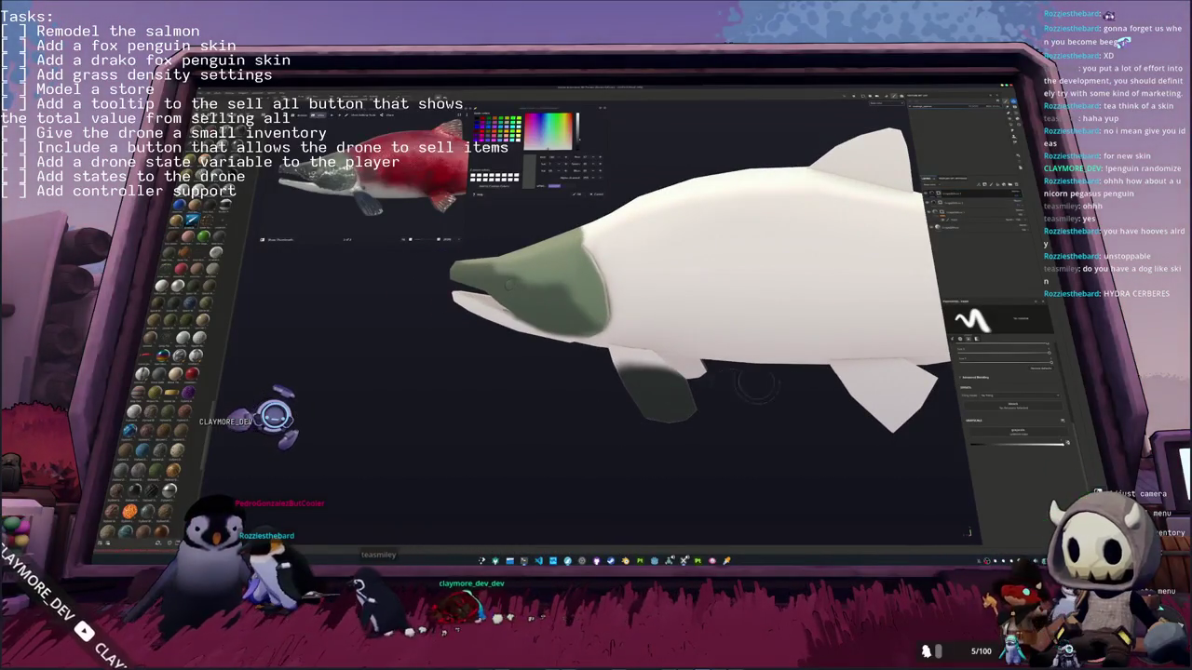
key(4)
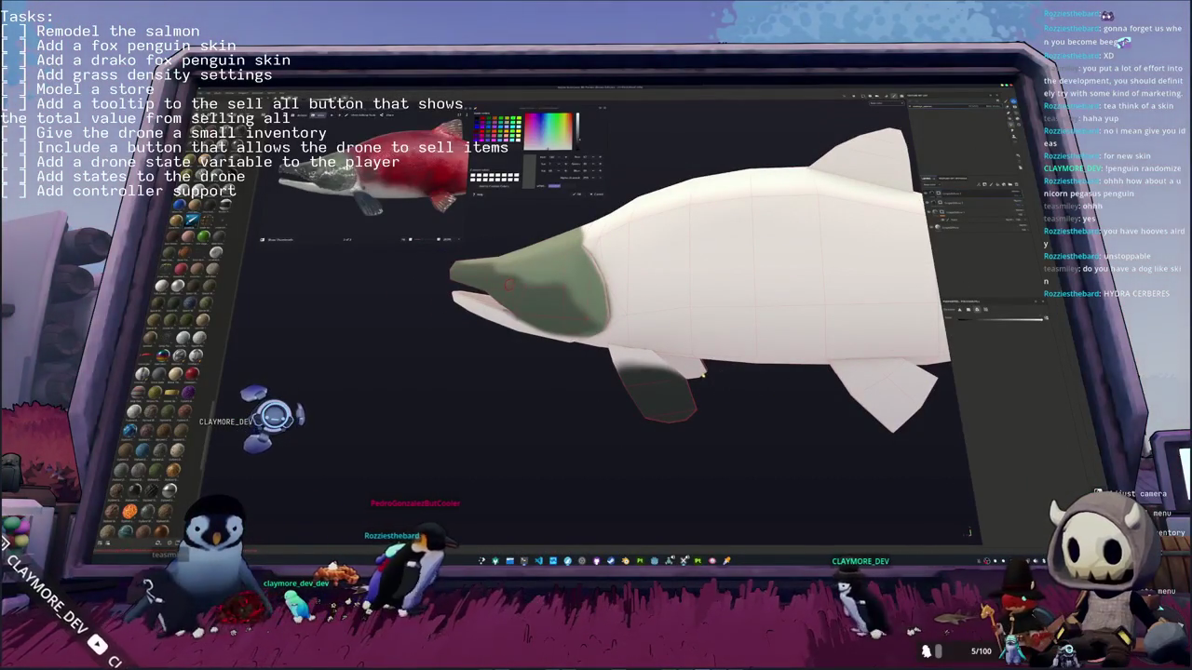
click(690, 382)
middle_drag(736, 396, 707, 410)
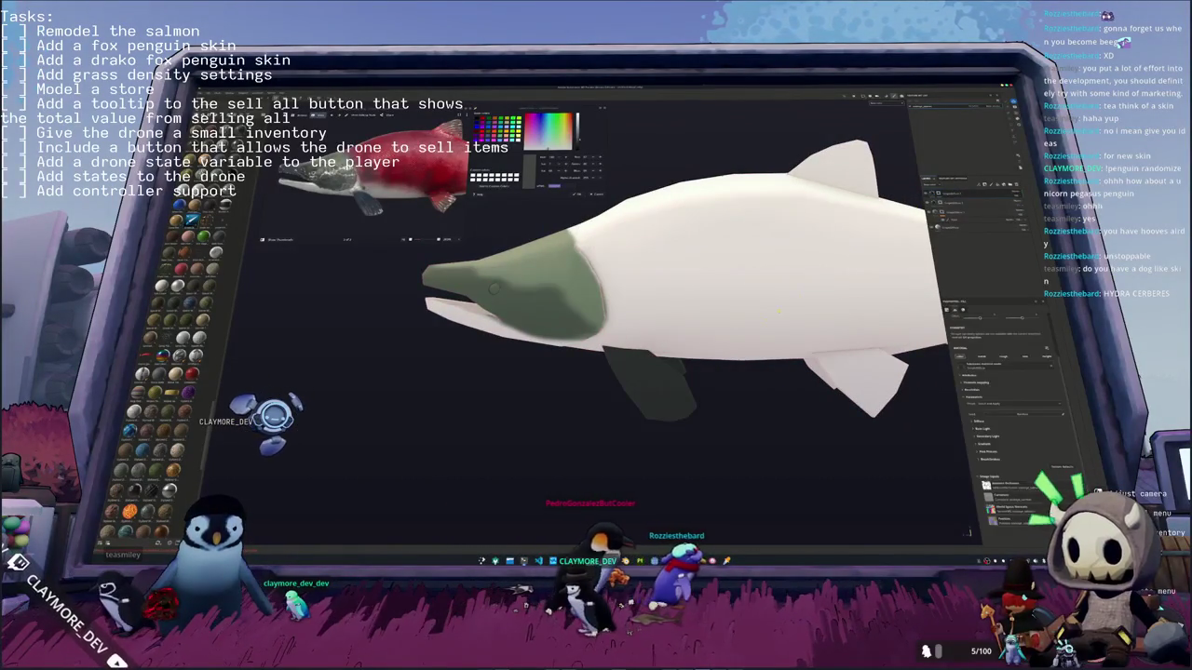
Step: Switch back to the brush and paint the dorsal fin darker grey
key(Tab)
mouse_move(735, 335)
middle_down()
mouse_move(877, 280)
mouse_move(722, 336)
mouse_move(679, 321)
middle_up()
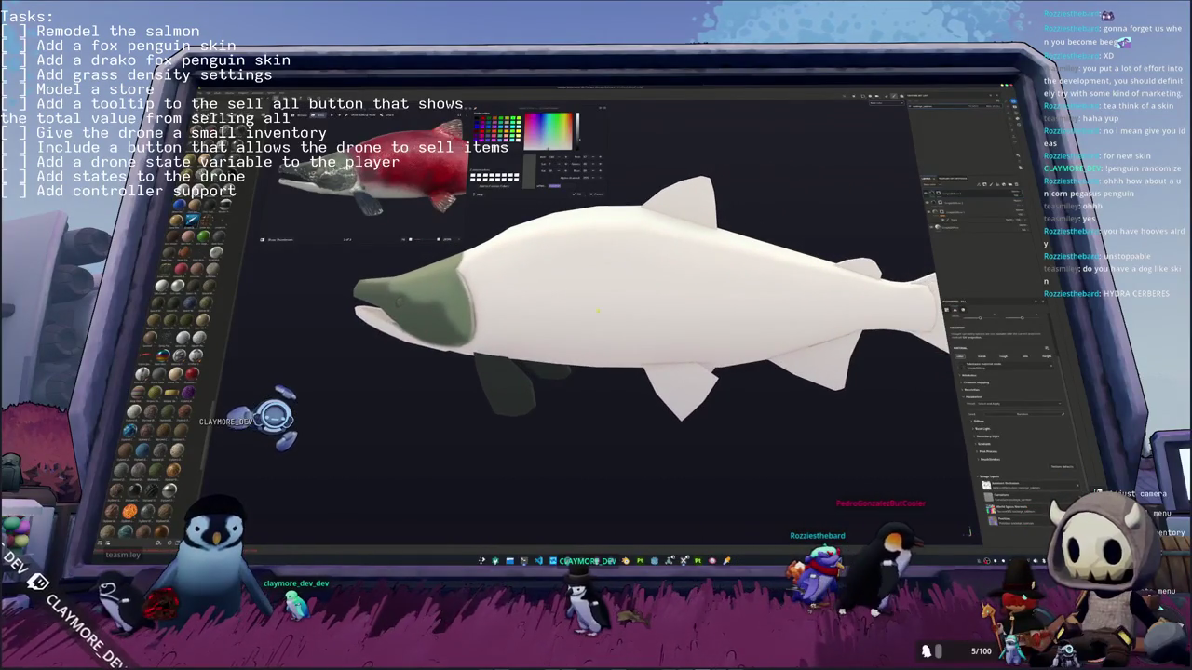
scroll(649, 312, up, 2)
scroll(649, 312, up, 3)
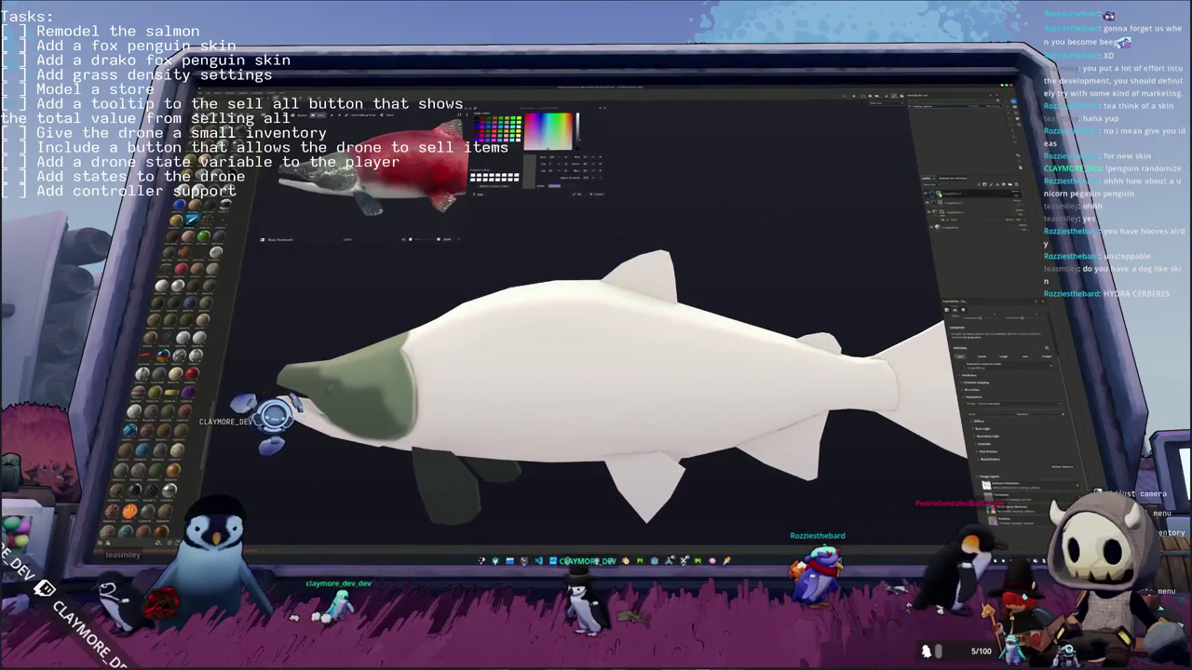
key(Tab)
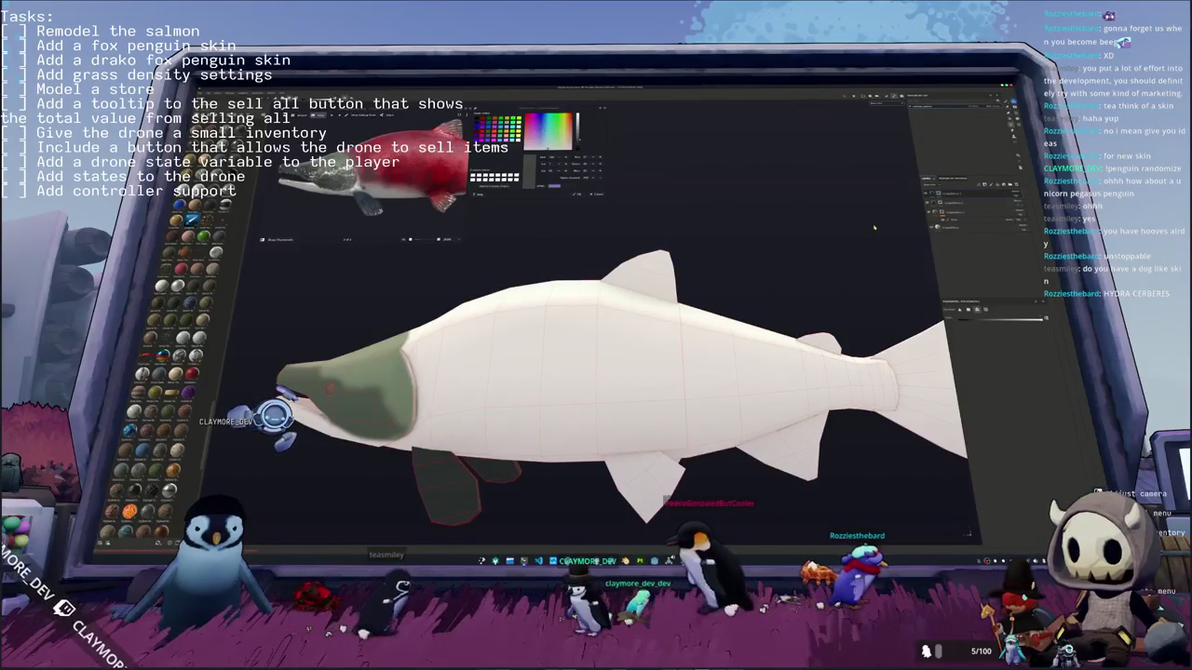
middle_drag(874, 226, 866, 234)
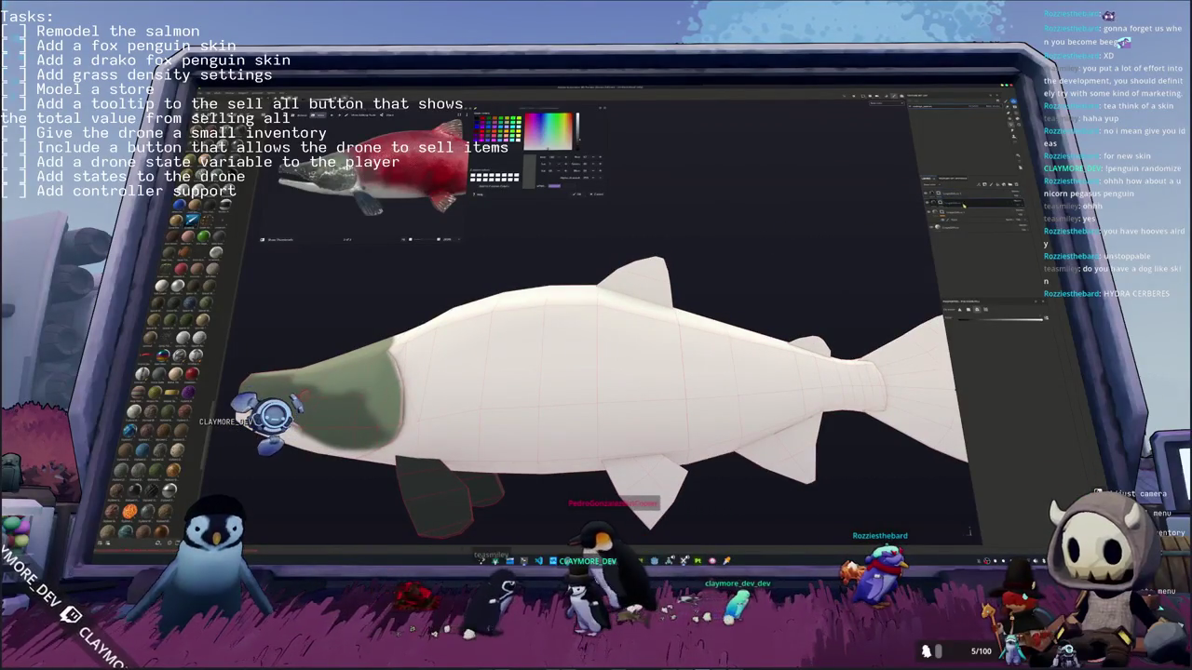
key(ctrl+Tab)
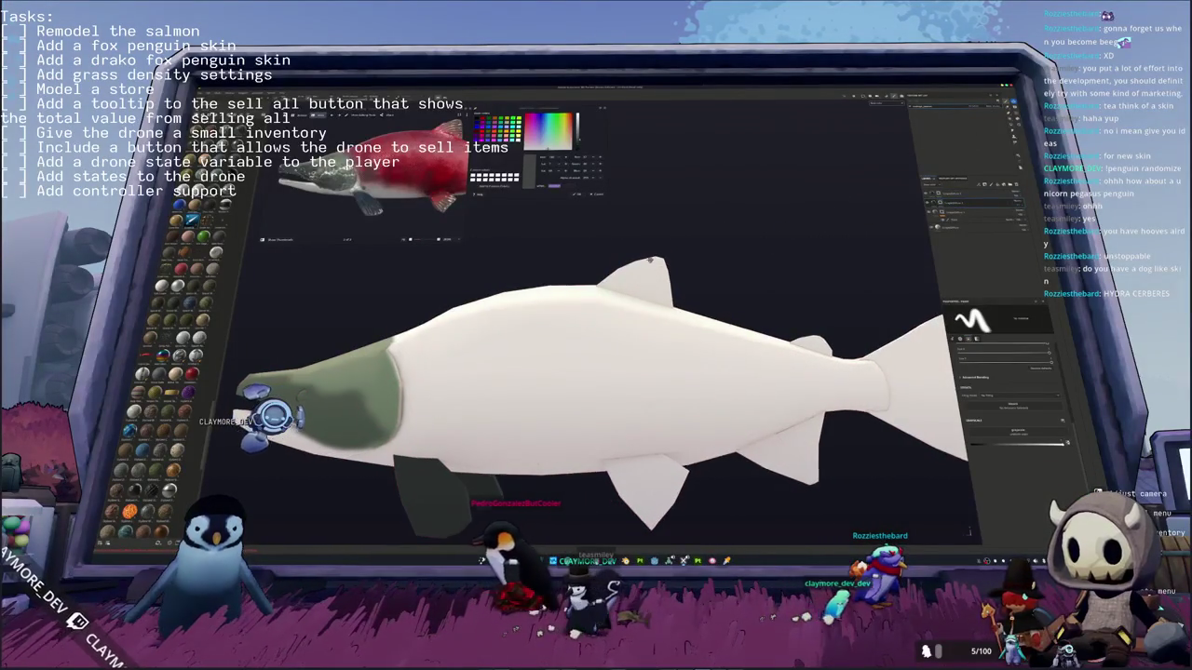
scroll(641, 270, up, 2)
drag(640, 270, 654, 272)
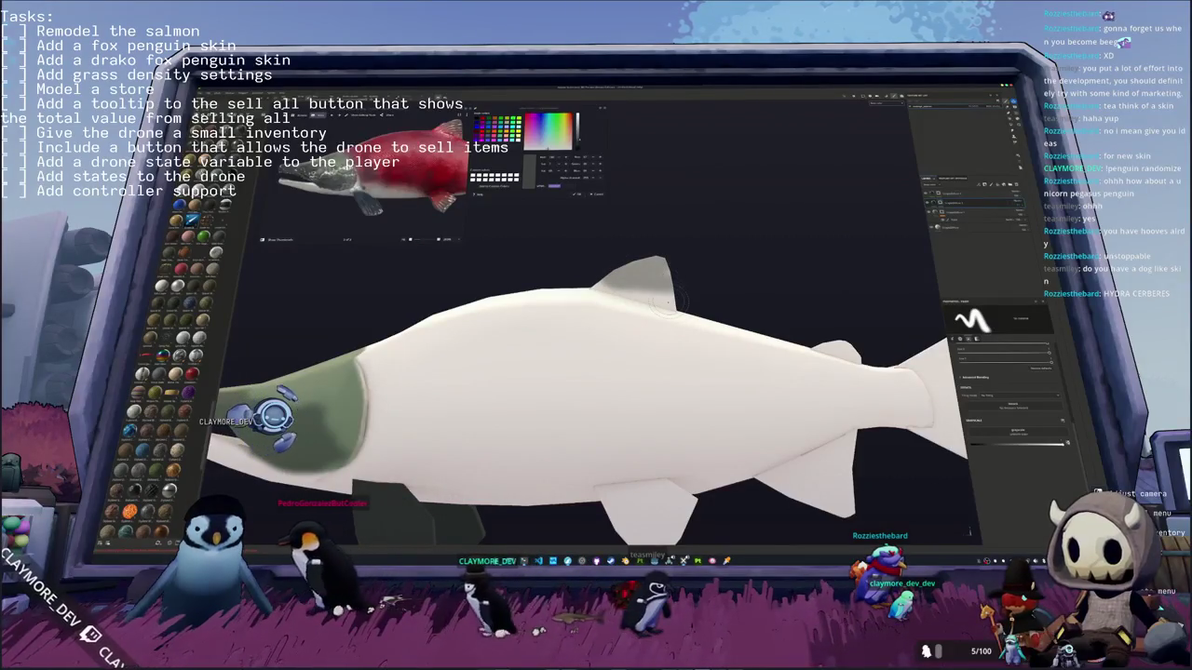
drag(668, 273, 667, 296)
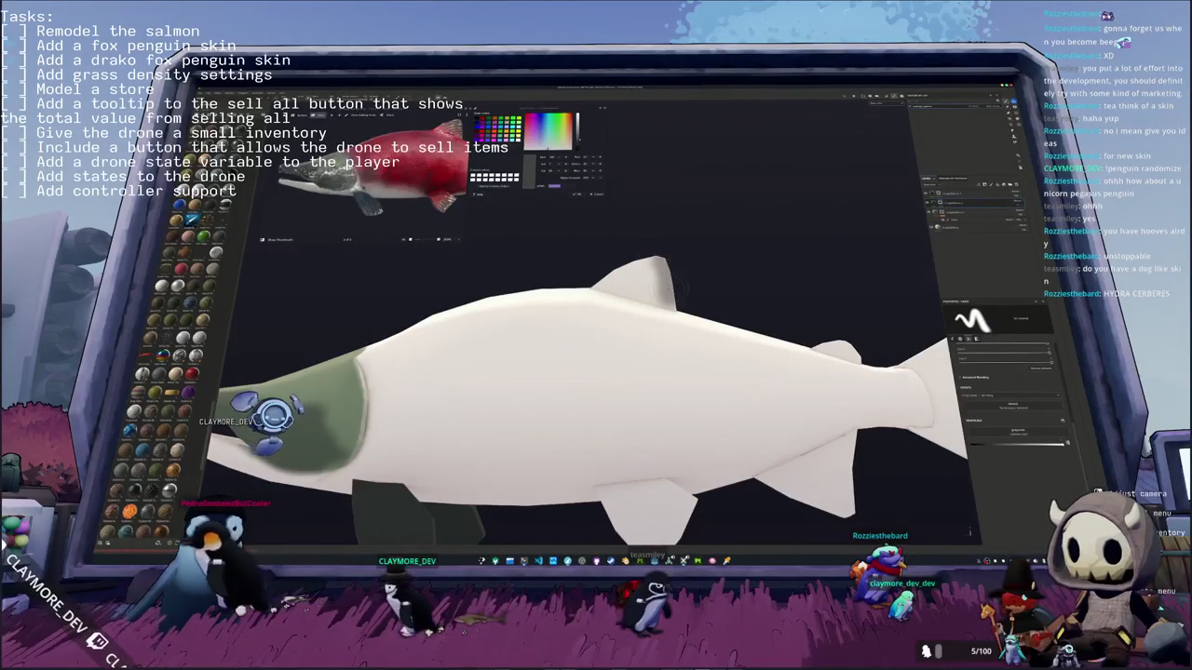
mouse_move(640, 253)
mouse_down()
mouse_move(652, 290)
mouse_move(629, 276)
mouse_up()
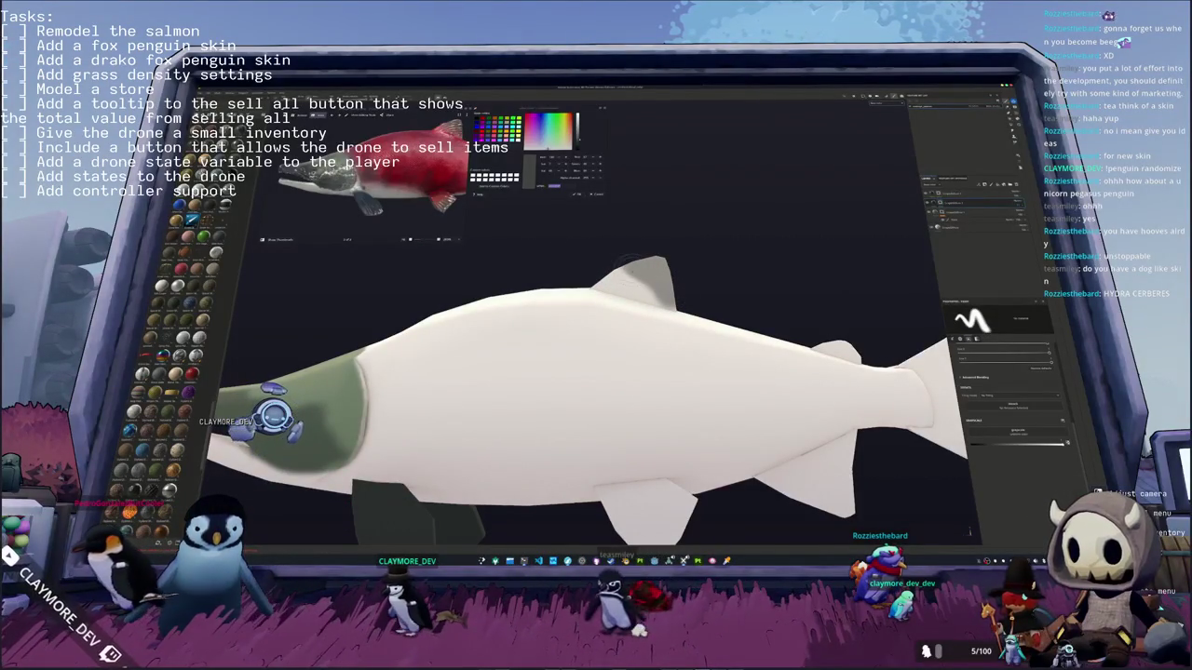
mouse_move(640, 254)
middle_down()
mouse_move(681, 296)
mouse_move(762, 299)
mouse_move(675, 275)
middle_up()
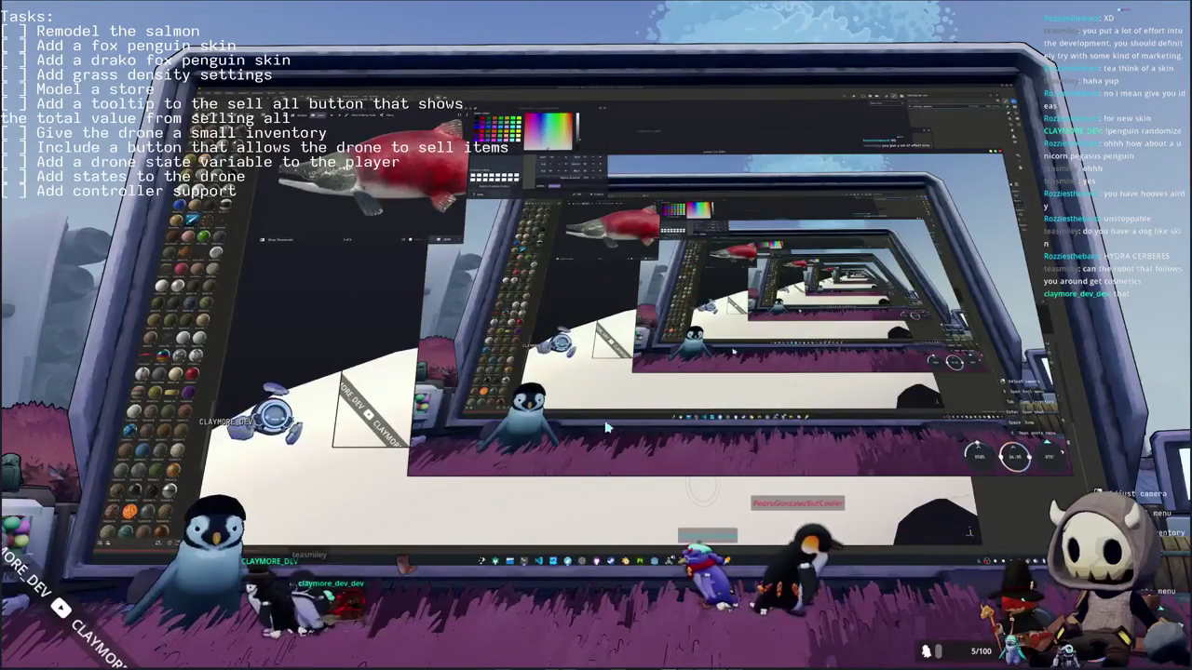
Step: Try cyan, White and Coral drone colours, settle on Salmon, and close the inventory
key(Tab)
click(694, 16)
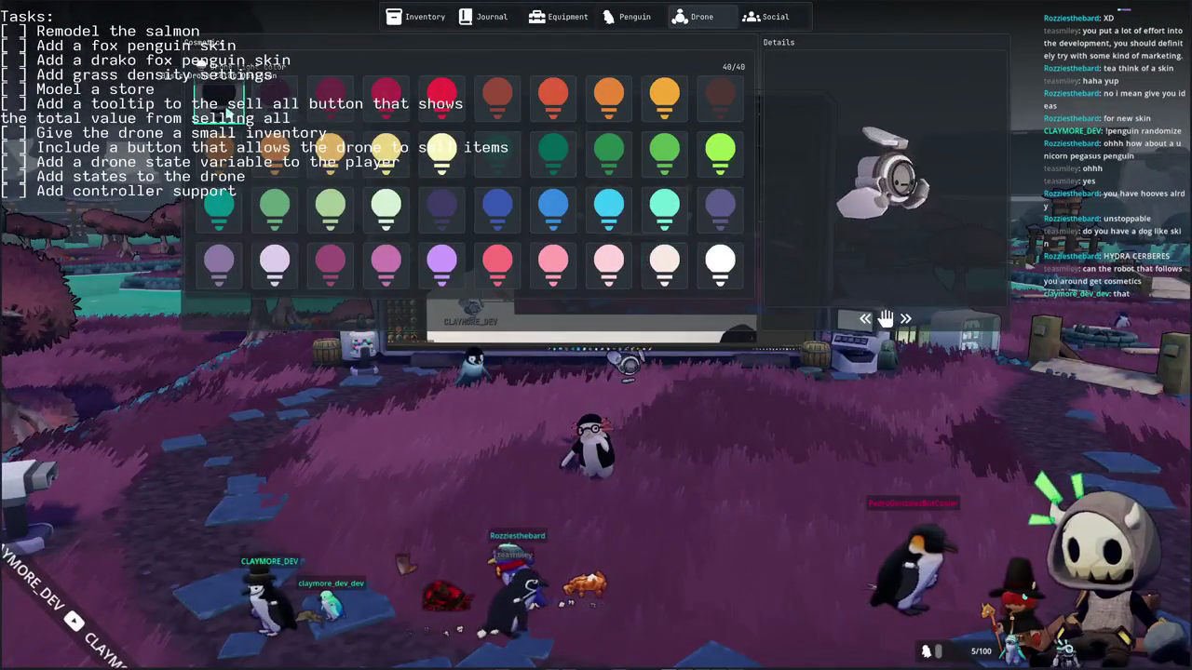
click(539, 268)
click(608, 207)
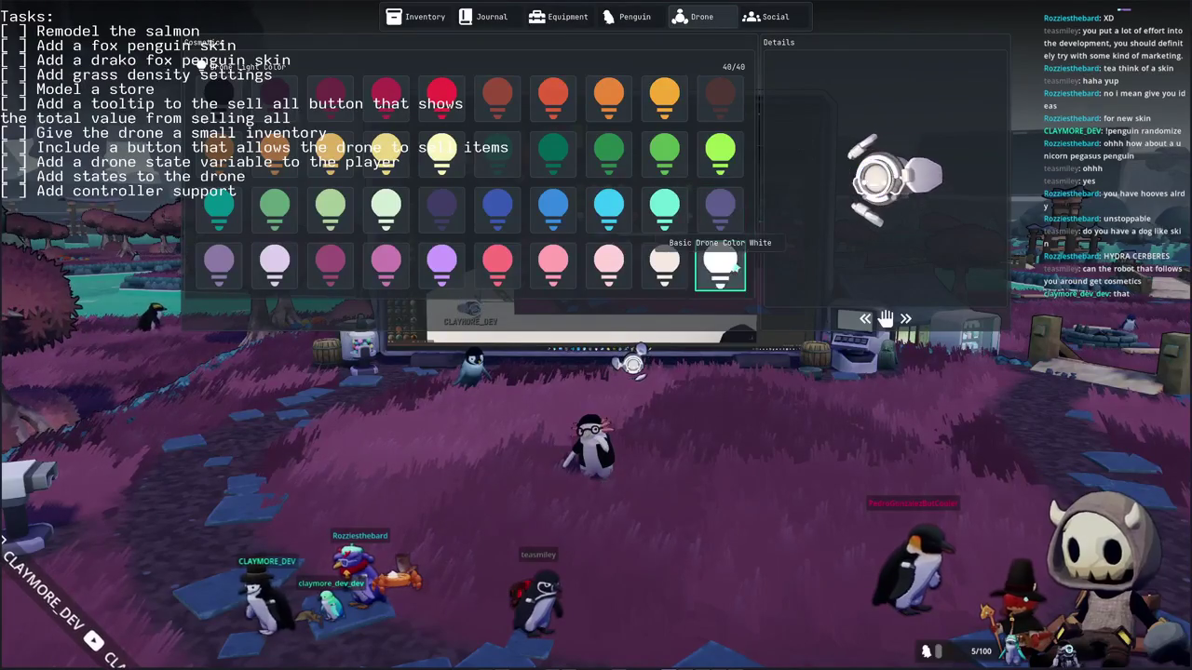
click(664, 264)
click(608, 263)
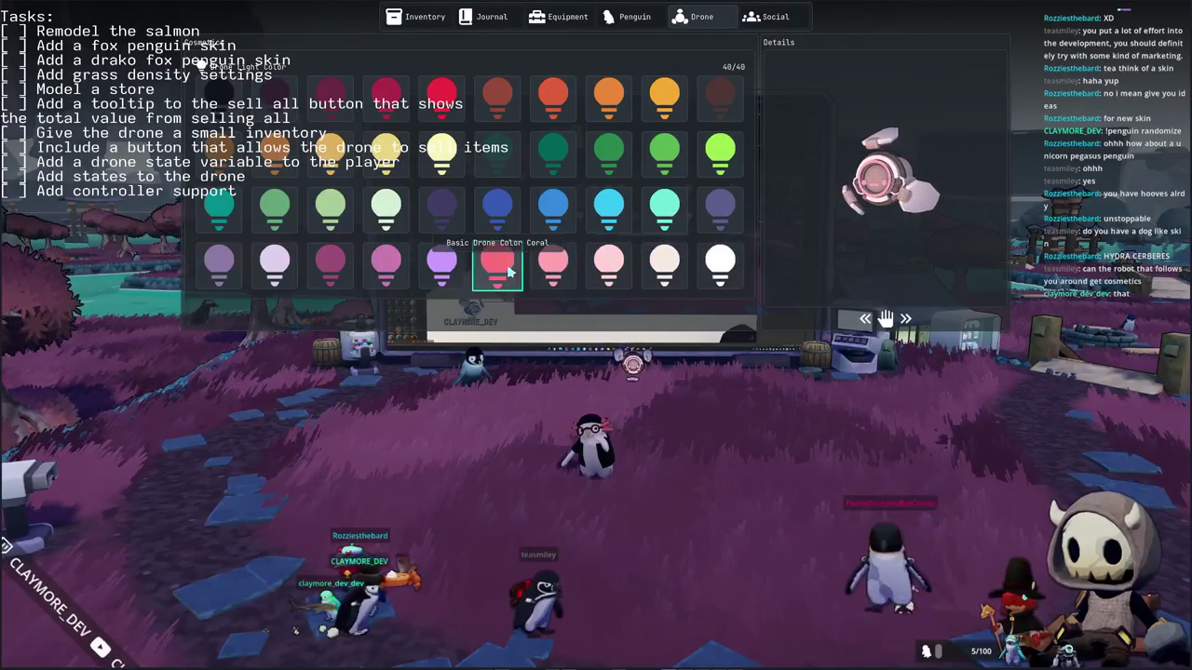
click(552, 263)
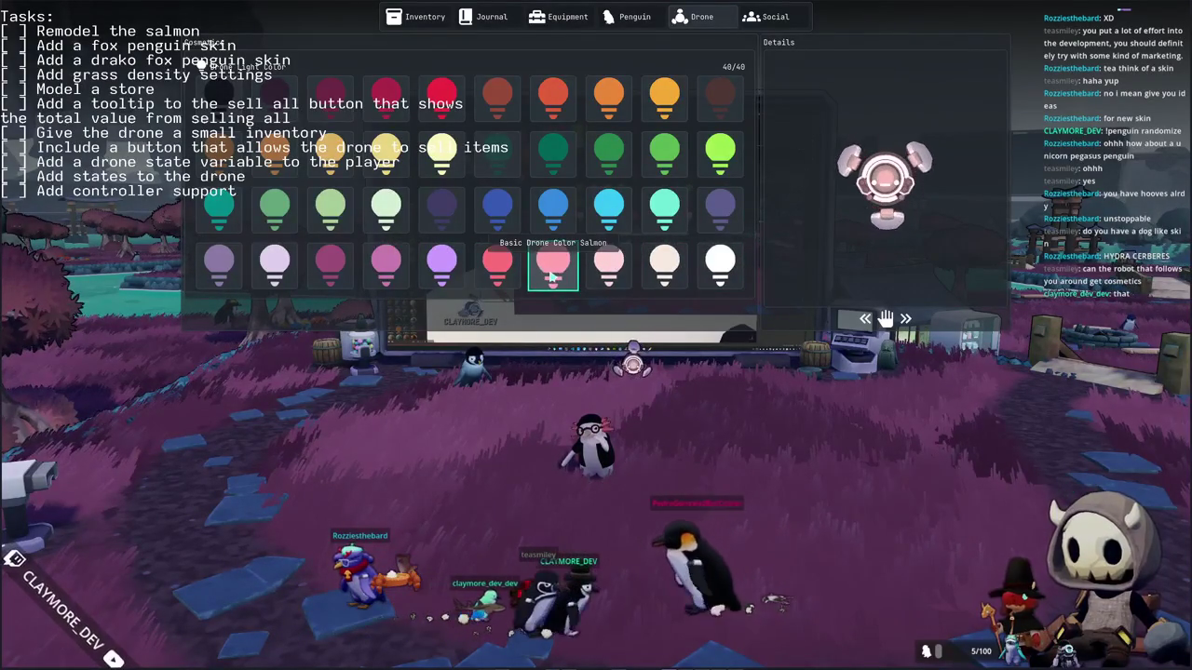
key(Escape)
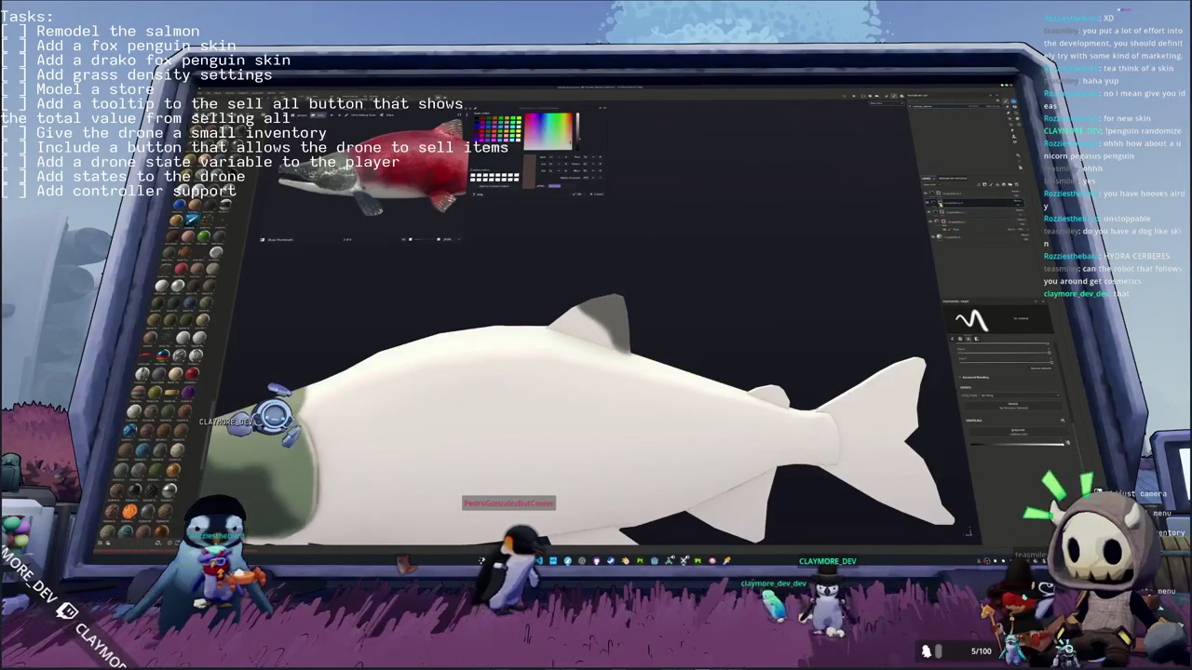
Step: Add a new fill layer to the salmon's stack via the Layers panel right-click menu
right_click(946, 202)
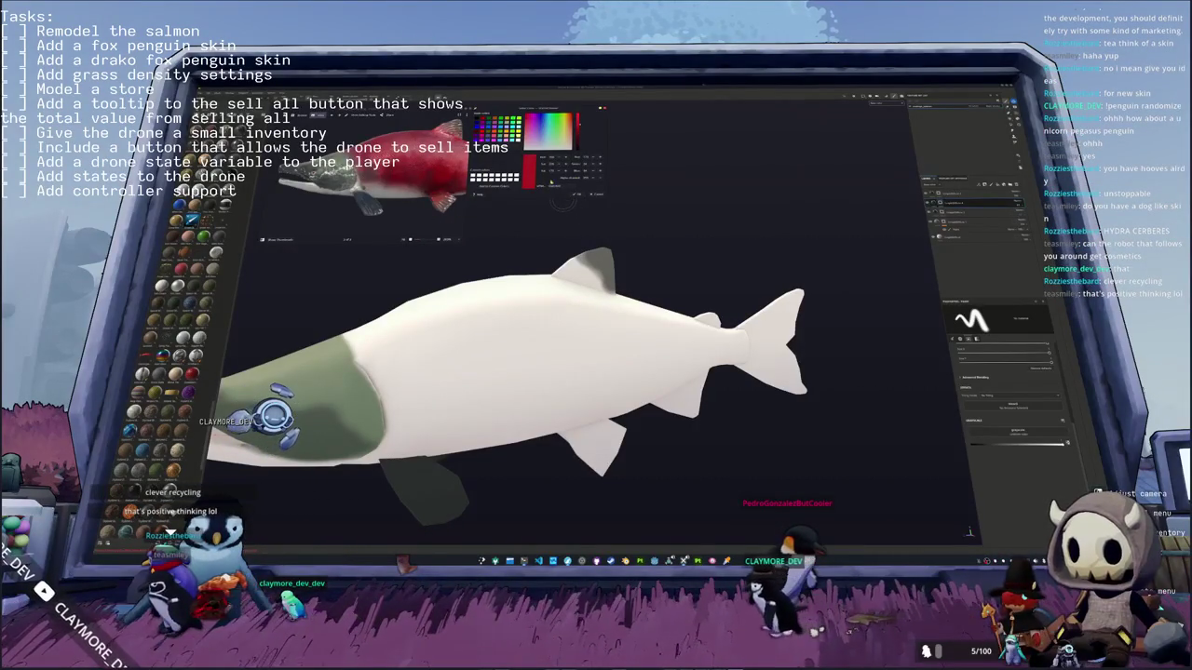
middle_drag(562, 201, 712, 267)
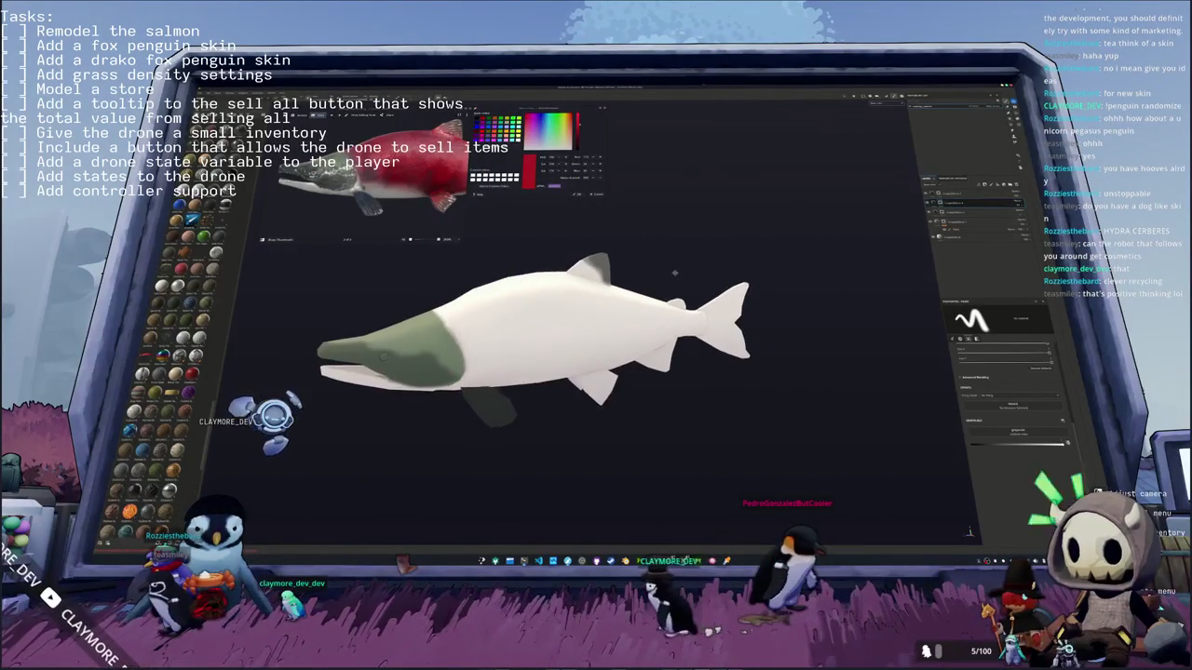
scroll(735, 253, down, 2)
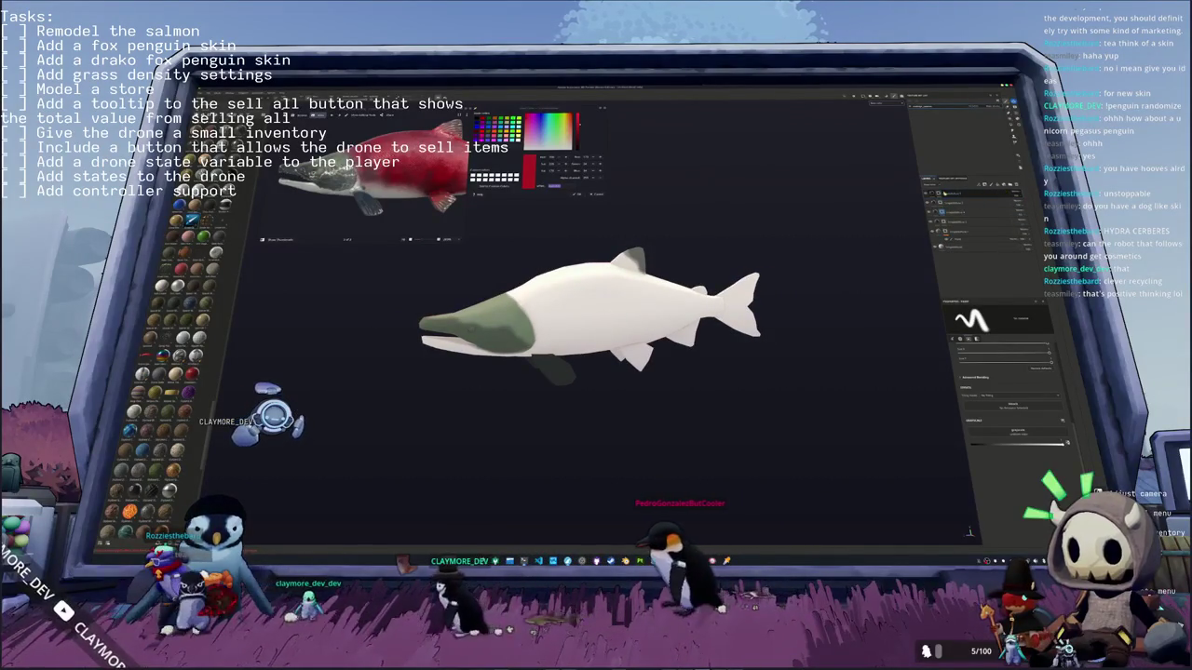
right_click(940, 195)
click(959, 320)
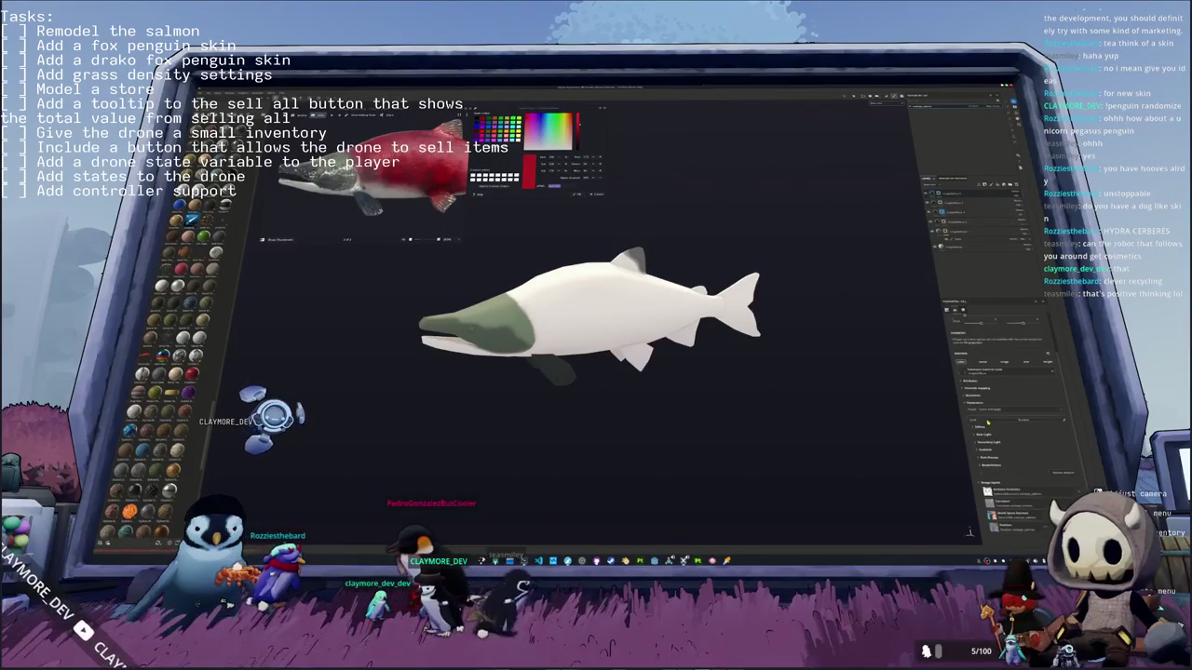
Step: Set the new fill layer's Base Color to red after briefly trying teal
click(979, 427)
click(1024, 498)
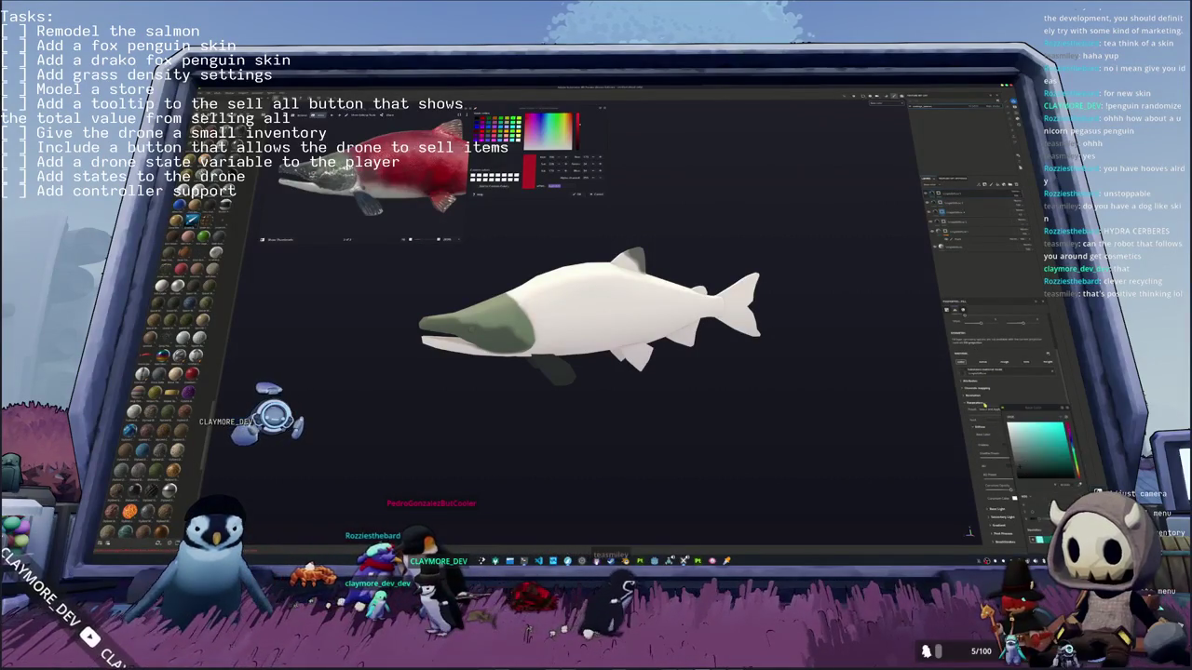
click(1032, 446)
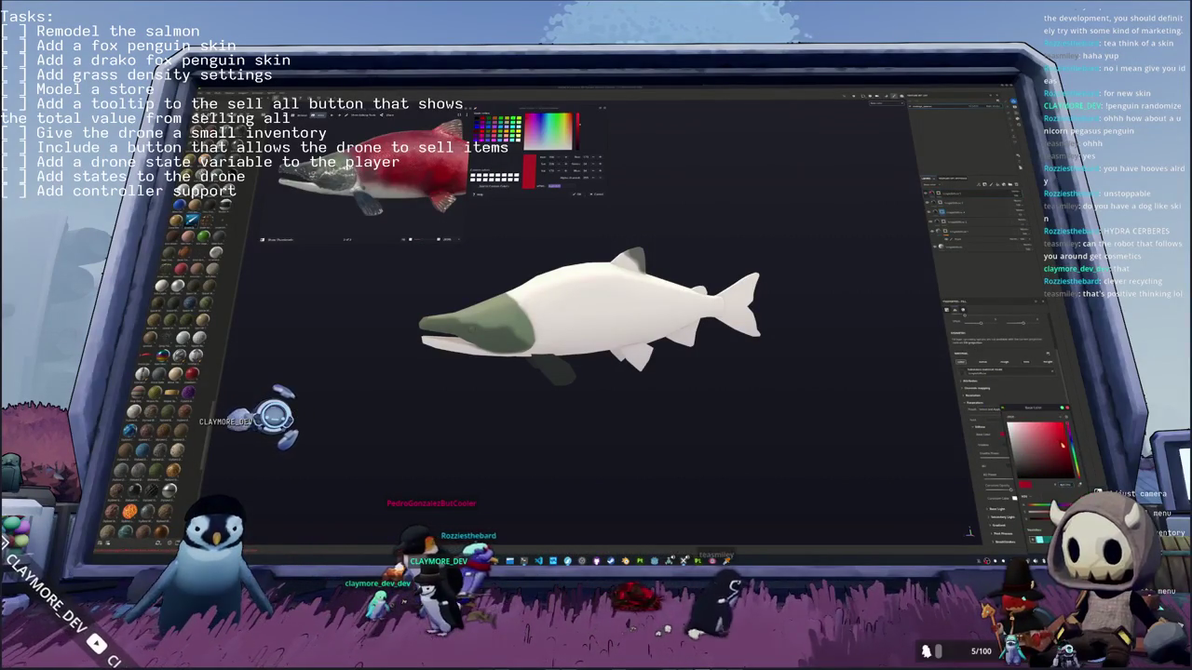
click(1074, 455)
click(1066, 450)
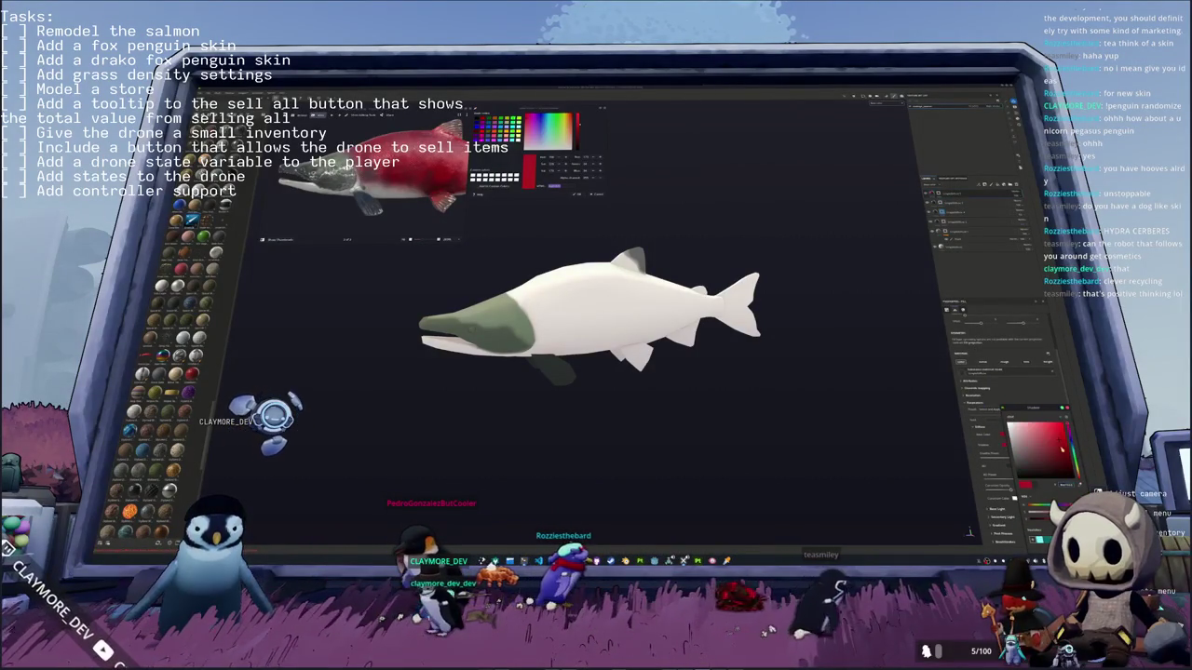
click(1072, 456)
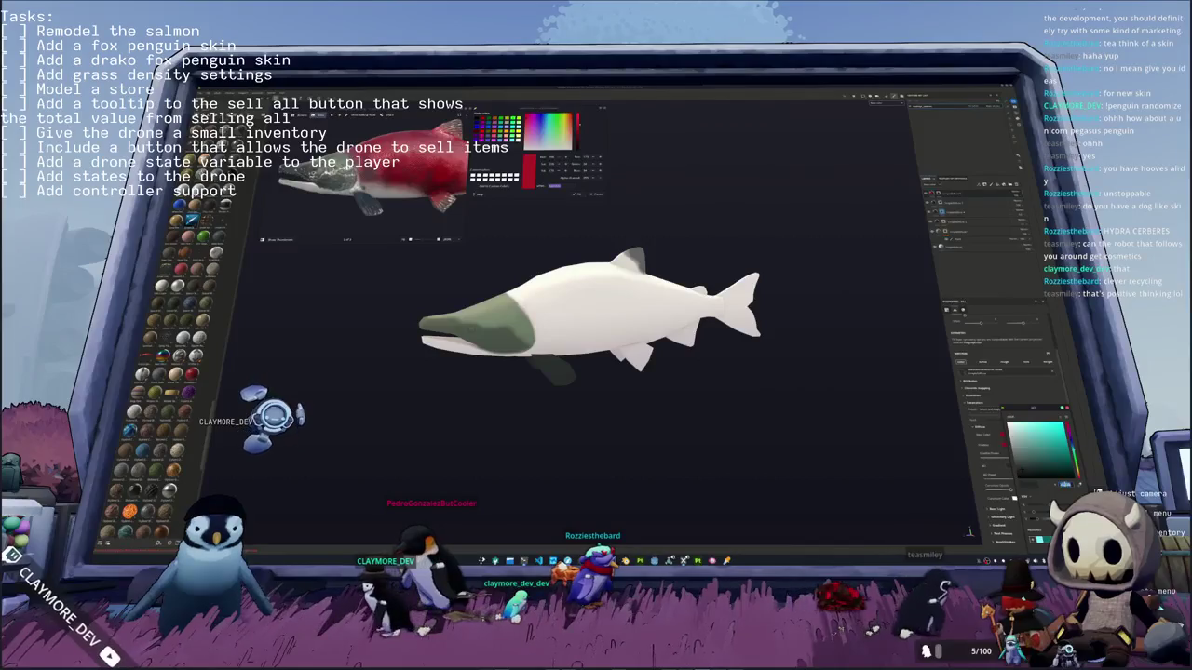
click(1066, 450)
Step: Add a mask with a generator to the red layer so it tints the salmon's back
click(947, 377)
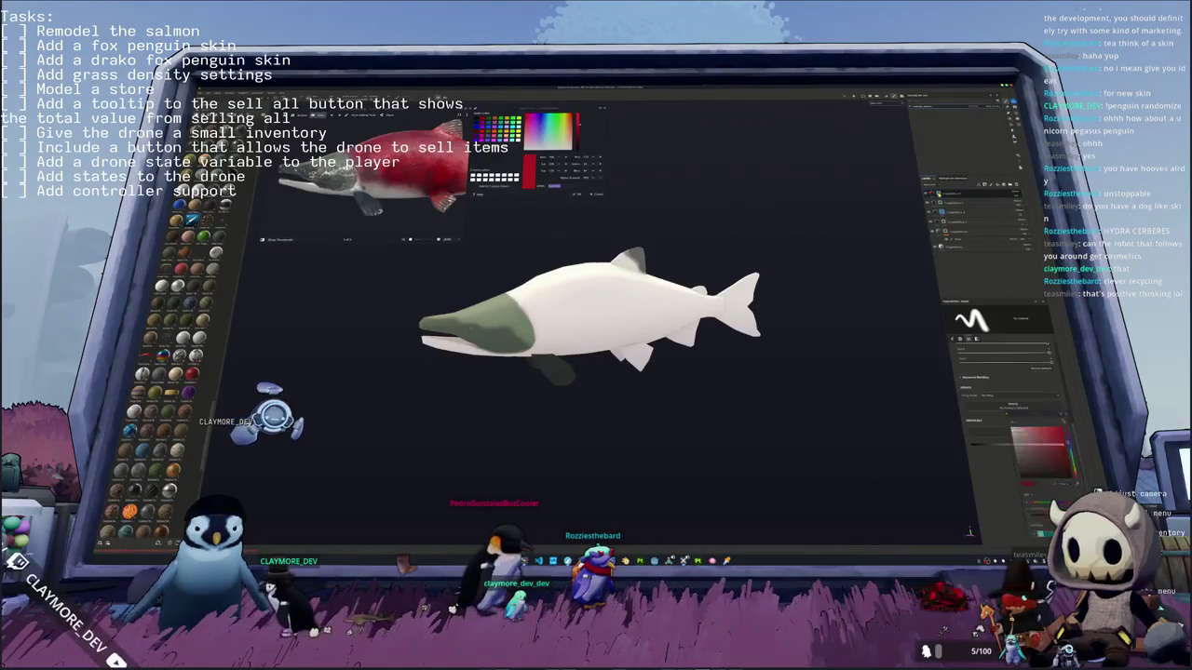
middle_drag(596, 316, 633, 317)
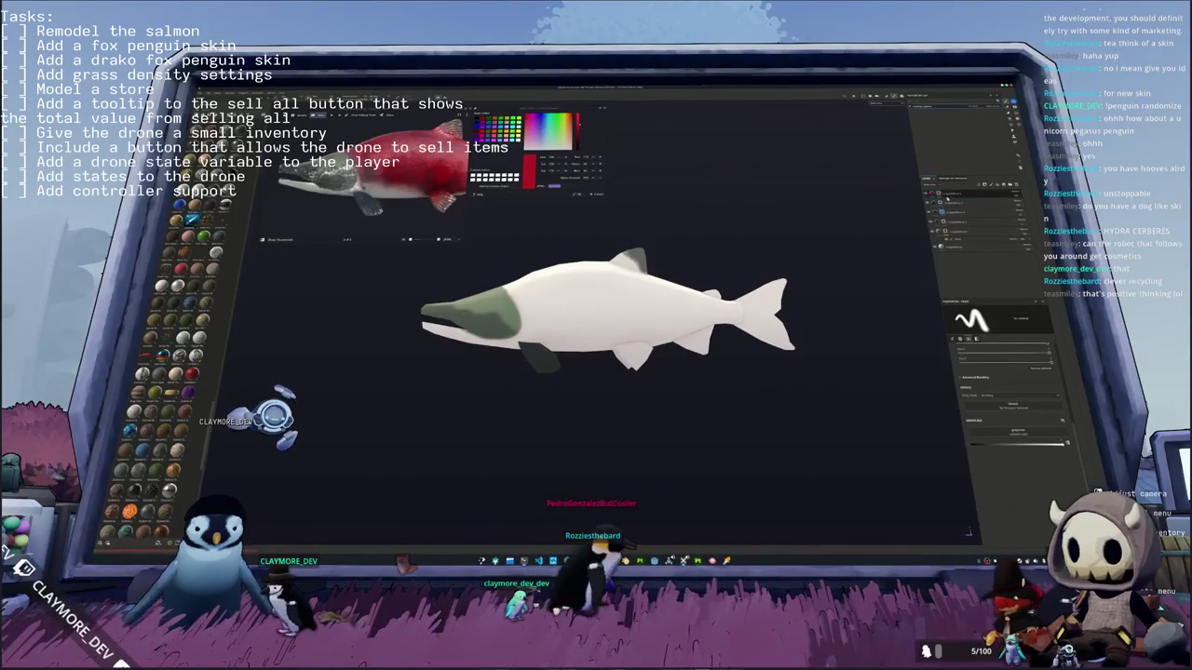
right_click(967, 241)
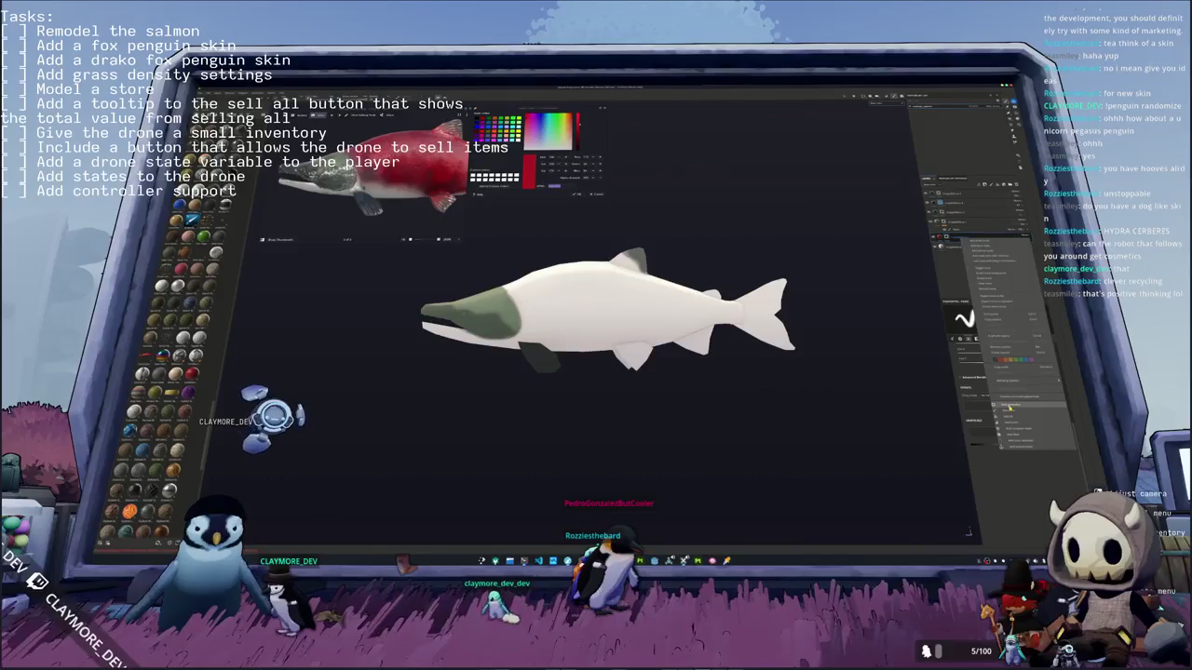
click(1009, 407)
click(1010, 363)
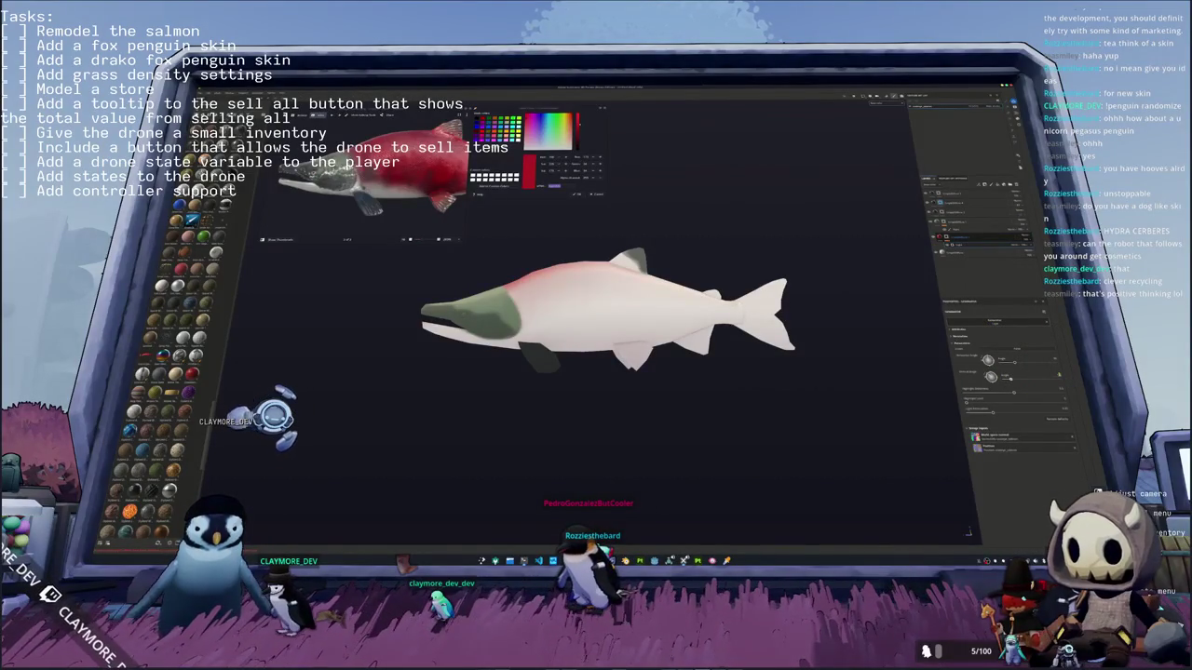
Step: Adjust the generator sliders so saturated red covers the back, tail and lower fins
drag(992, 411, 1075, 395)
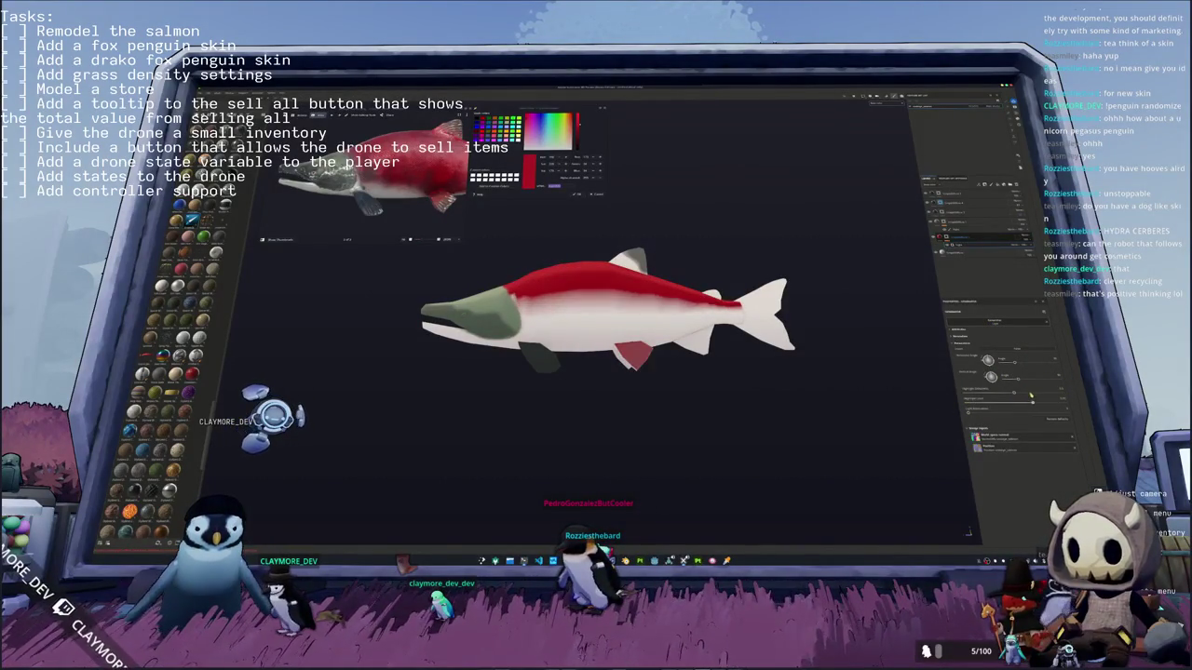
drag(1075, 394, 981, 394)
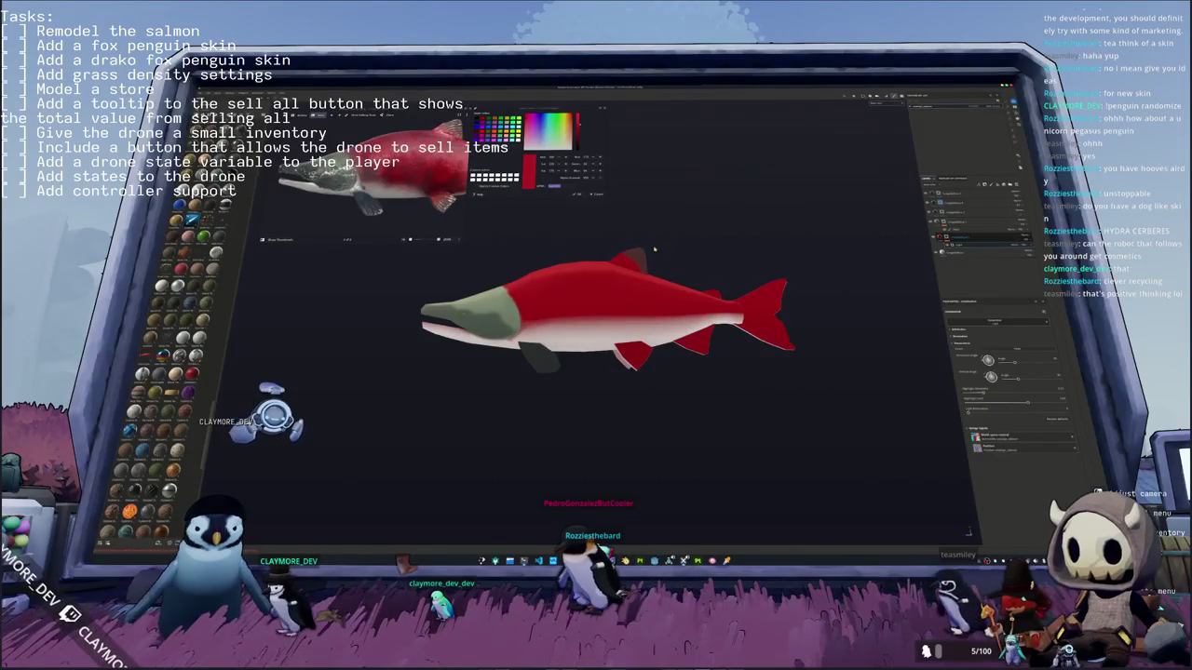
click(438, 225)
alt+drag(683, 308, 974, 374)
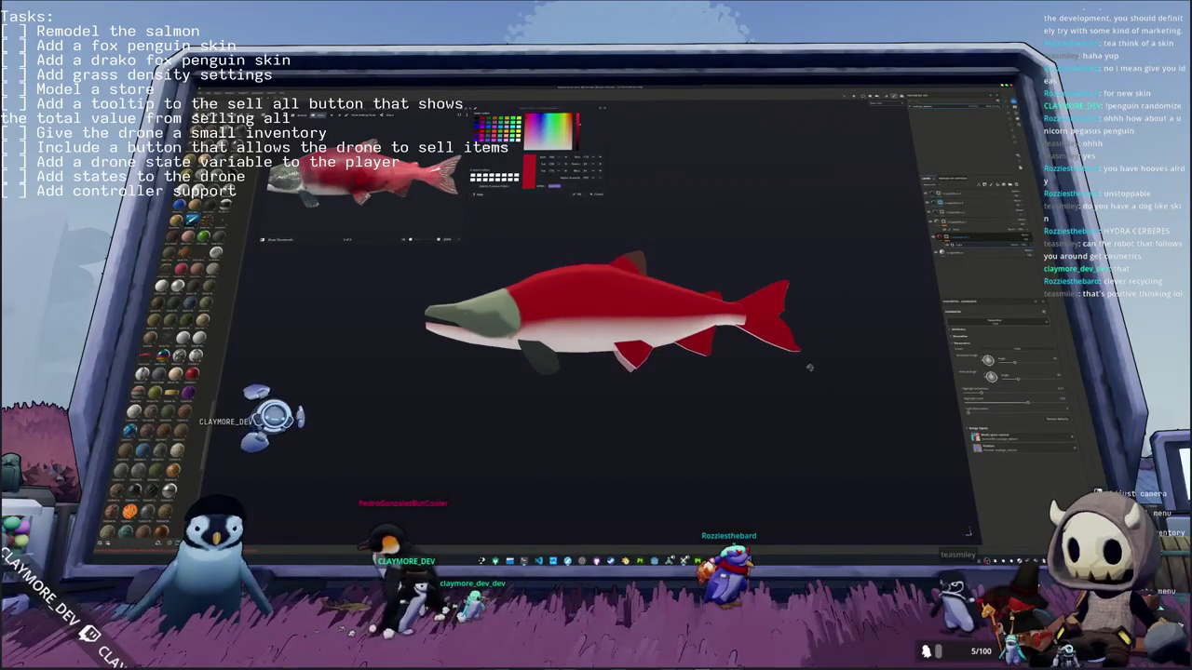
alt+drag(969, 533, 977, 531)
Step: Brush red over the white belly, near the dorsal and pectoral fins, and mid-body
key(1)
scroll(585, 300, up, 2)
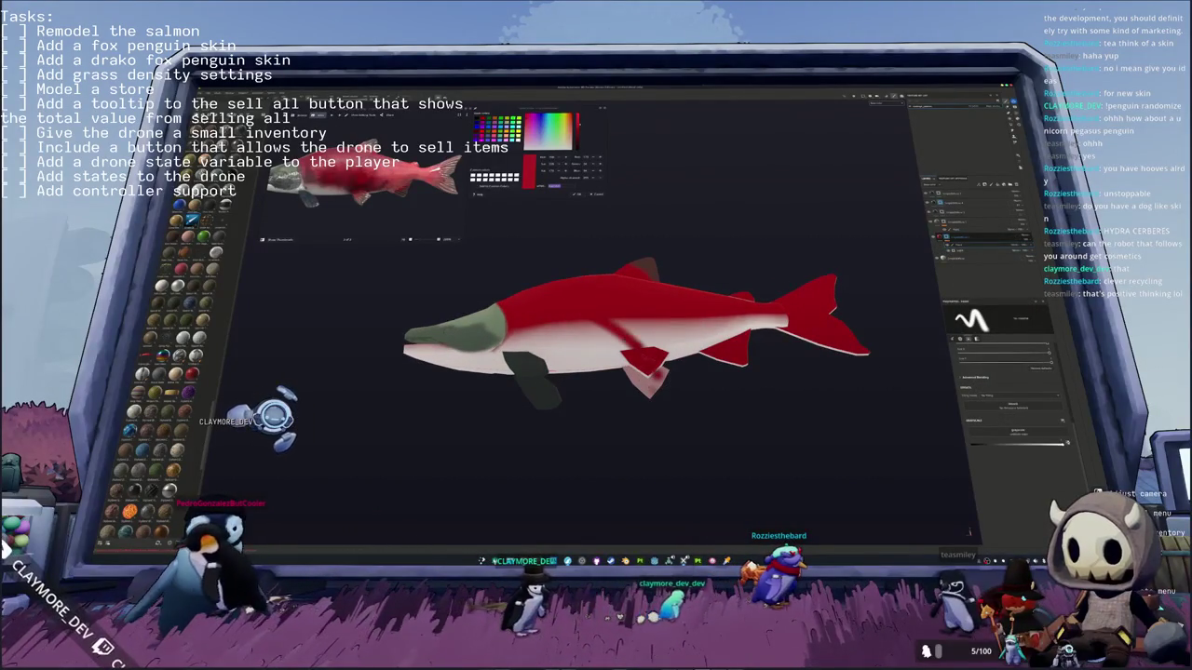
alt+drag(585, 299, 597, 313)
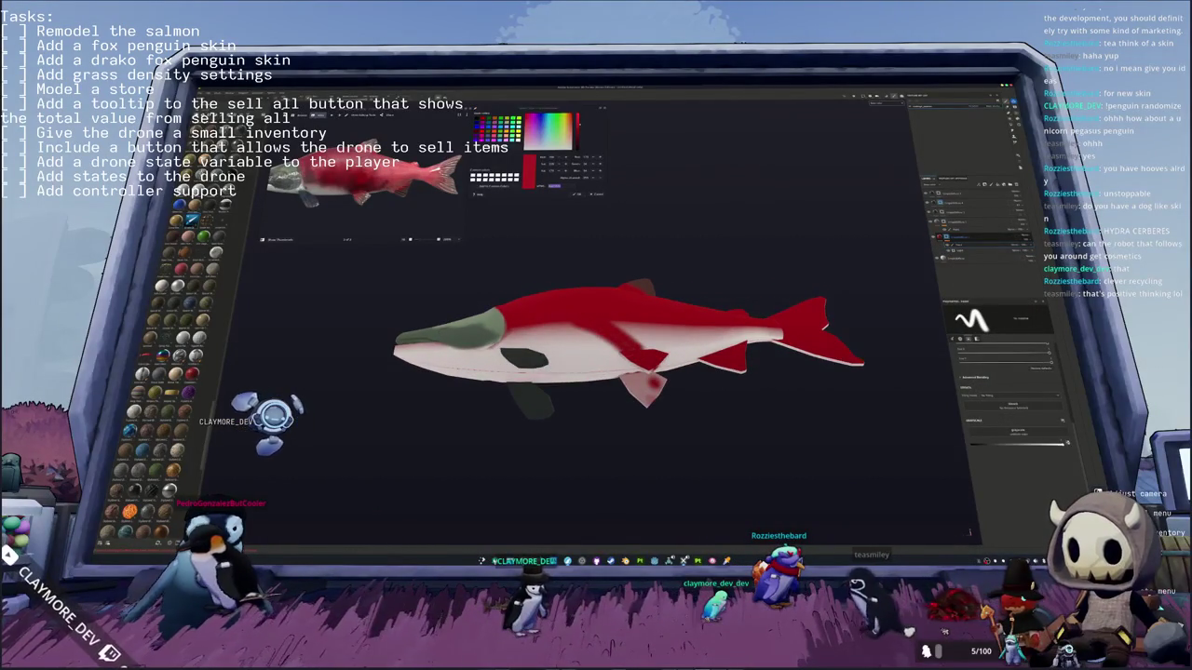
alt+drag(969, 532, 967, 533)
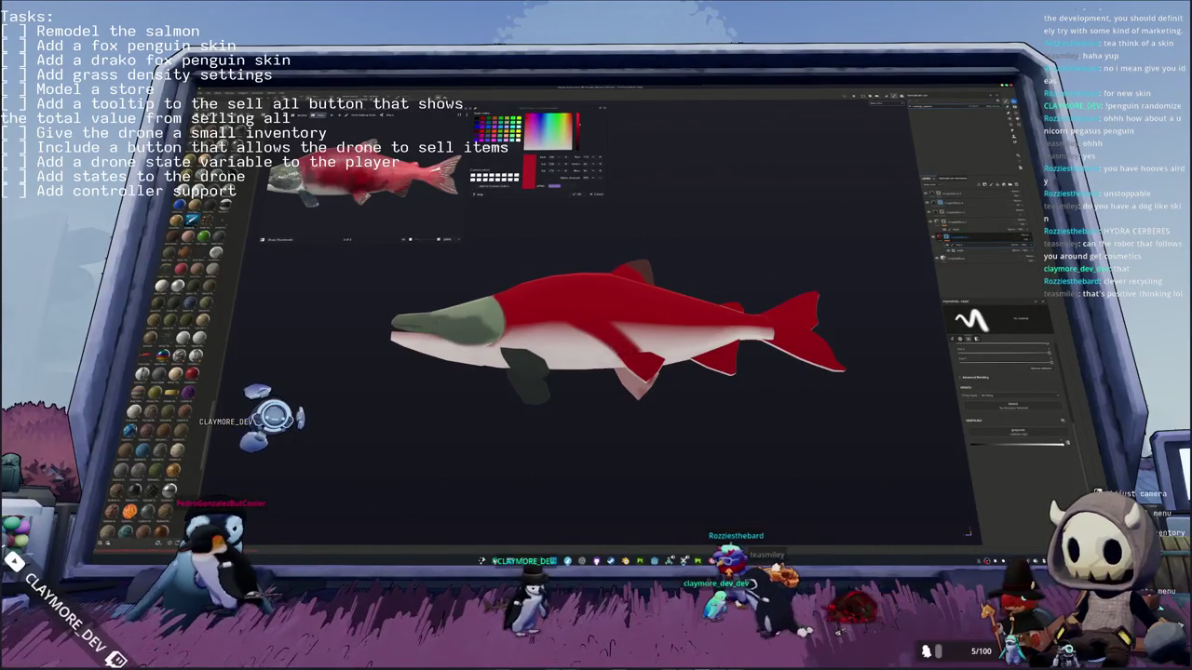
drag(625, 335, 691, 337)
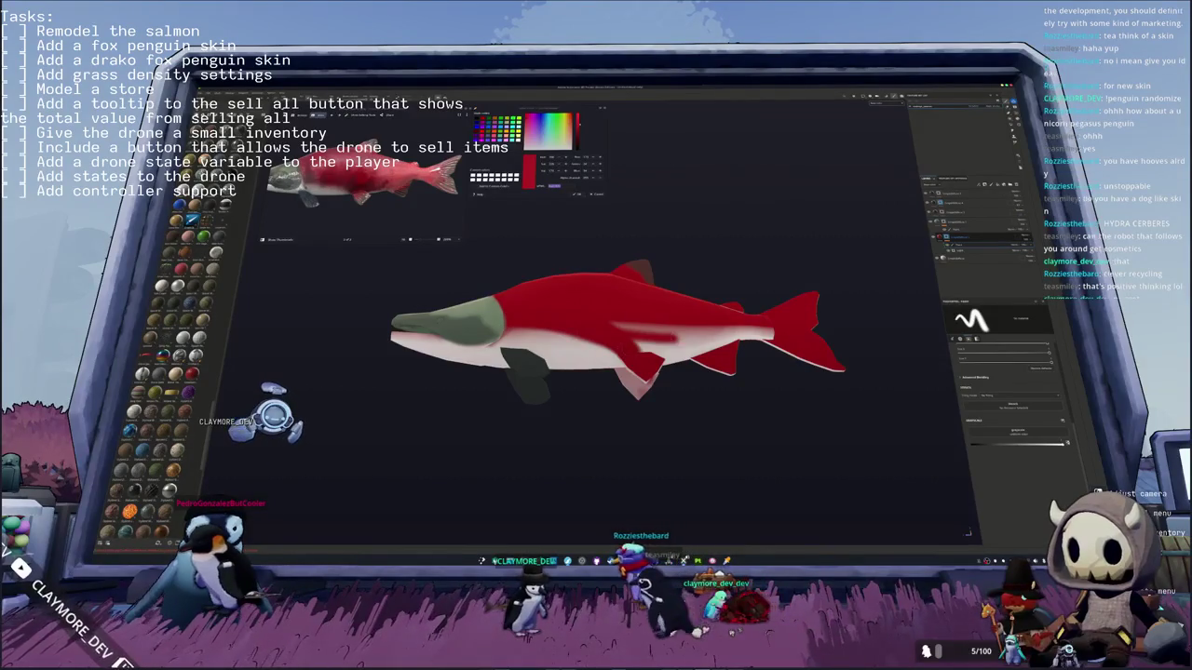
mouse_move(620, 321)
mouse_down()
mouse_move(647, 324)
mouse_move(618, 322)
mouse_up()
scroll(616, 321, up, 3)
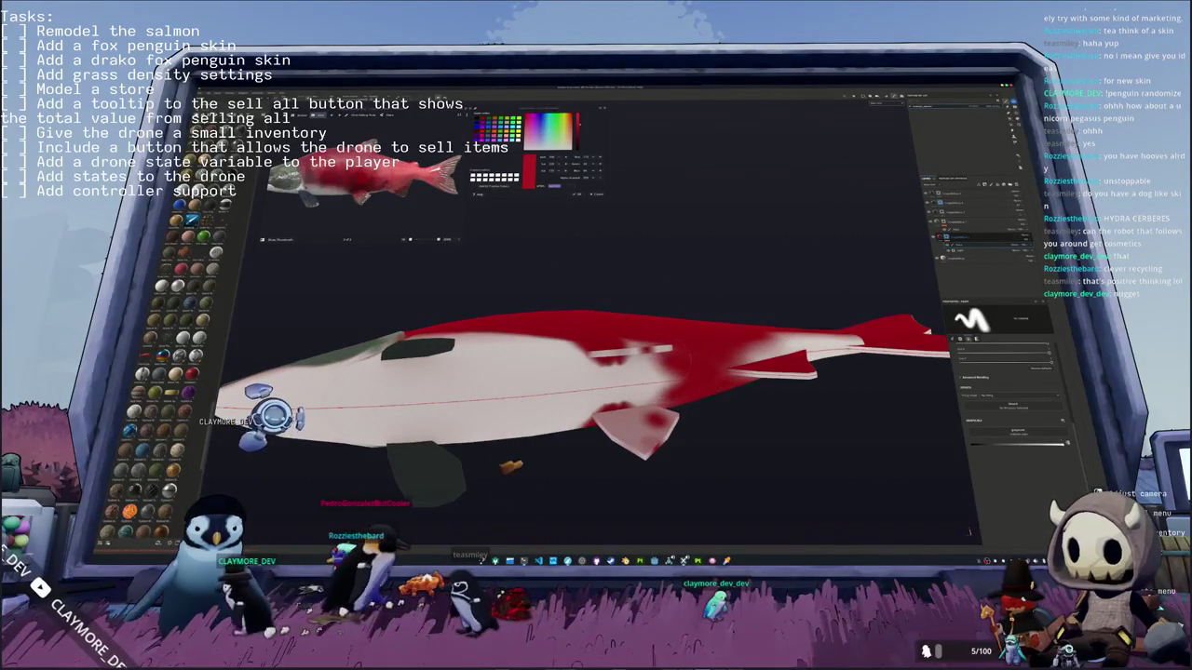
alt+drag(603, 335, 684, 353)
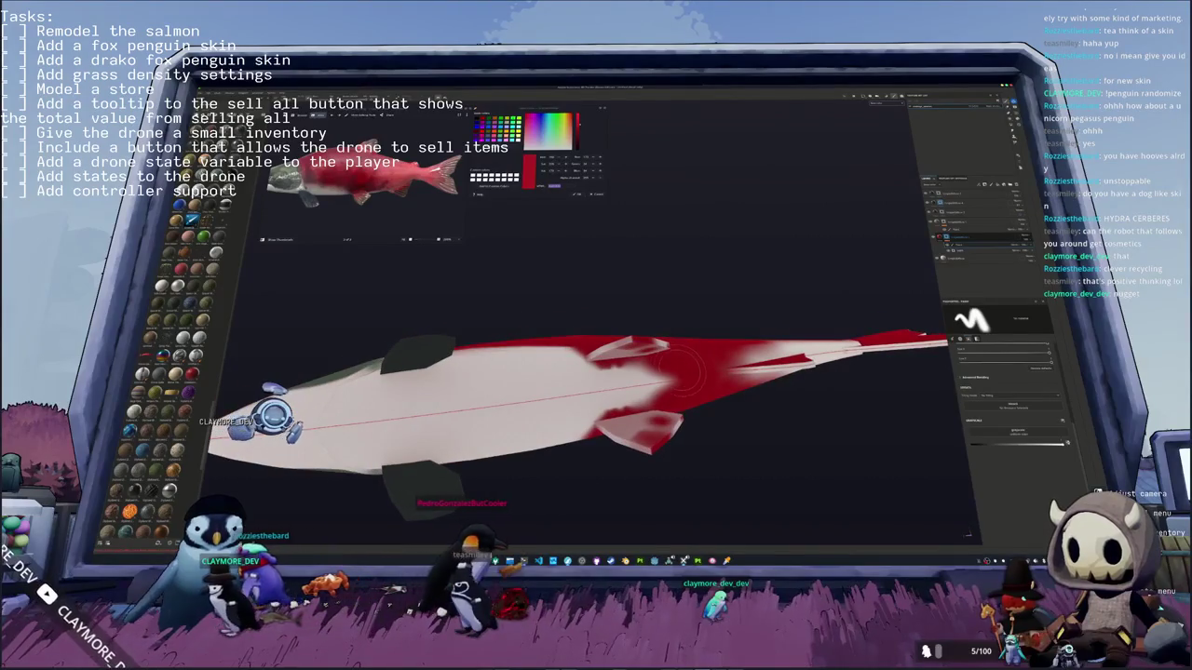
mouse_move(633, 436)
mouse_down()
mouse_move(671, 364)
mouse_move(633, 350)
mouse_move(577, 438)
mouse_up()
drag(577, 353, 596, 438)
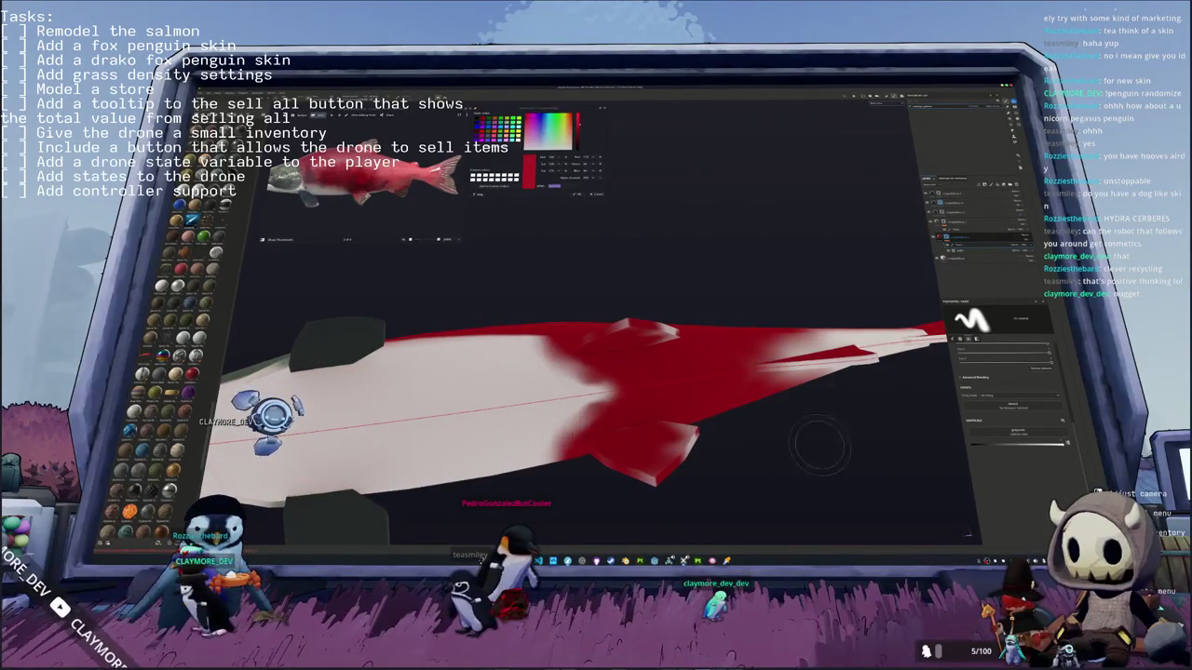
alt+drag(715, 430, 652, 372)
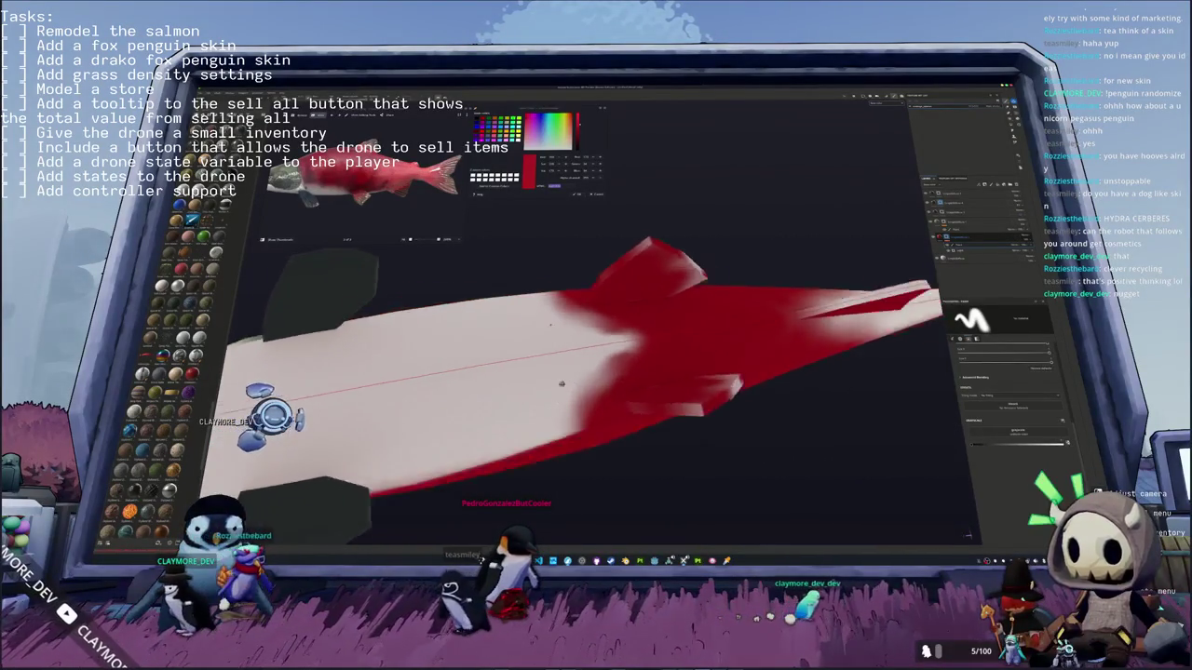
alt+drag(567, 333, 592, 303)
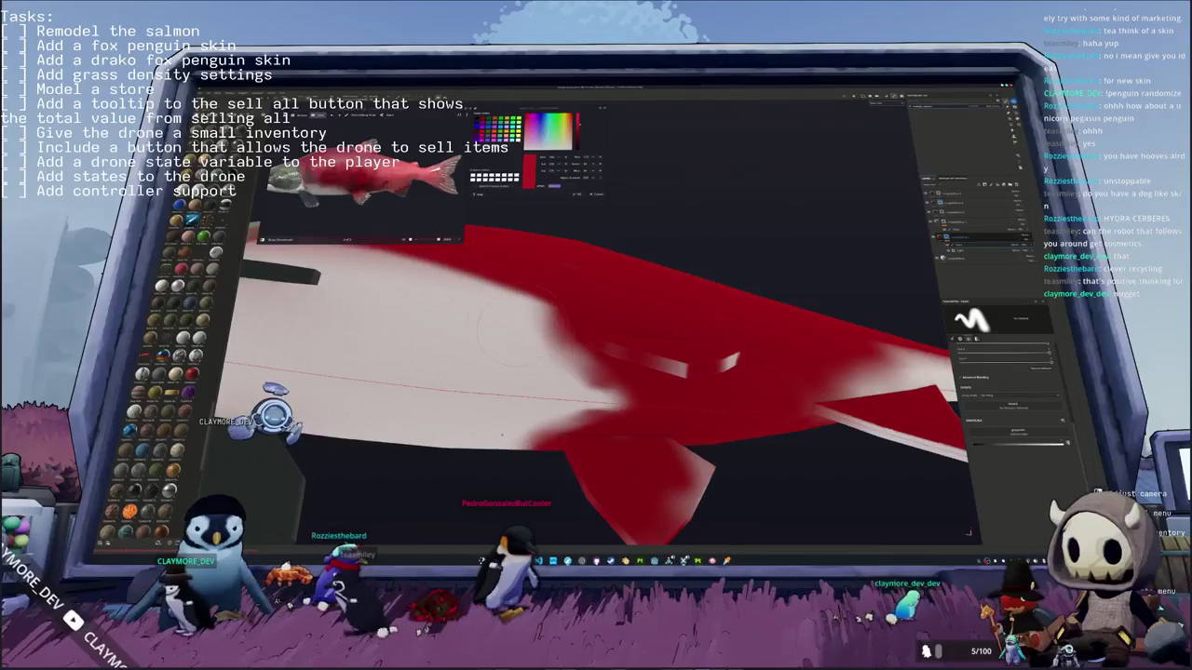
Step: Touch up the mid-body with white, repaint red over the lower fin's white patch, then select another layer
mouse_move(559, 372)
mouse_down()
mouse_move(619, 394)
mouse_move(515, 362)
mouse_up()
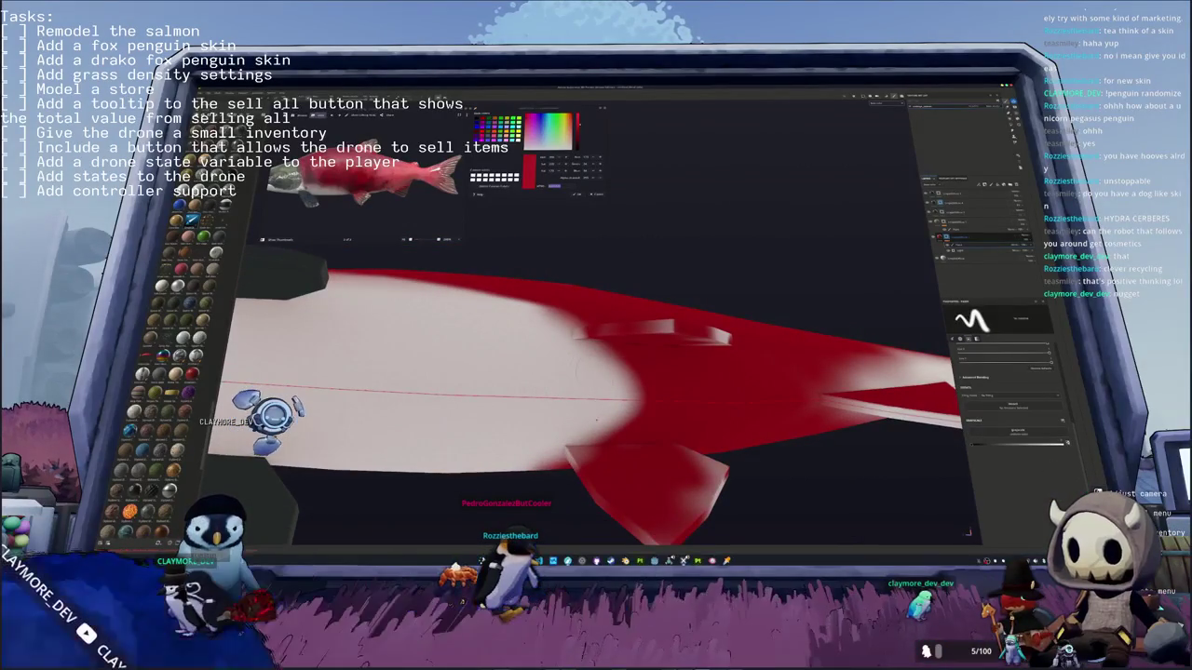
drag(642, 391, 689, 395)
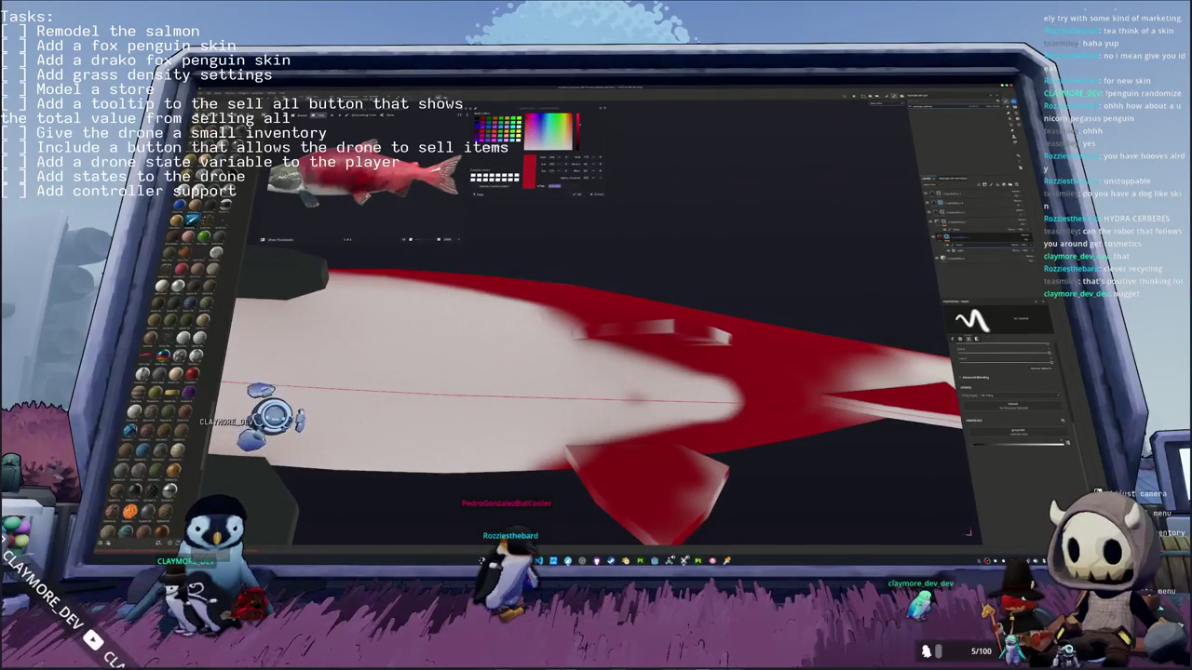
alt+drag(577, 391, 512, 340)
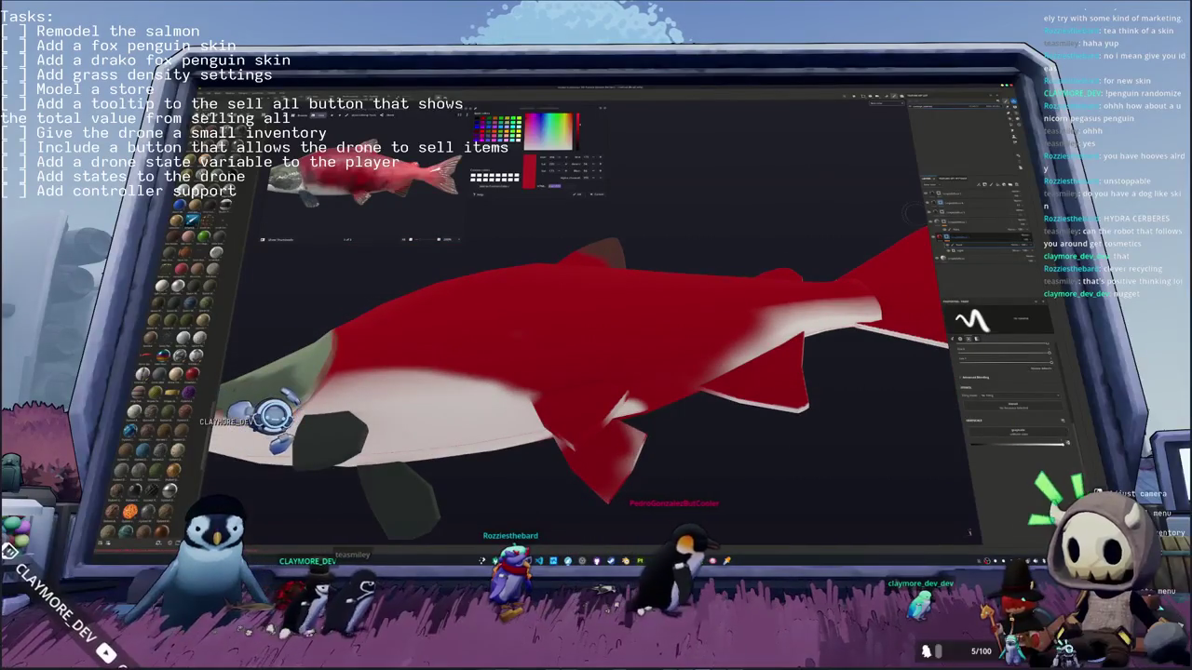
drag(643, 428, 613, 456)
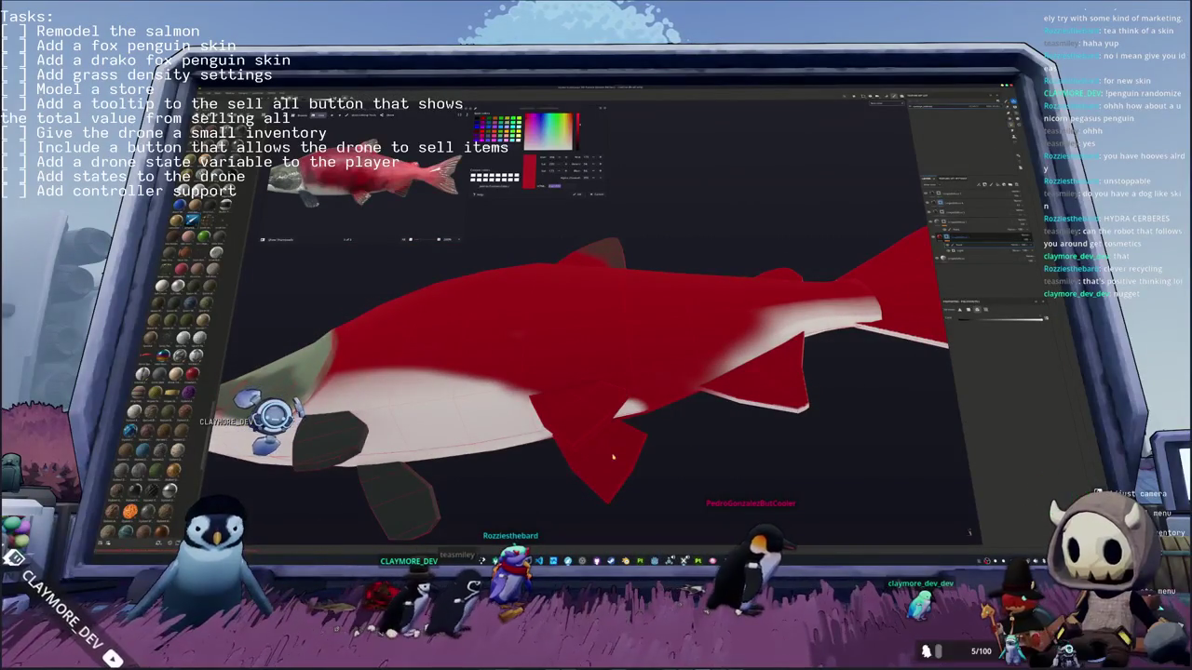
mouse_move(849, 351)
alt+mouse_down()
mouse_move(729, 352)
mouse_move(848, 271)
alt+mouse_up()
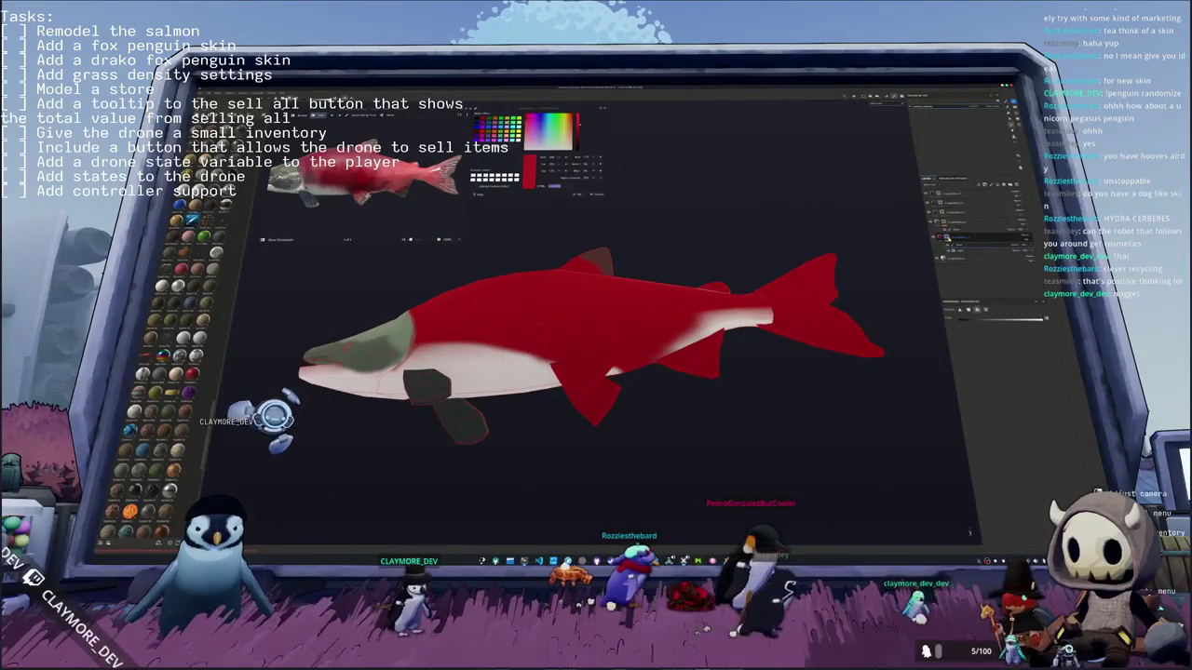
click(945, 237)
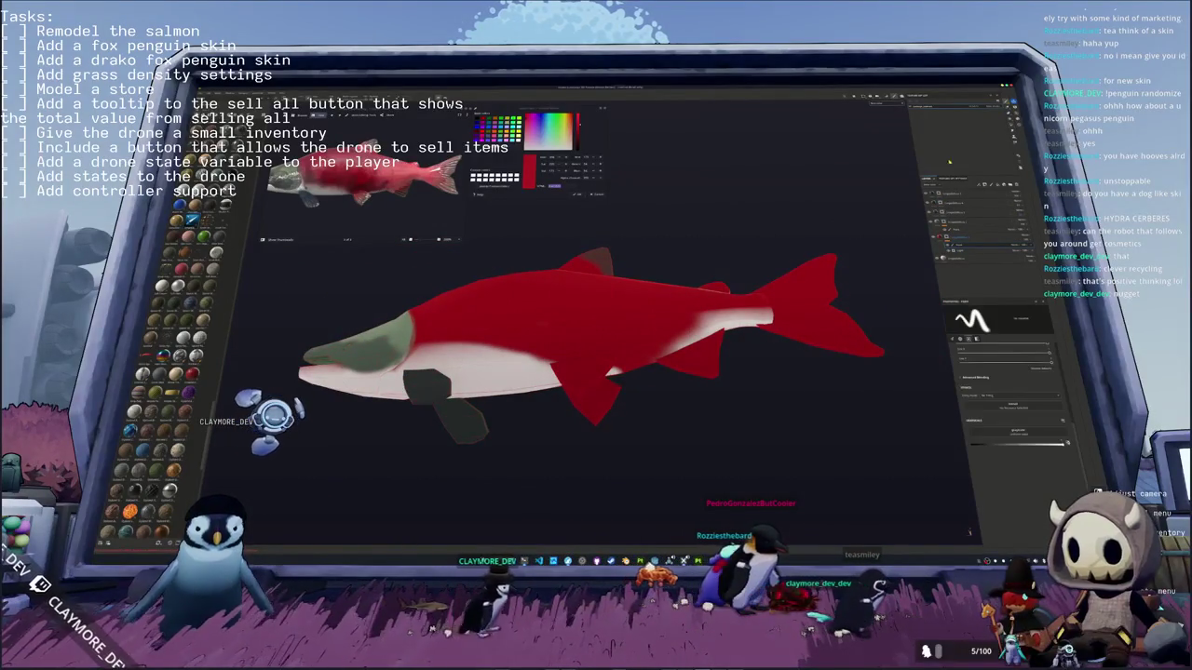
alt+drag(708, 298, 659, 316)
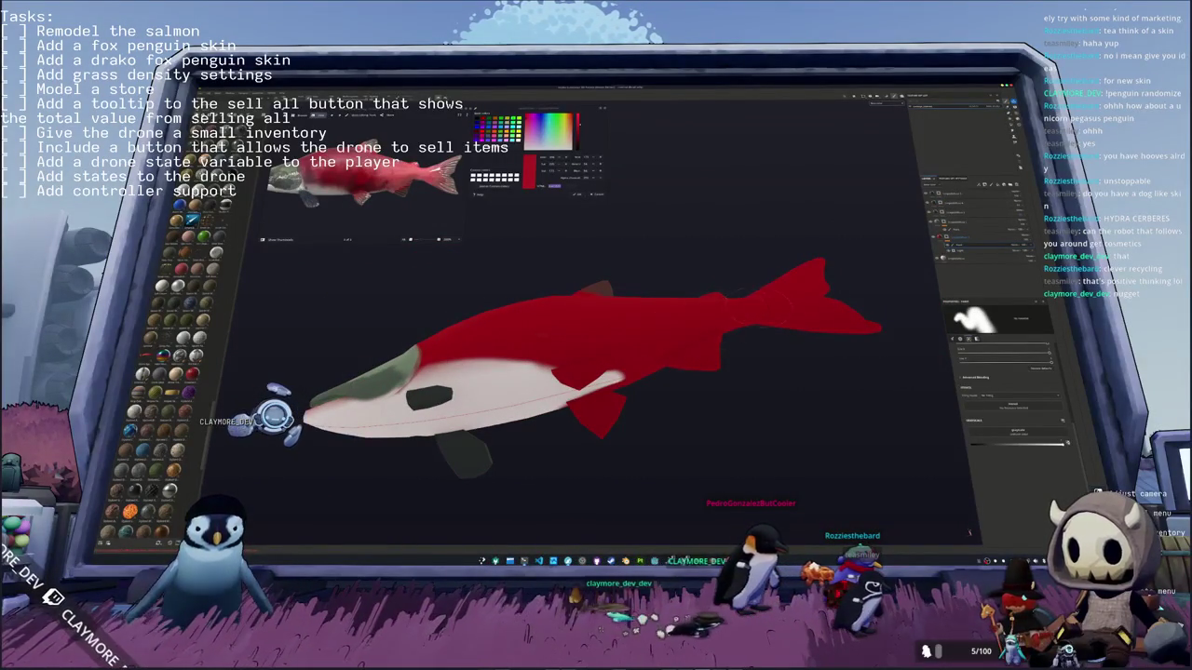
mouse_move(670, 302)
alt+mouse_down()
mouse_move(735, 294)
mouse_move(708, 314)
mouse_move(782, 313)
mouse_move(542, 407)
mouse_move(501, 198)
alt+mouse_up()
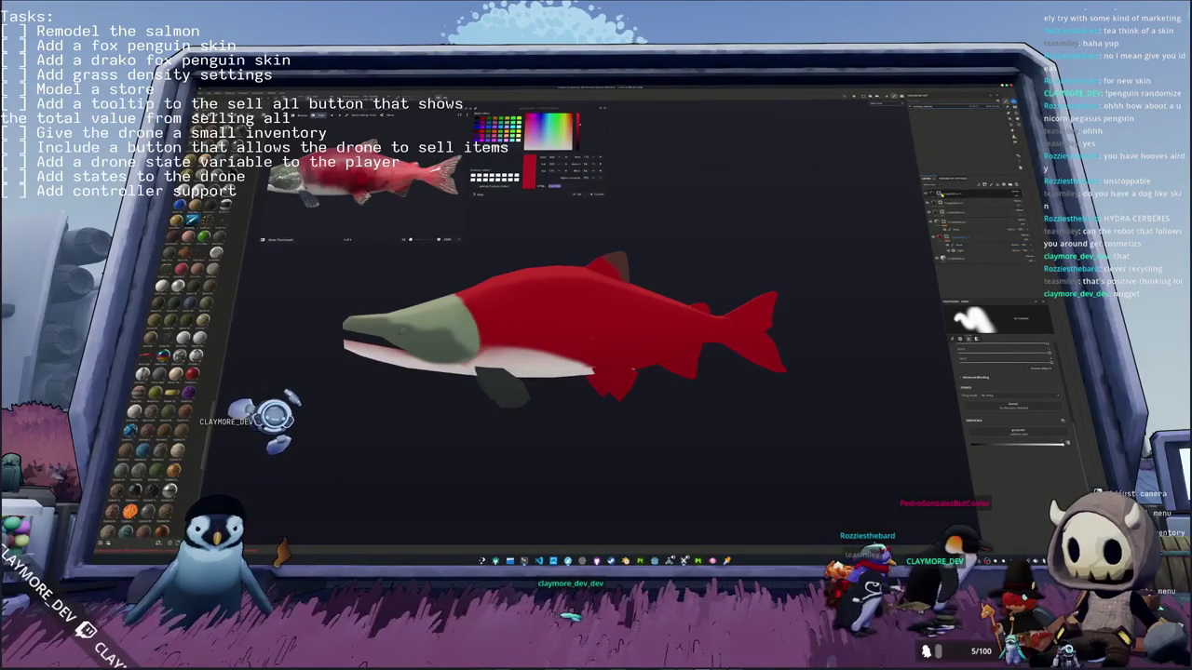
Step: Orbit and zoom around the salmon to inspect the red body, white belly and tail
scroll(833, 360, up, 1)
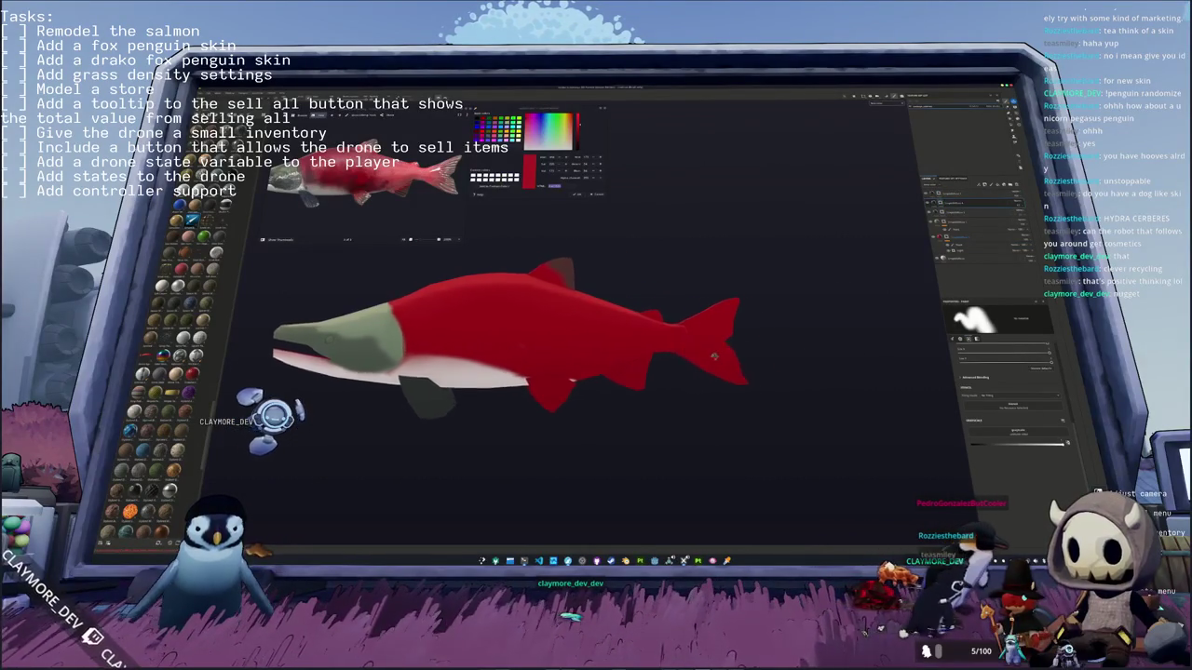
scroll(801, 353, up, 1)
scroll(736, 344, up, 2)
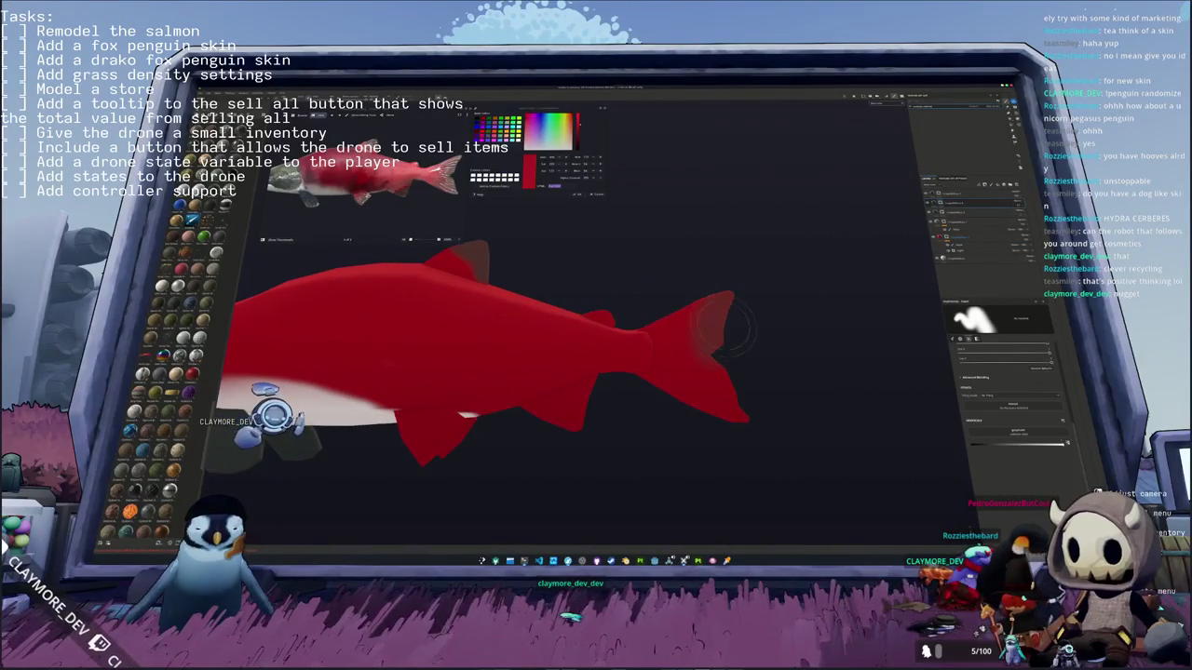
alt+middle_drag(721, 364, 694, 300)
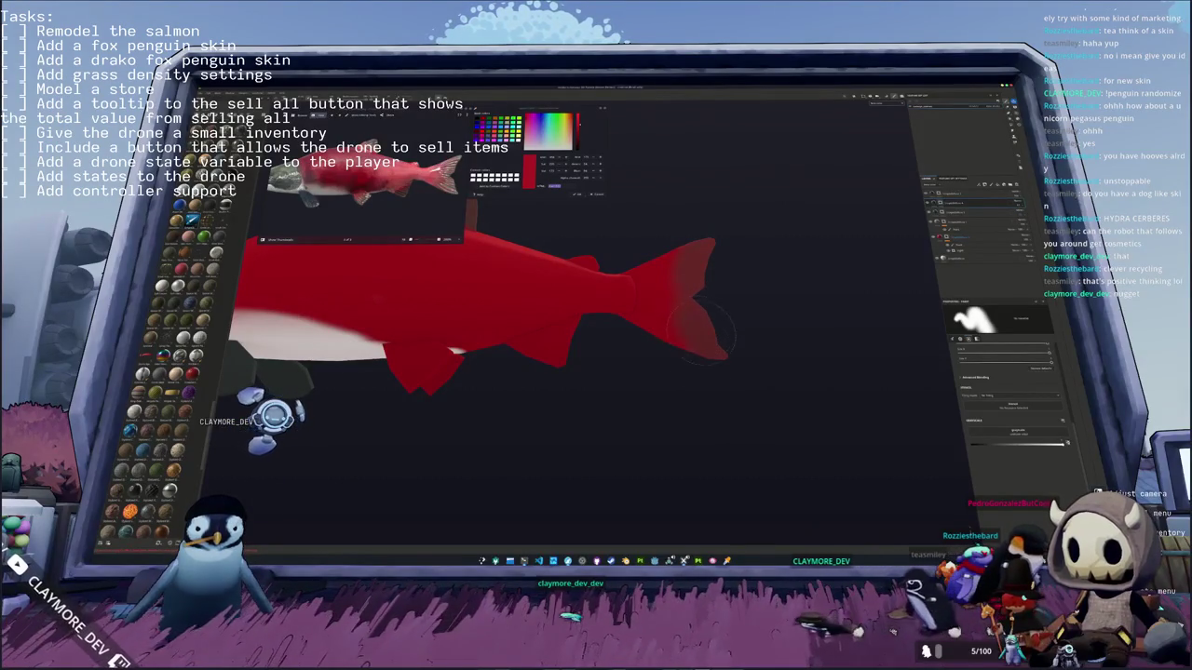
mouse_move(685, 233)
alt+mouse_down()
mouse_move(640, 330)
mouse_move(700, 366)
mouse_move(646, 399)
mouse_move(678, 367)
alt+mouse_up()
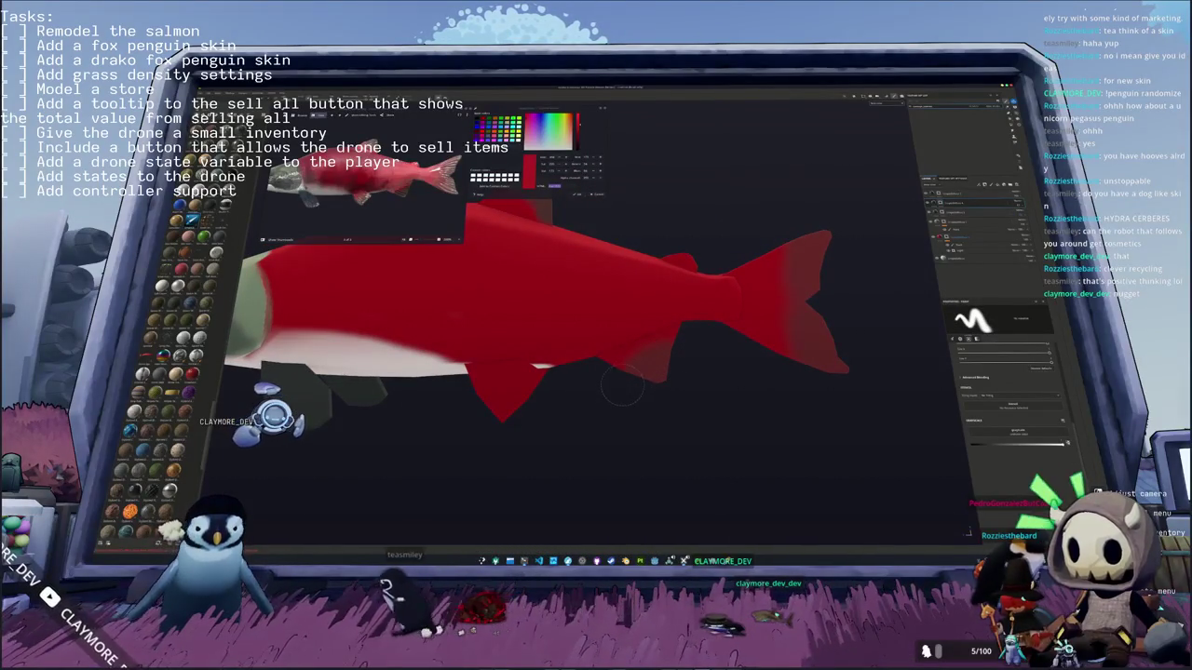
mouse_move(622, 385)
alt+mouse_down()
mouse_move(624, 404)
mouse_move(633, 375)
alt+mouse_up()
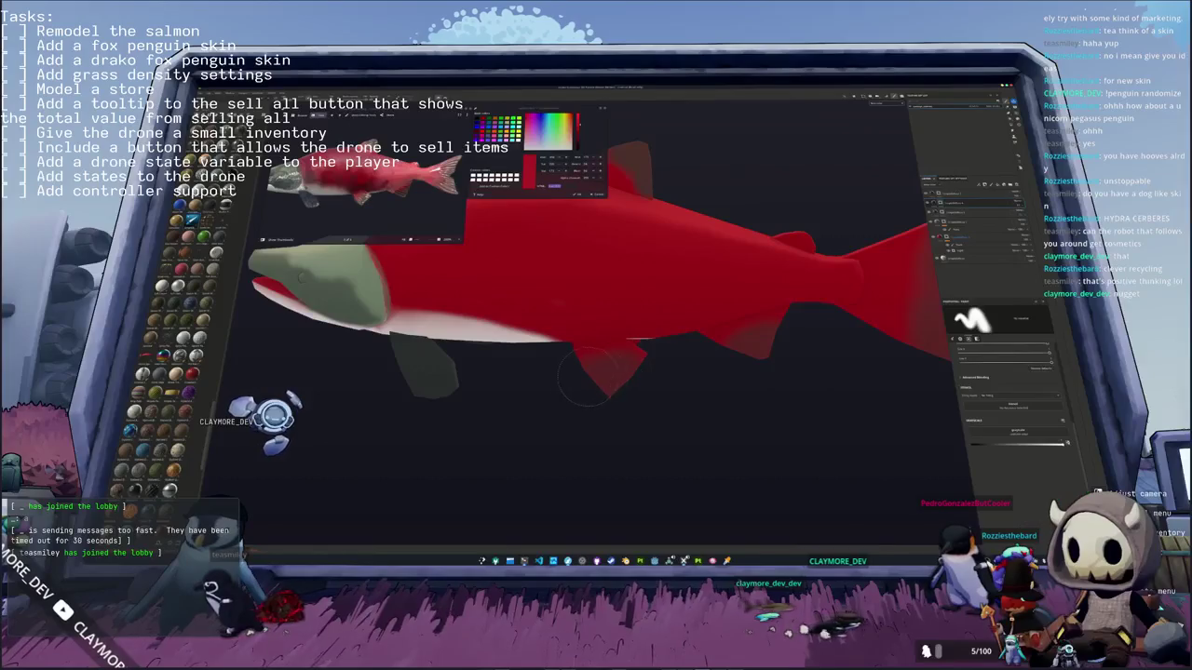
alt+drag(618, 407, 616, 383)
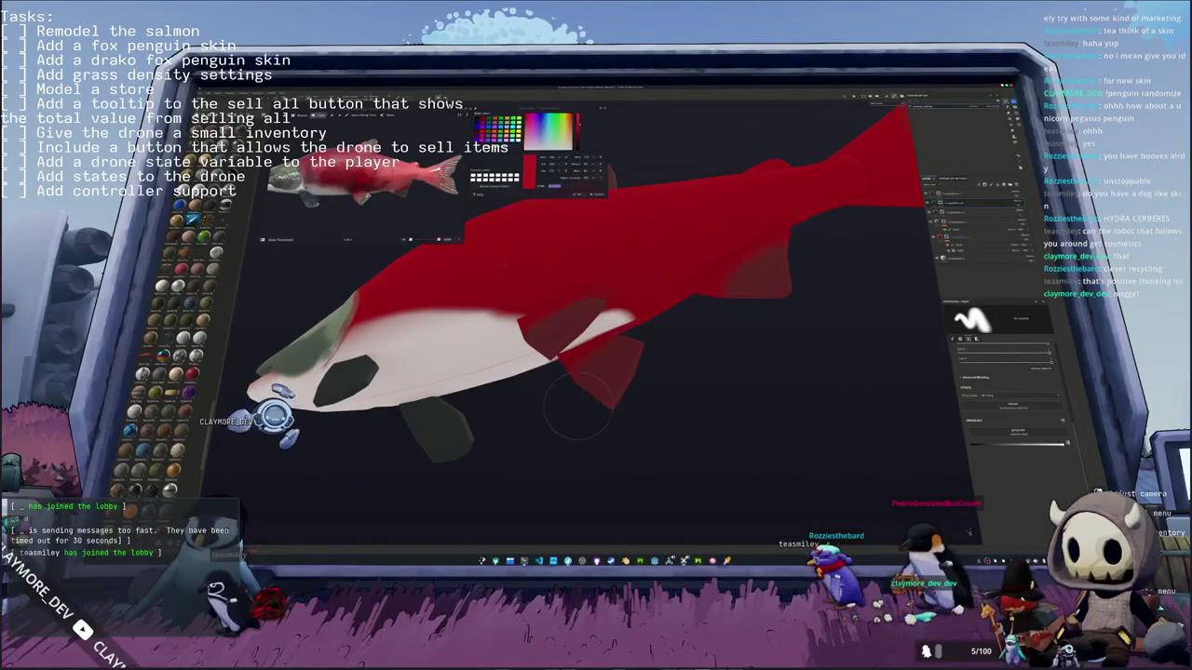
mouse_move(614, 372)
alt+mouse_down()
mouse_move(631, 410)
mouse_move(651, 415)
alt+mouse_up()
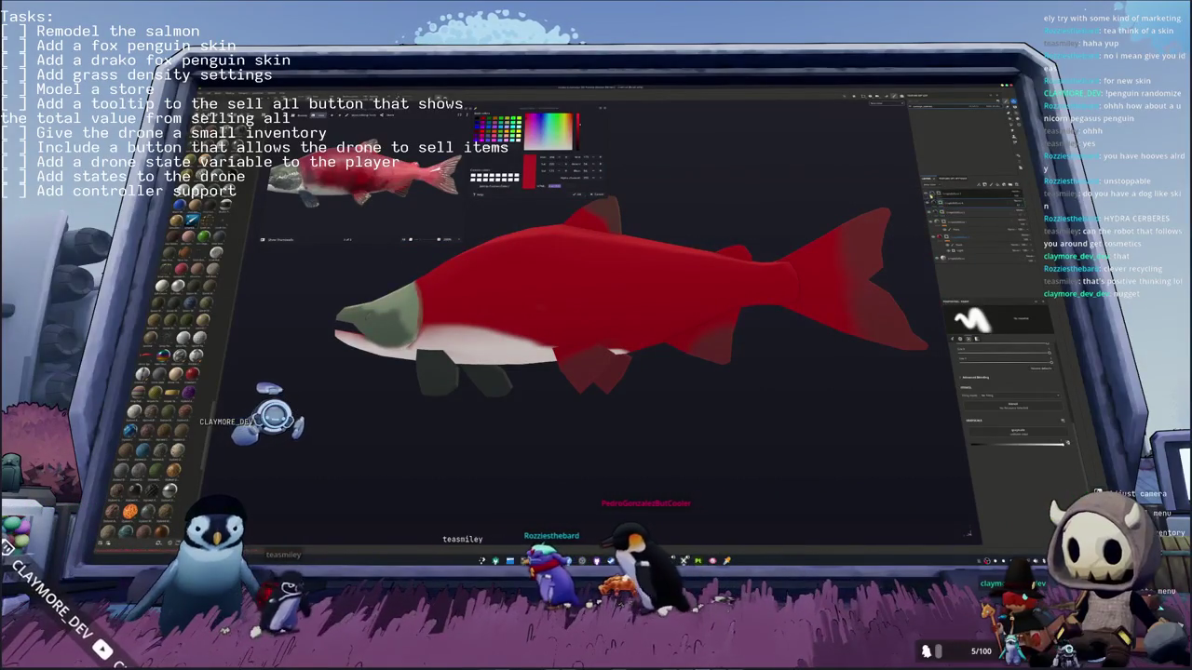
alt+drag(652, 415, 610, 408)
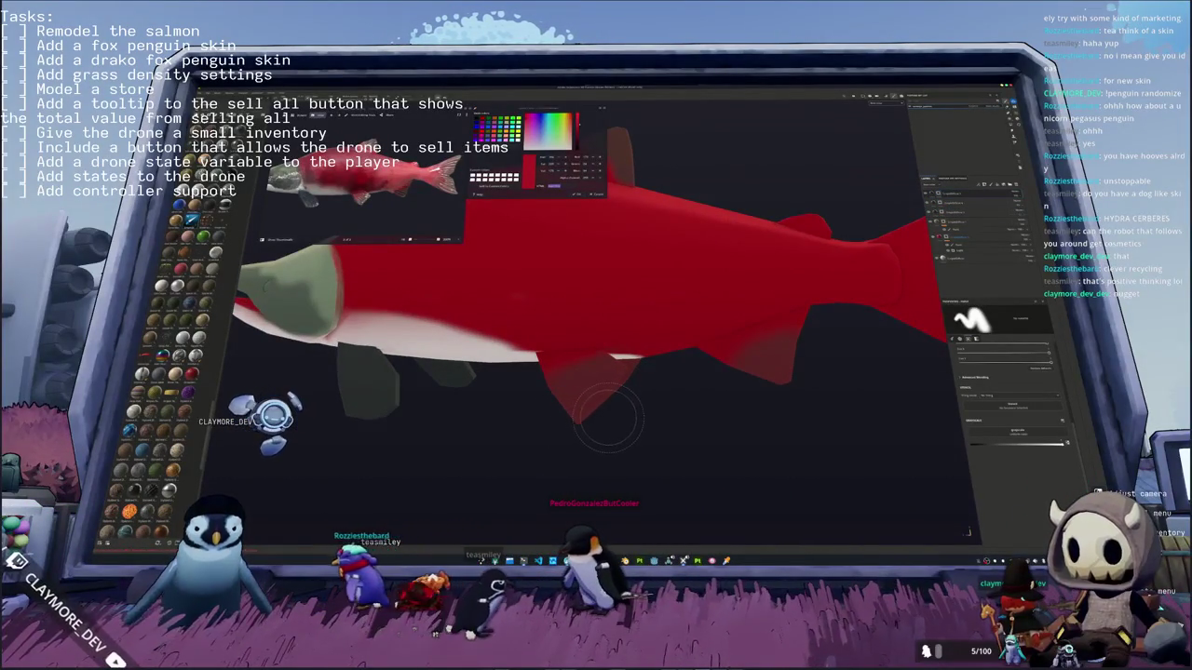
scroll(612, 410, down, 5)
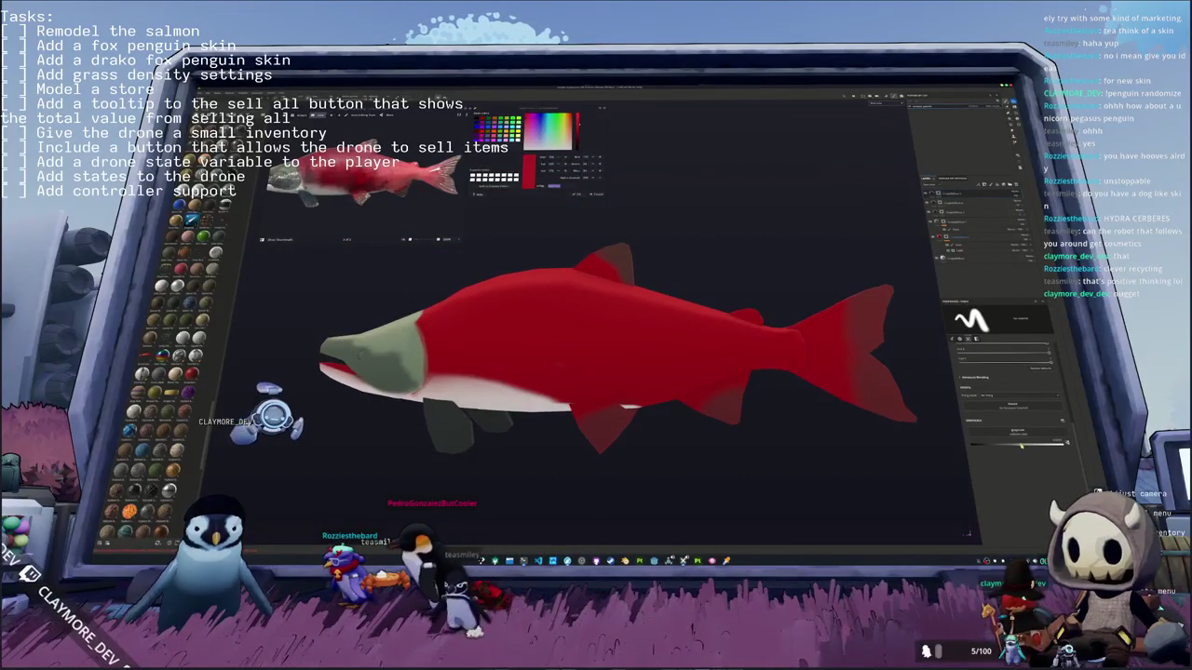
mouse_move(656, 438)
alt+mouse_down()
mouse_move(675, 442)
mouse_move(634, 467)
mouse_move(677, 454)
mouse_move(729, 333)
alt+mouse_up()
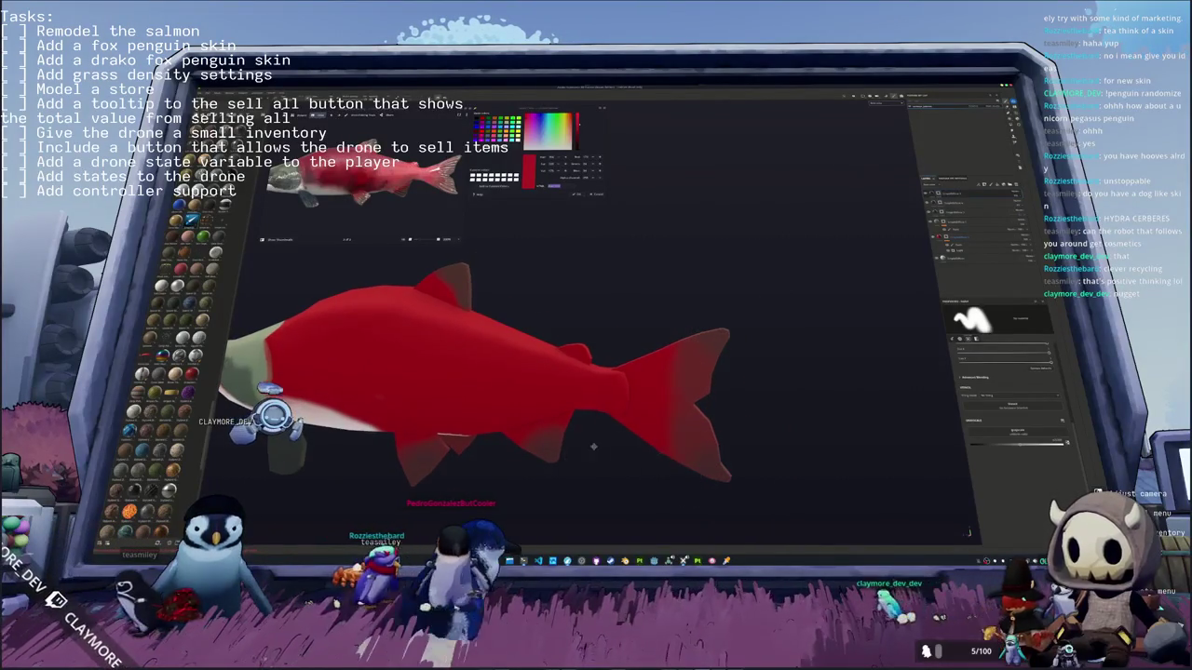
alt+drag(715, 480, 694, 391)
scroll(689, 363, up, 3)
scroll(683, 326, down, 3)
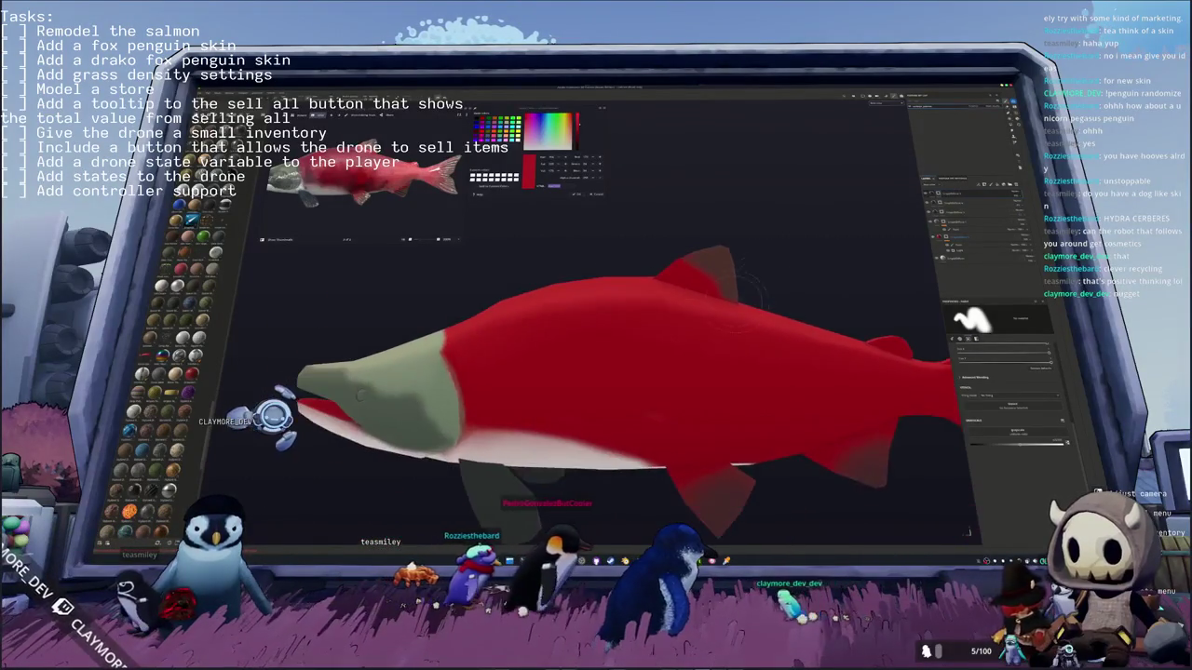
alt+drag(682, 326, 910, 219)
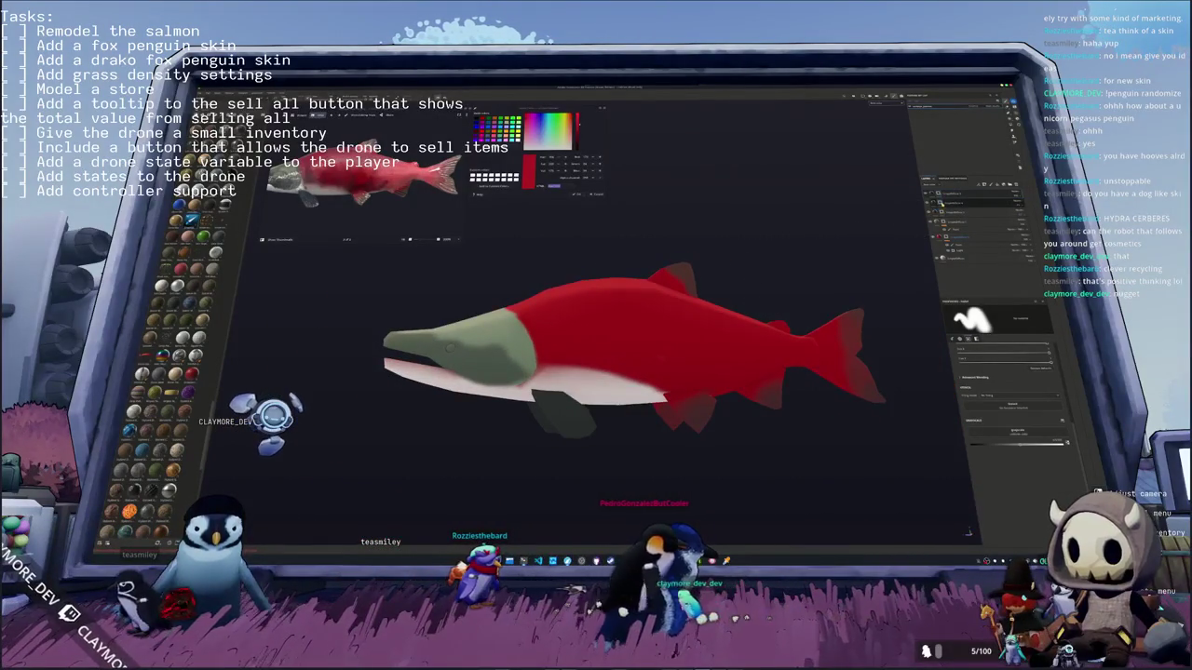
scroll(703, 339, up, 2)
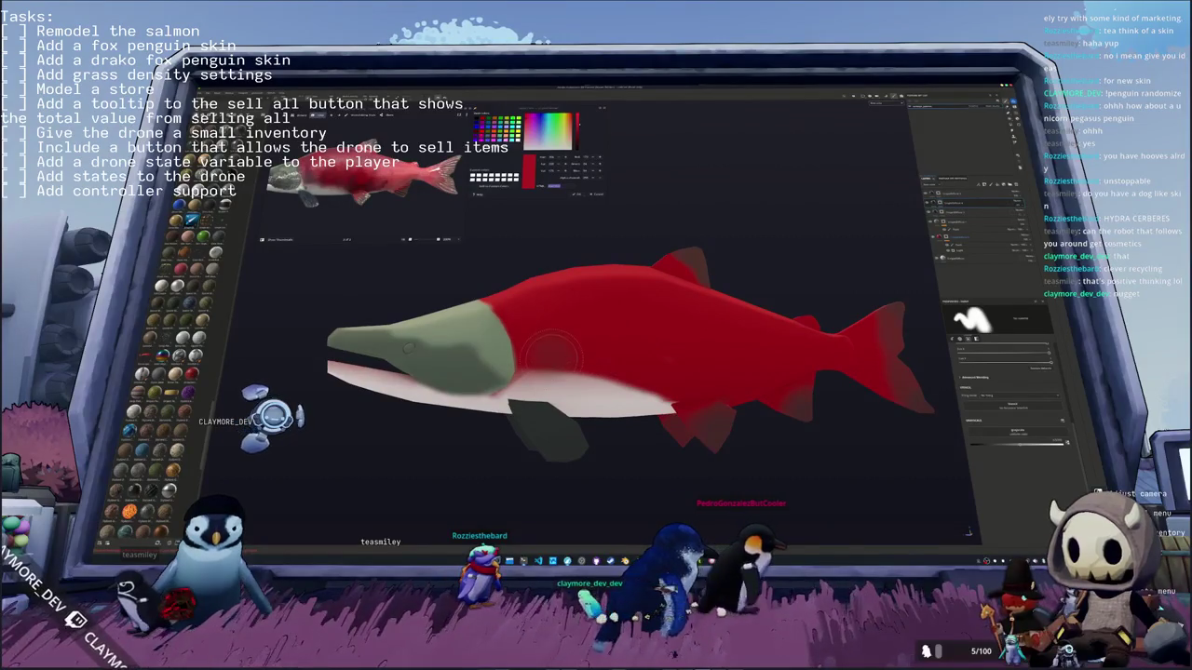
alt+drag(552, 349, 543, 347)
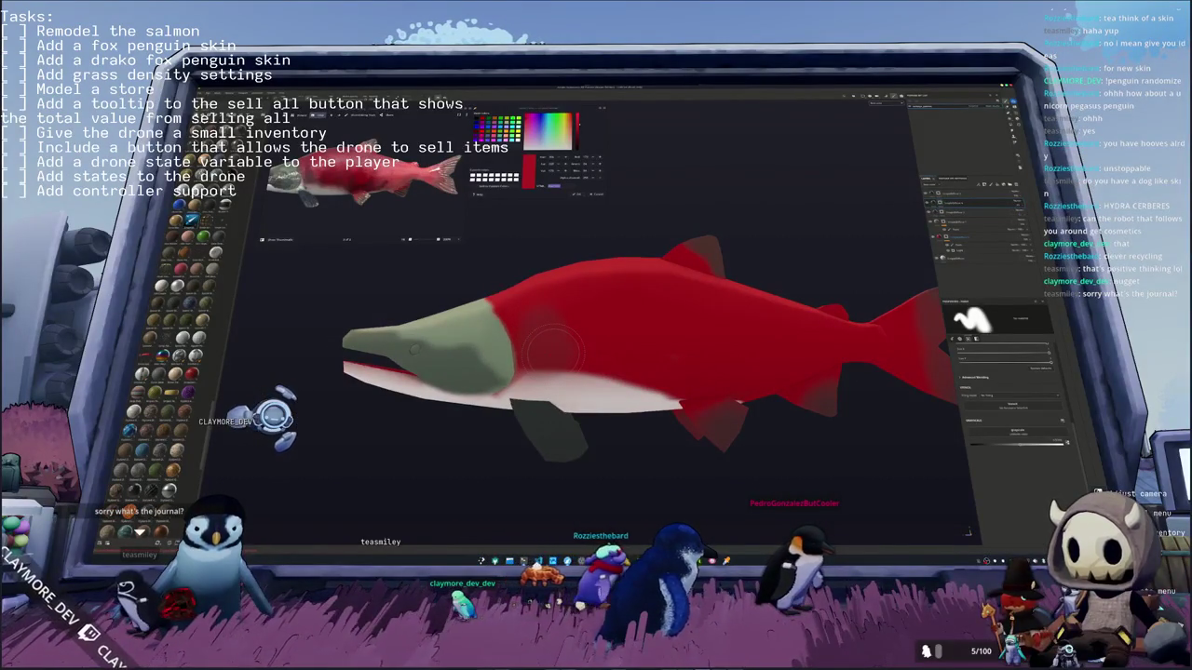
Step: In the fishing game, open the Journal and view the Haddock, Golden Dorado and Blob Sculpin details
key(alt+Tab)
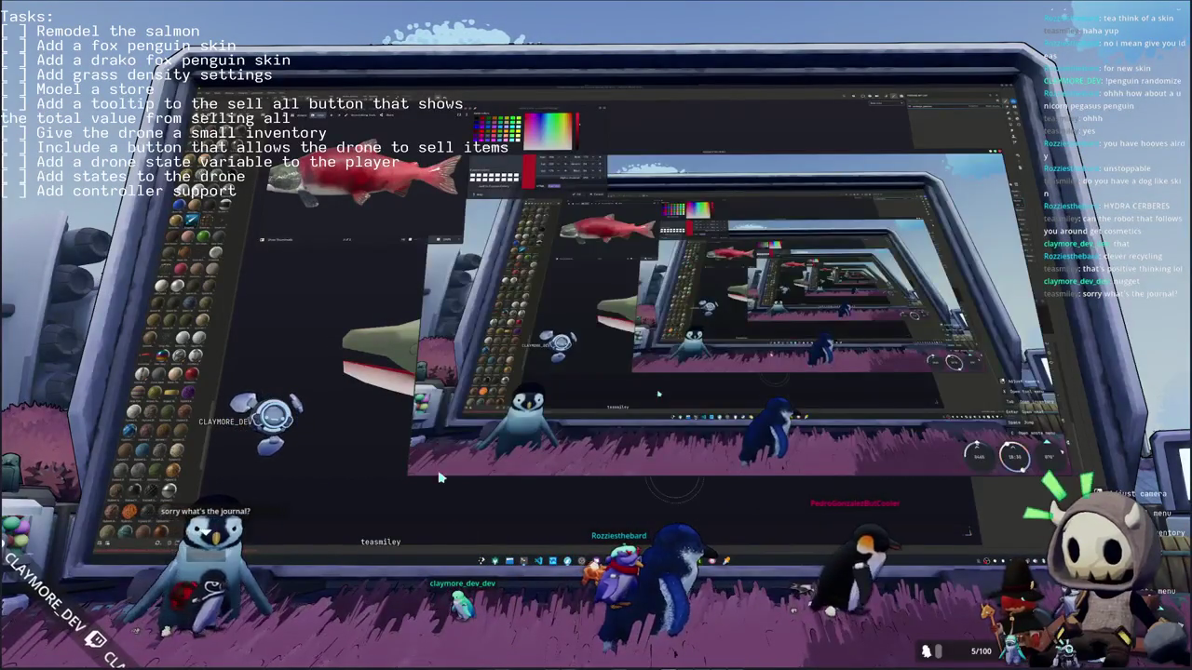
key(Tab)
click(484, 16)
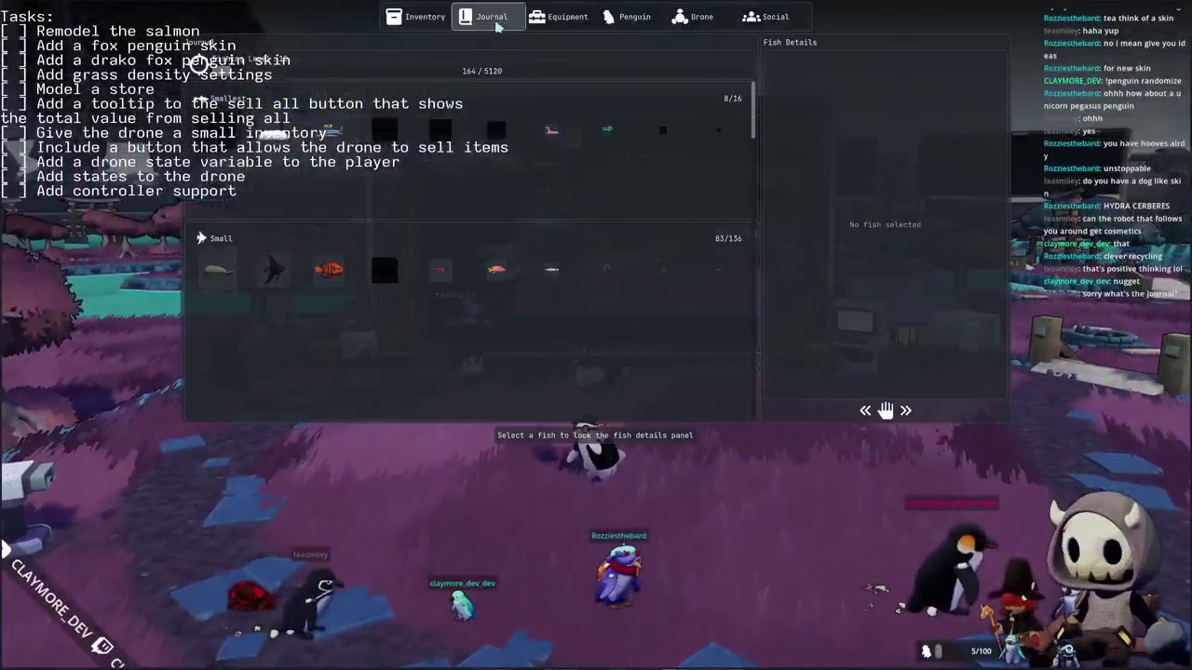
scroll(511, 290, down, 5)
scroll(550, 321, down, 5)
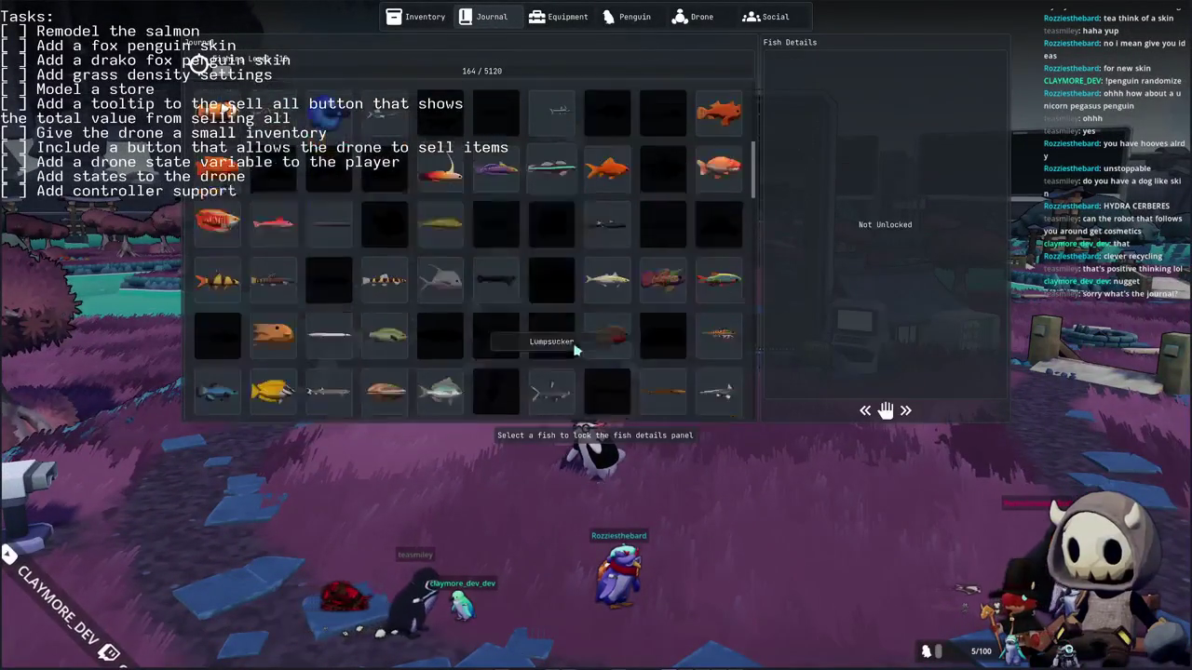
scroll(572, 356, down, 3)
scroll(565, 360, down, 3)
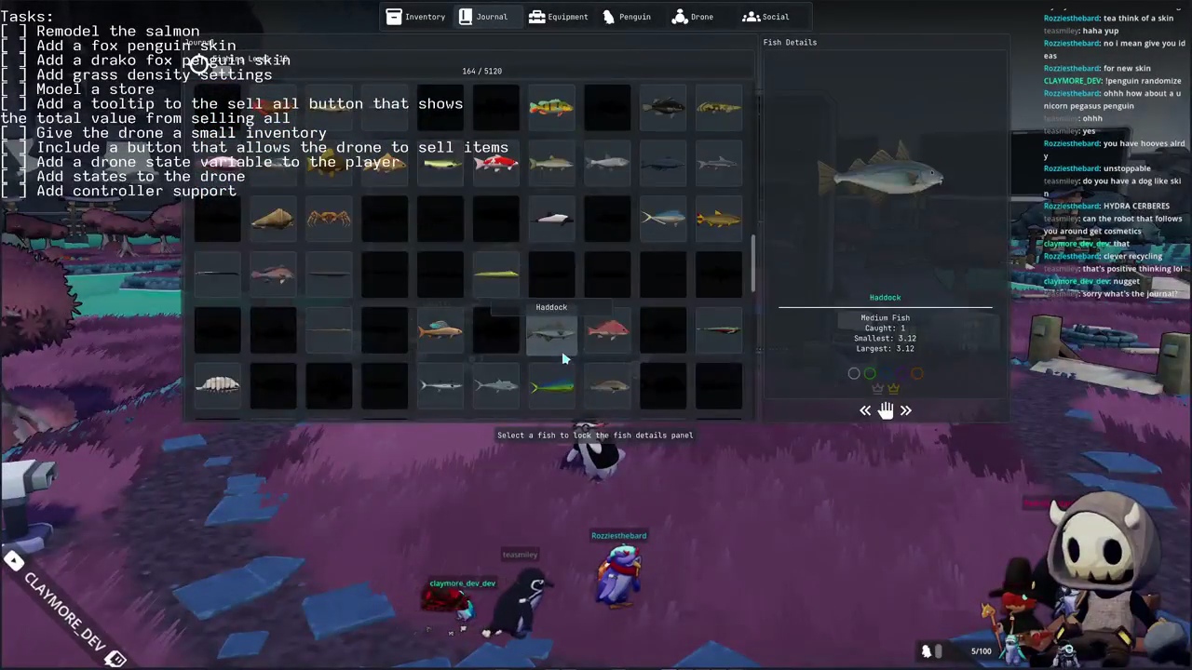
click(558, 344)
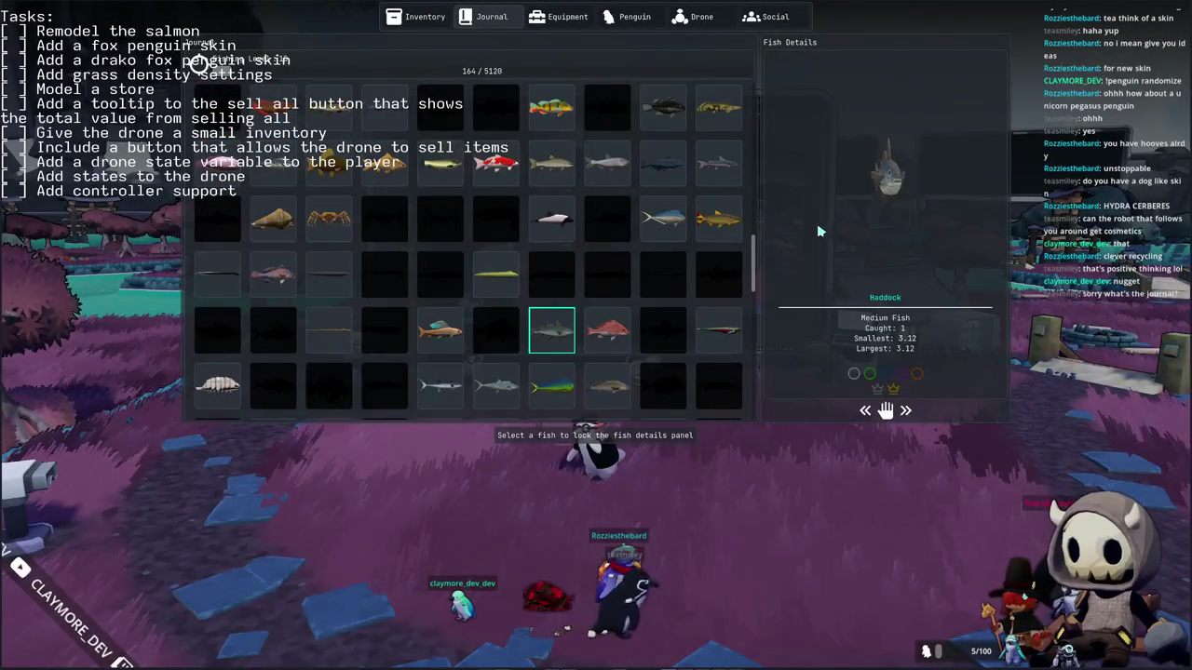
click(718, 219)
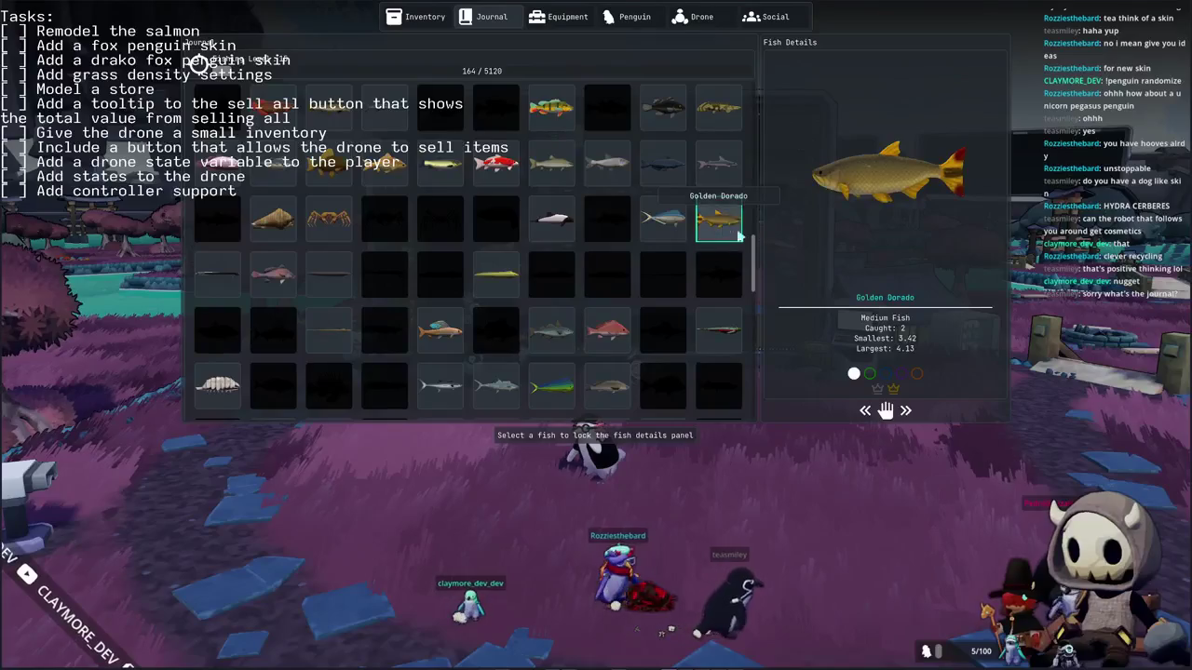
scroll(600, 352, down, 3)
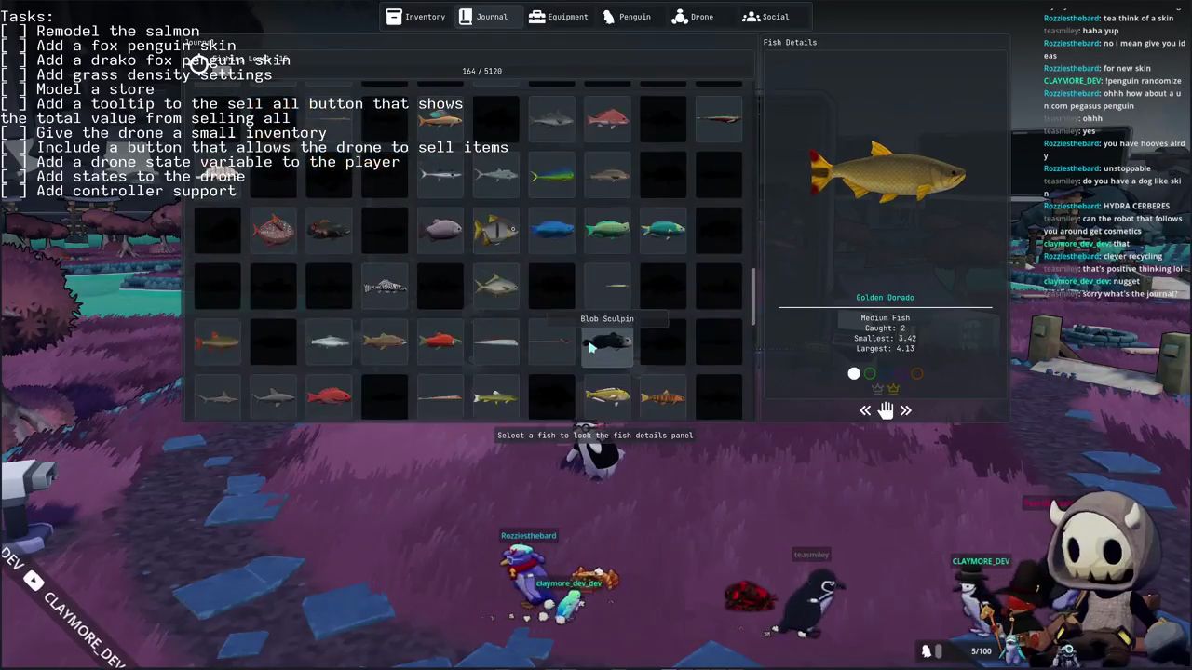
click(600, 352)
drag(919, 226, 855, 238)
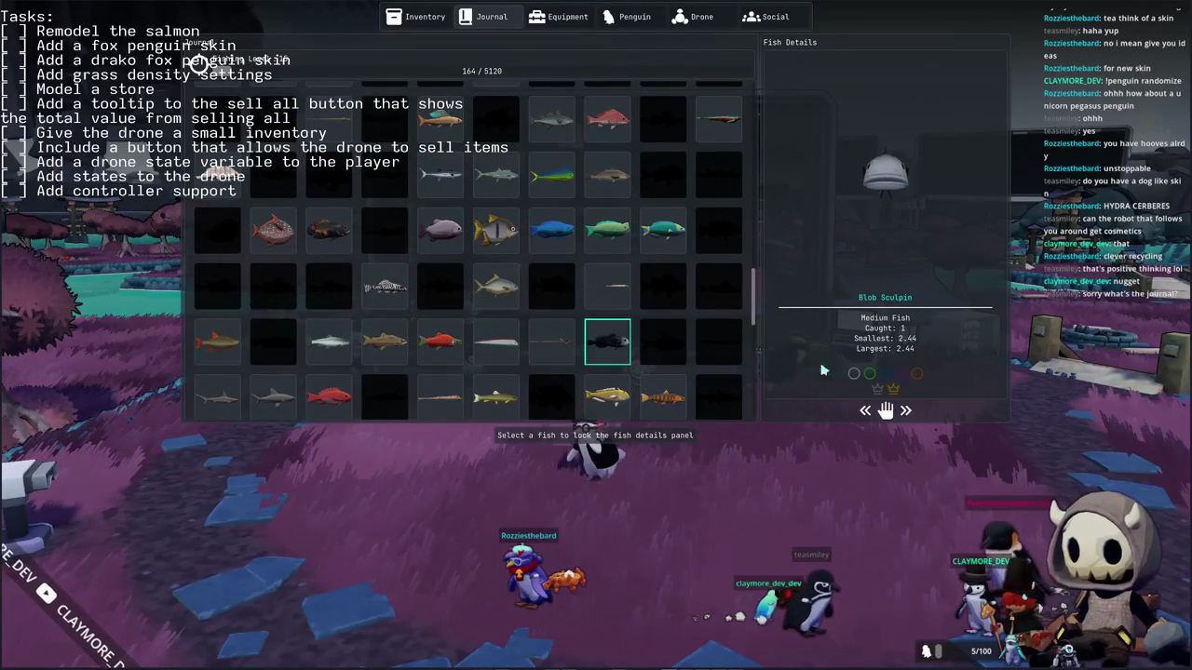
Step: Browse the Sei Whale, Blue Whale, Colossal Squid and Sun Fish entries
scroll(663, 371, down, 5)
scroll(661, 371, down, 3)
scroll(661, 370, down, 3)
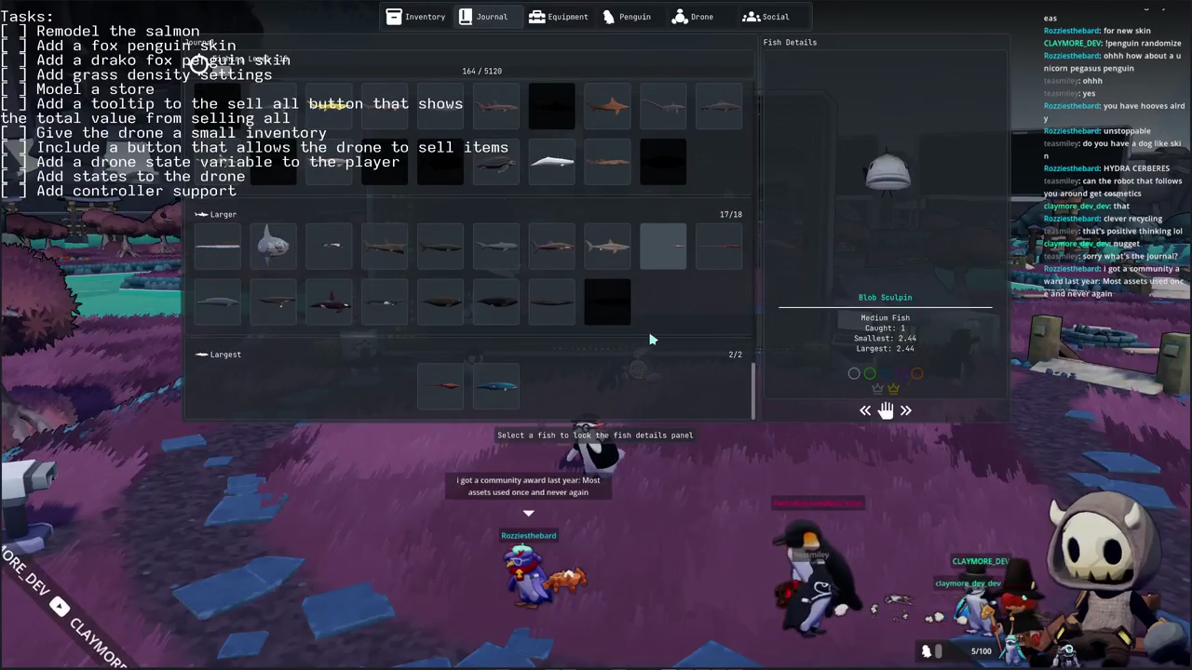
click(548, 306)
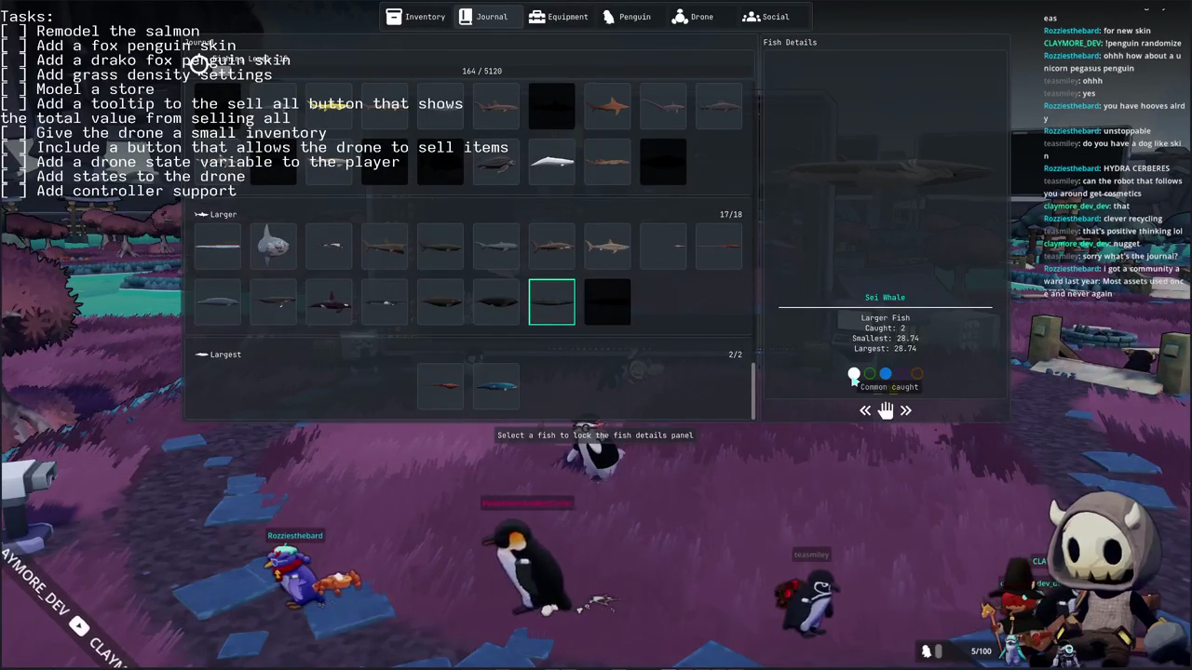
click(495, 385)
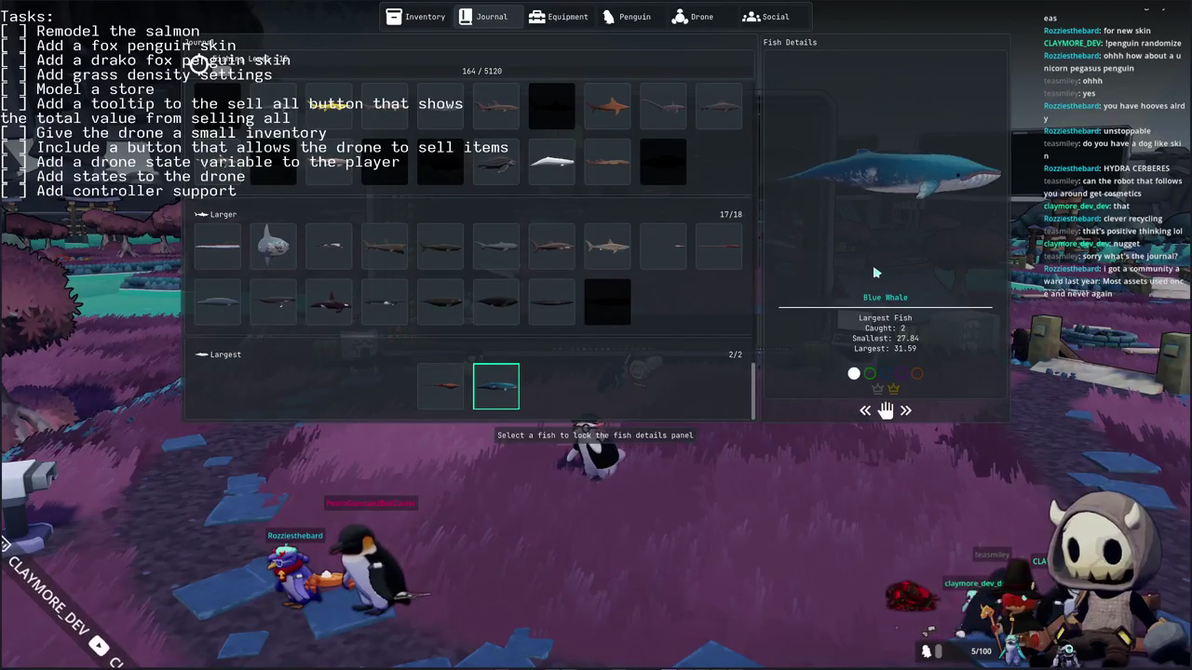
click(439, 385)
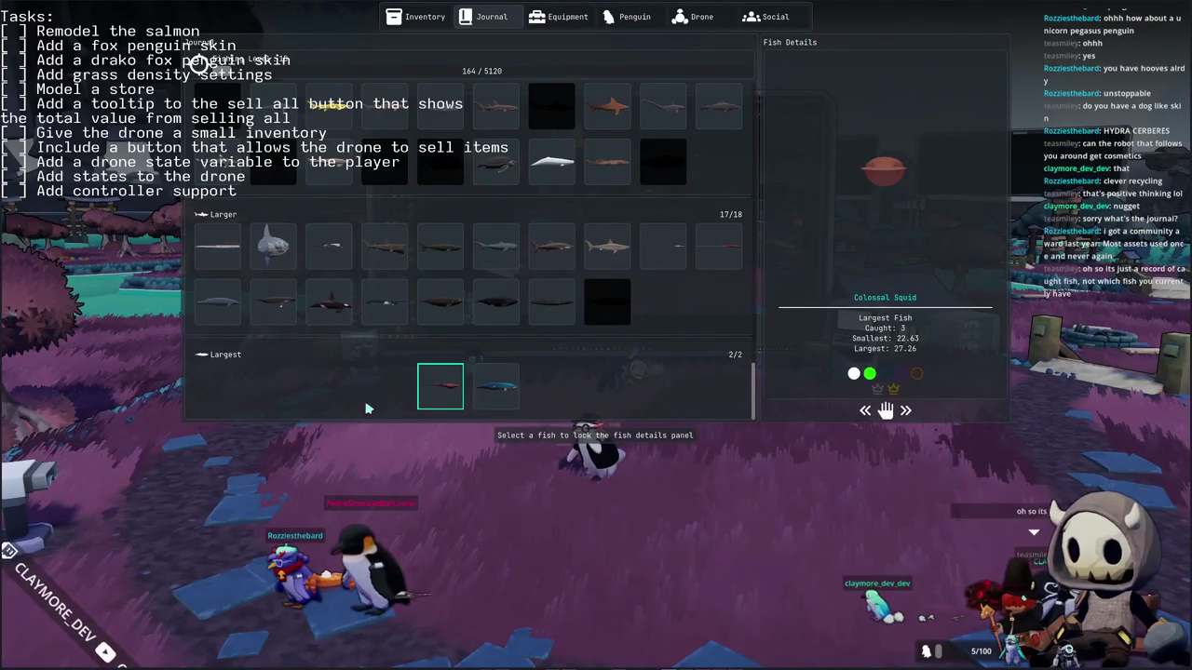
click(282, 264)
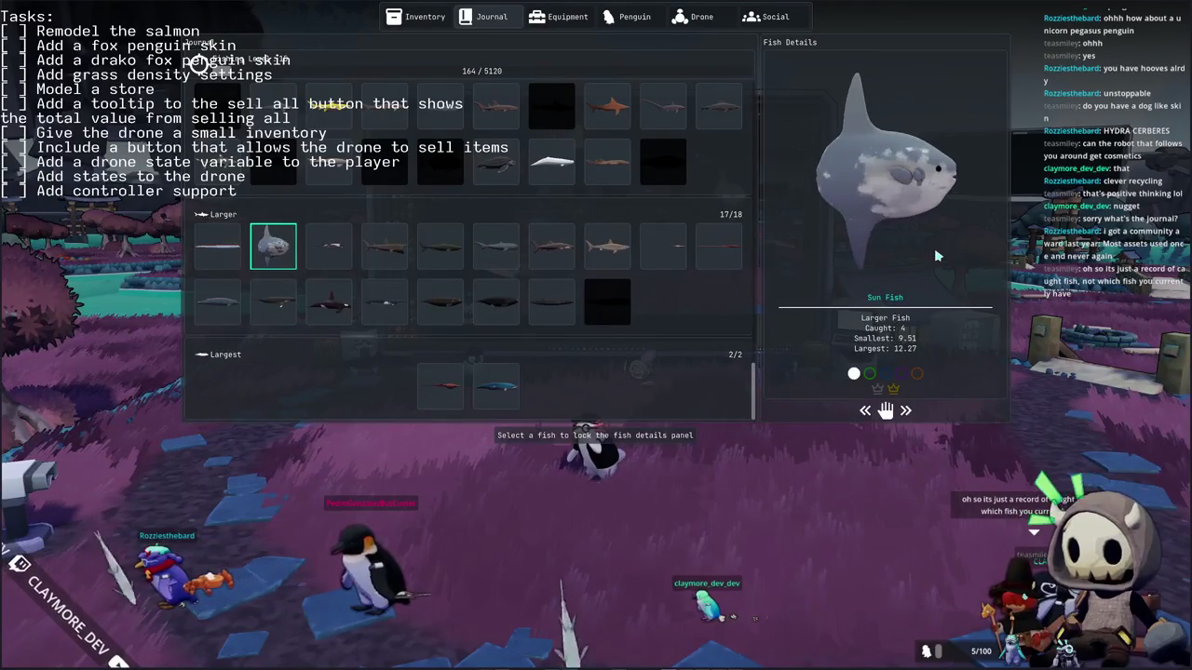
Step: View the Megamouth, Greenland Shark, Minke Whale, Killer Whale and Giant Oceanic Manta Ray details
click(494, 254)
click(439, 247)
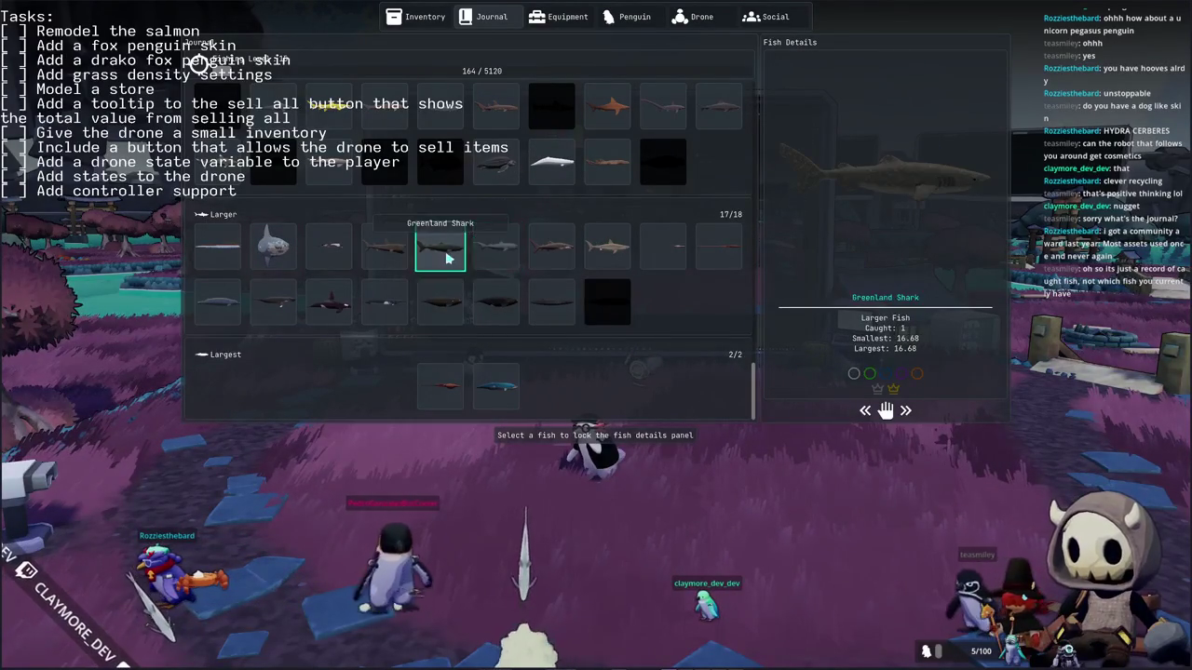
click(444, 305)
click(385, 303)
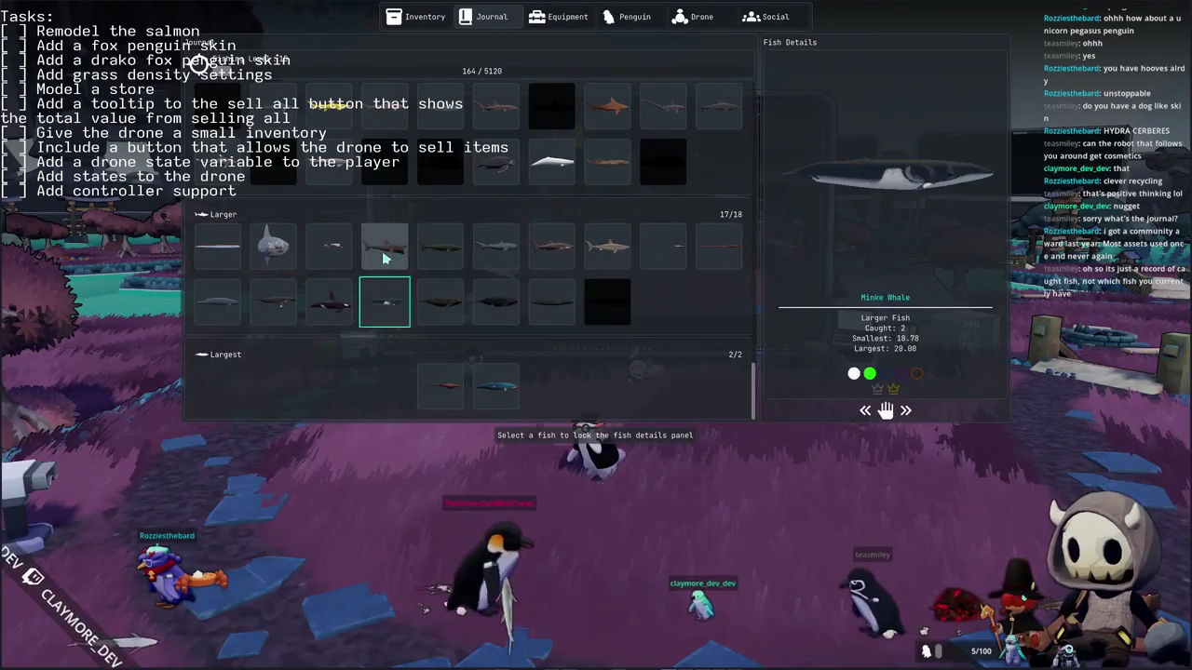
click(384, 247)
click(328, 303)
click(328, 244)
Step: Frame the whole salmon side-on in the Substance Painter viewport
click(328, 303)
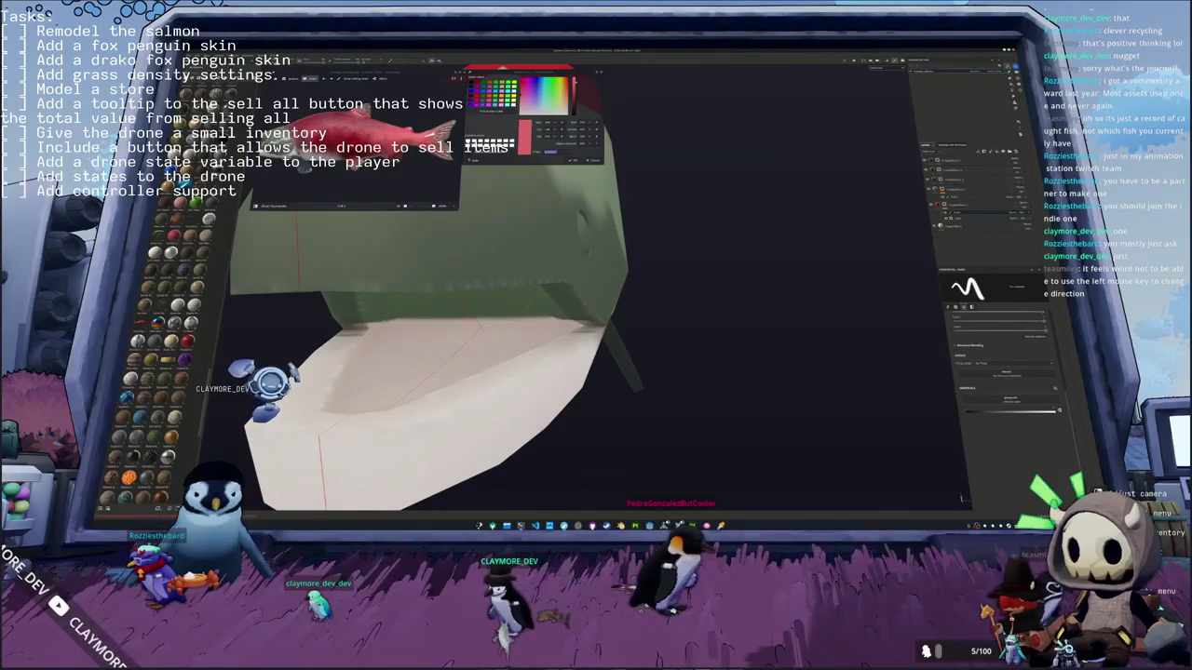
mouse_move(578, 270)
alt+mouse_down()
mouse_move(507, 351)
mouse_move(512, 337)
alt+mouse_up()
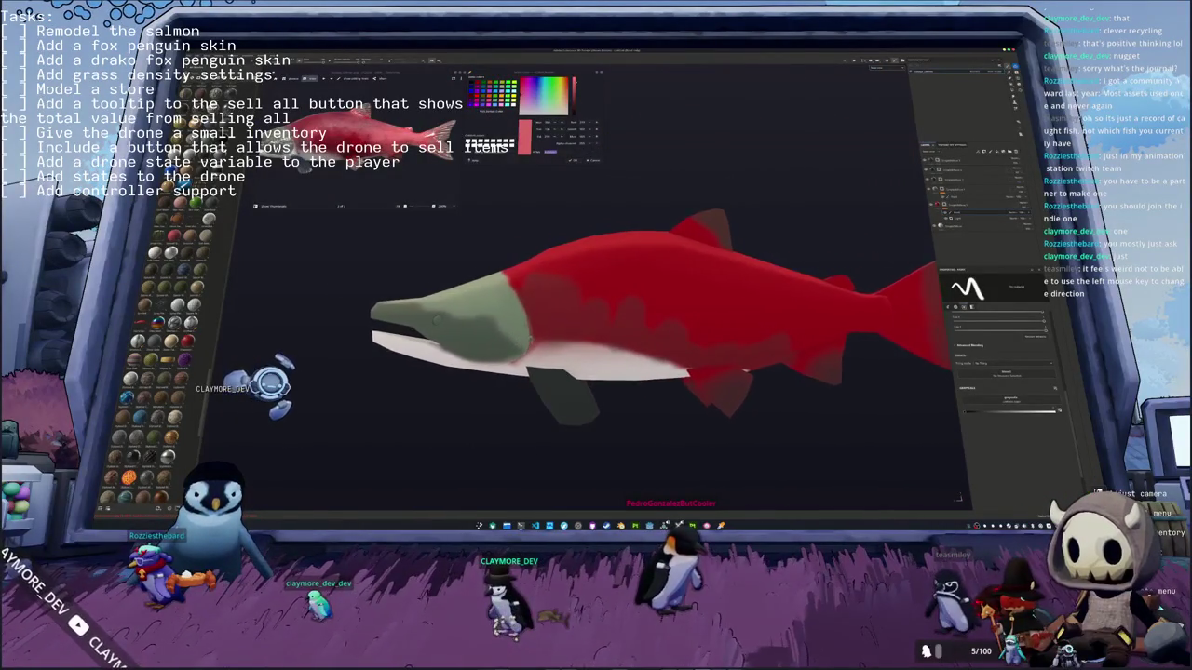
scroll(680, 334, up, 2)
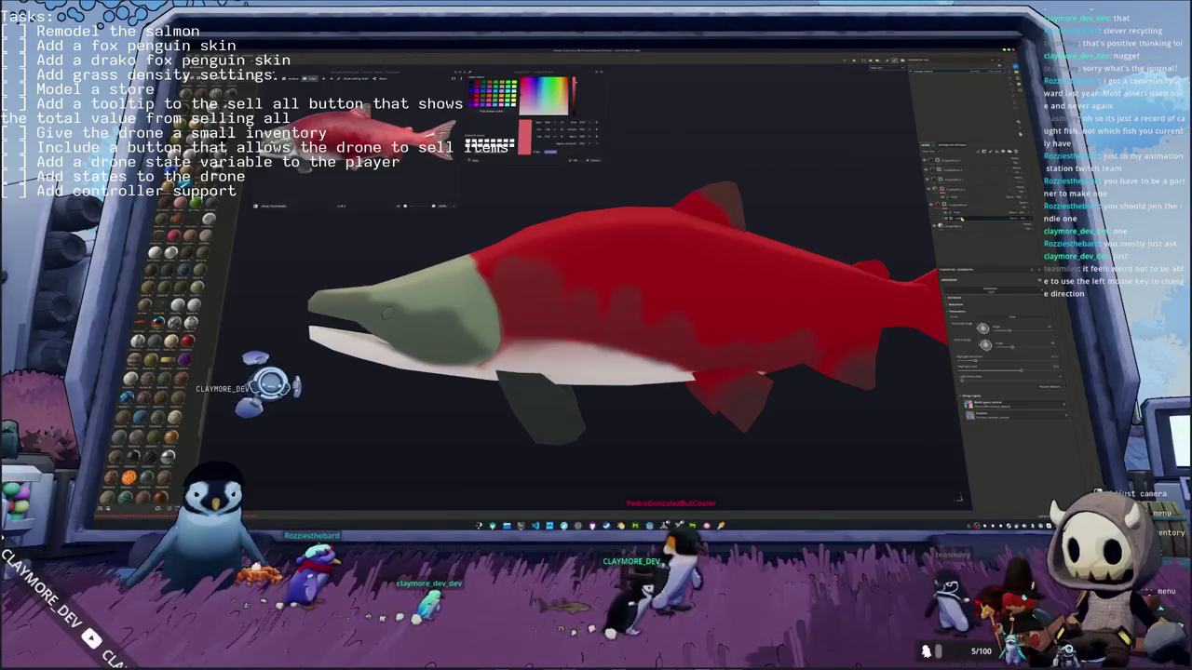
mouse_move(750, 209)
alt+mouse_down()
mouse_move(772, 201)
mouse_move(715, 165)
mouse_move(842, 173)
alt+mouse_up()
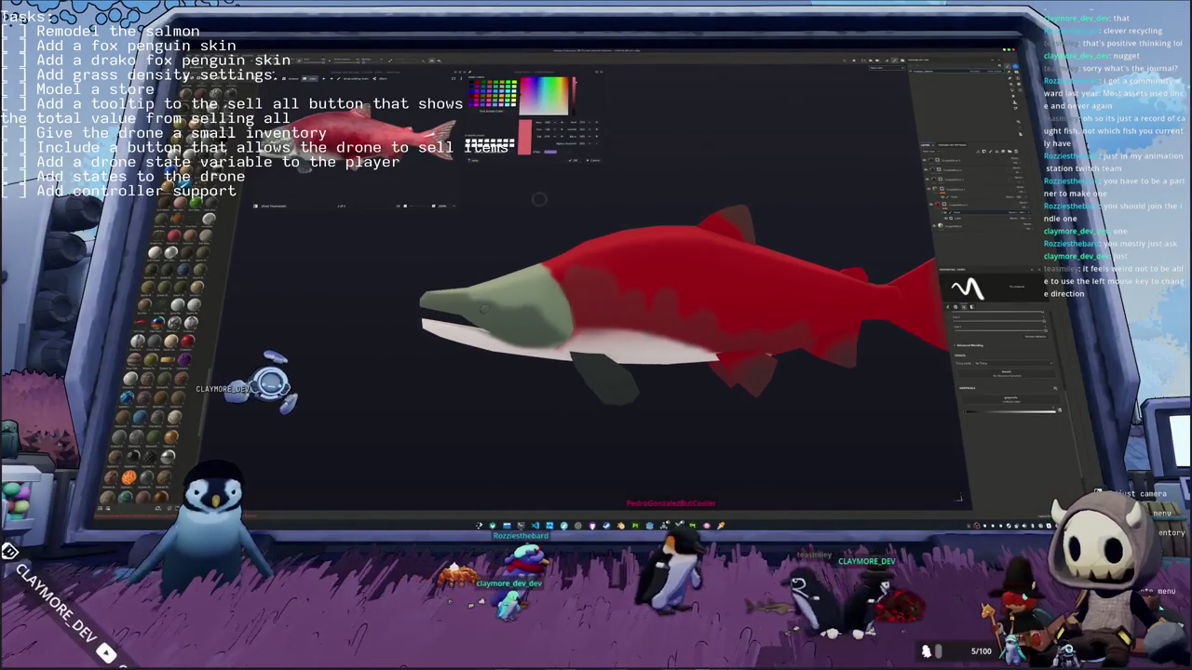
Step: Add a fill layer over the salmon with a translucent red base colour
right_click(942, 160)
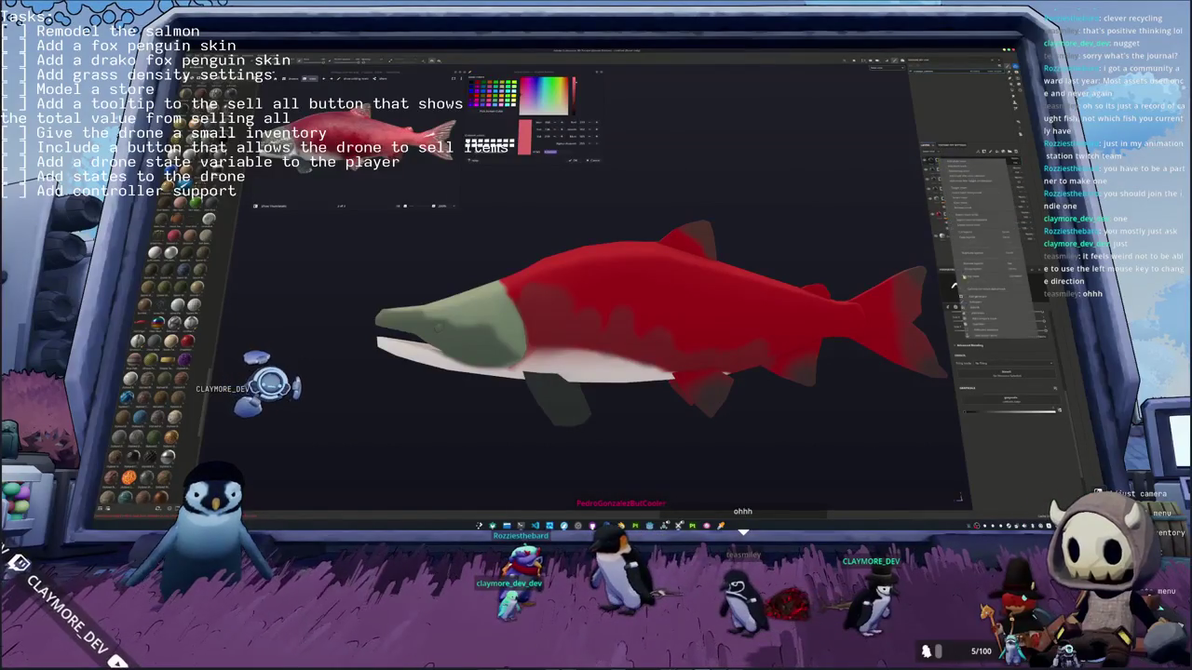
click(968, 283)
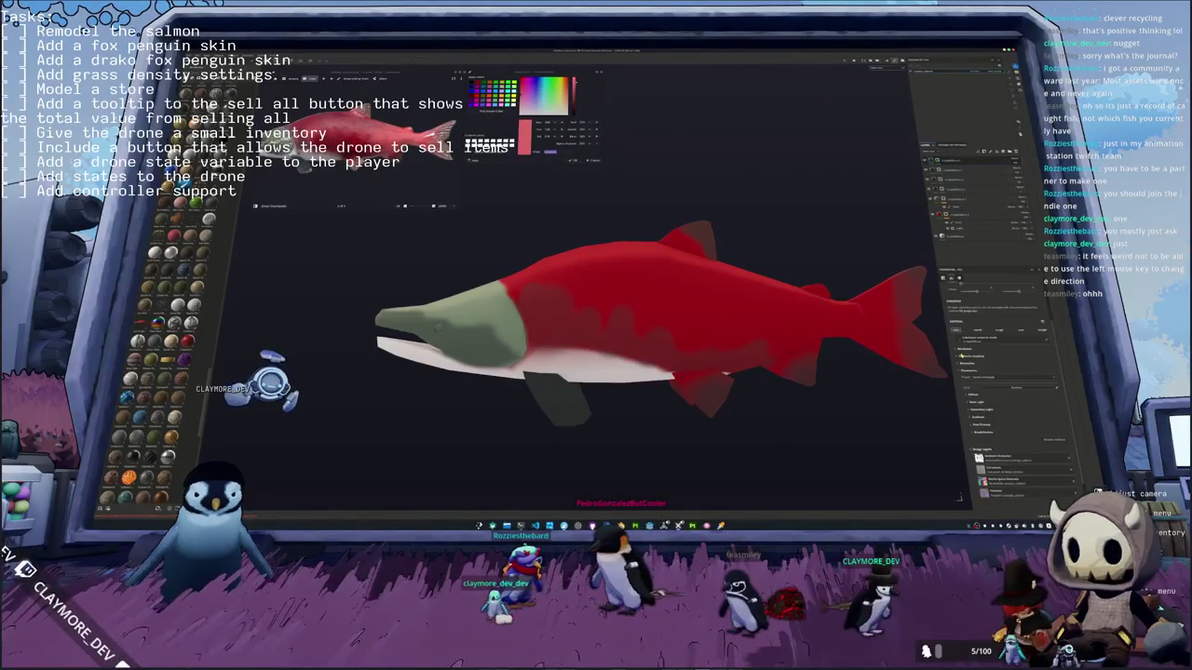
click(972, 395)
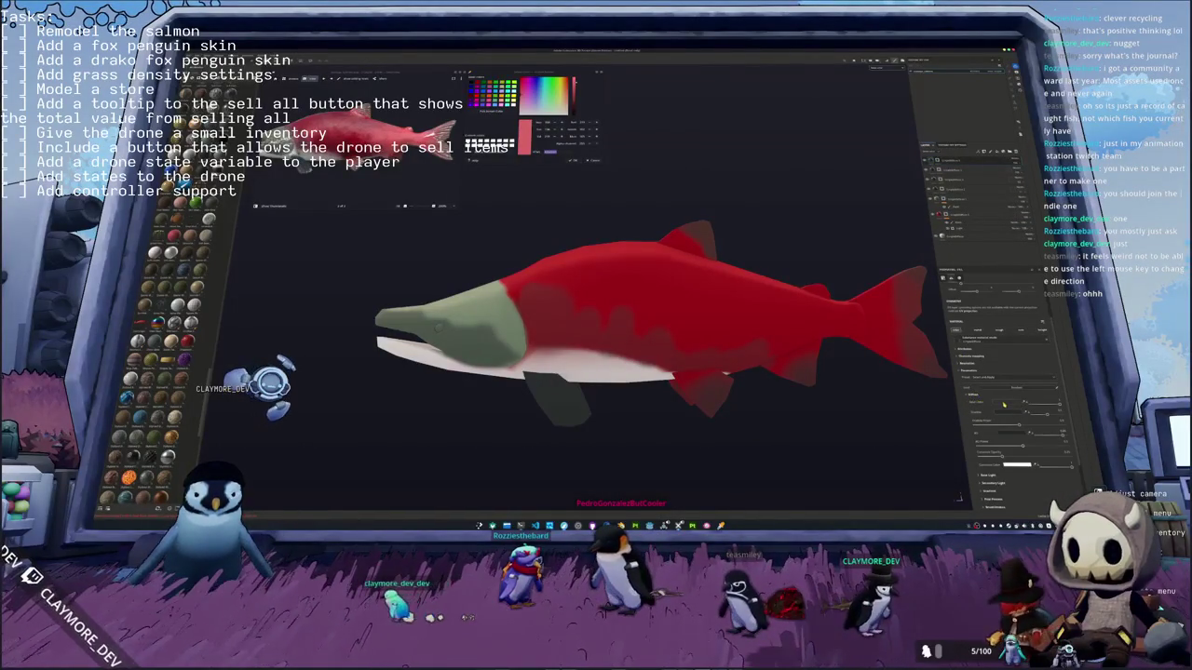
click(1004, 410)
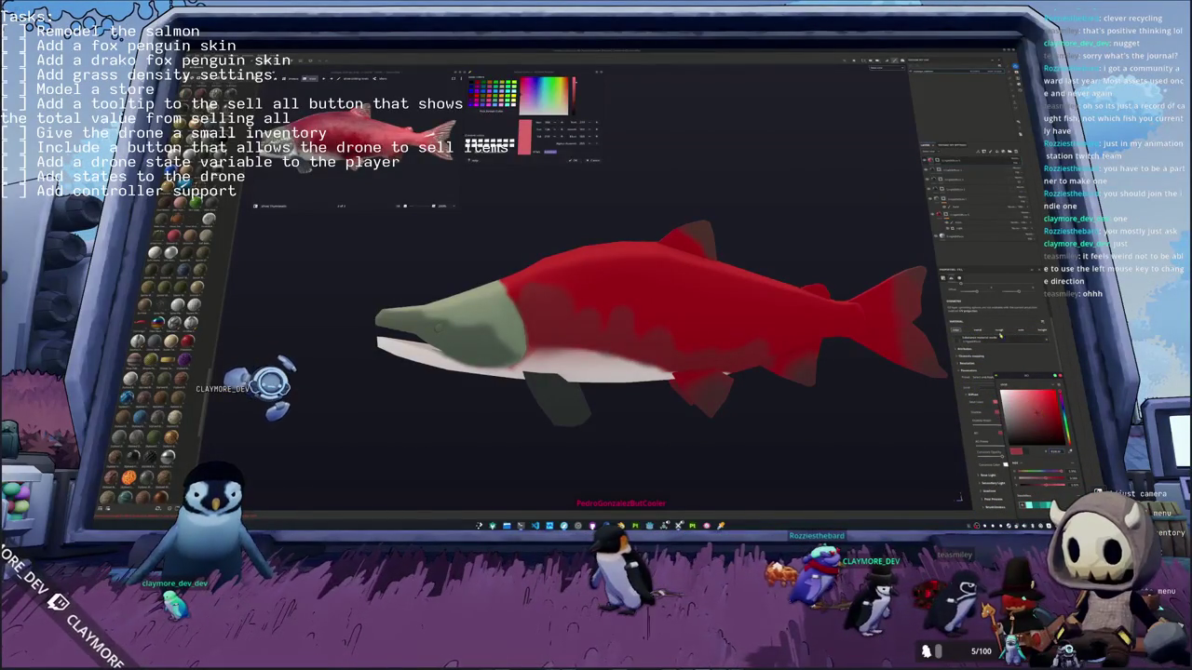
right_click(944, 159)
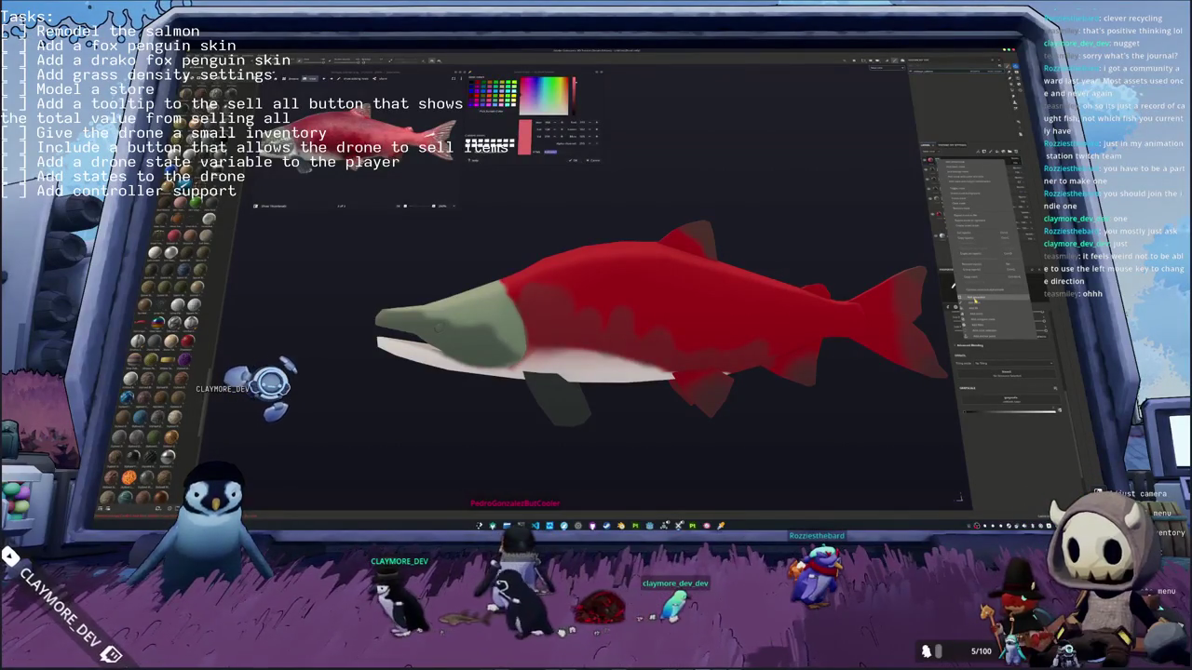
click(973, 298)
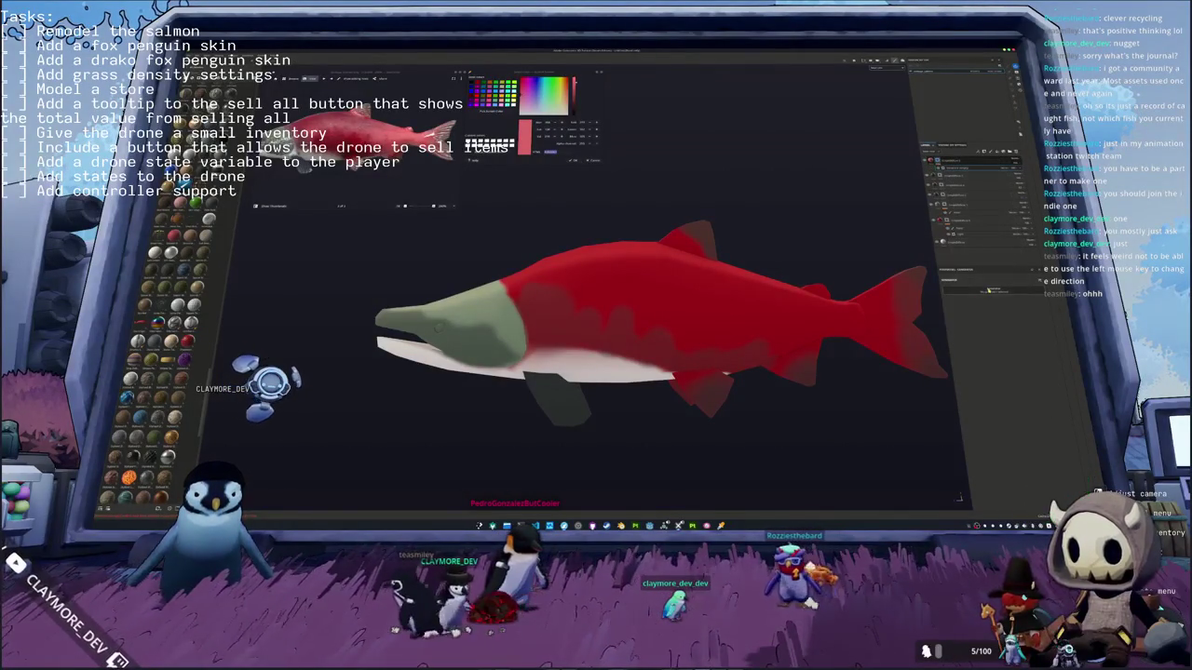
click(1004, 344)
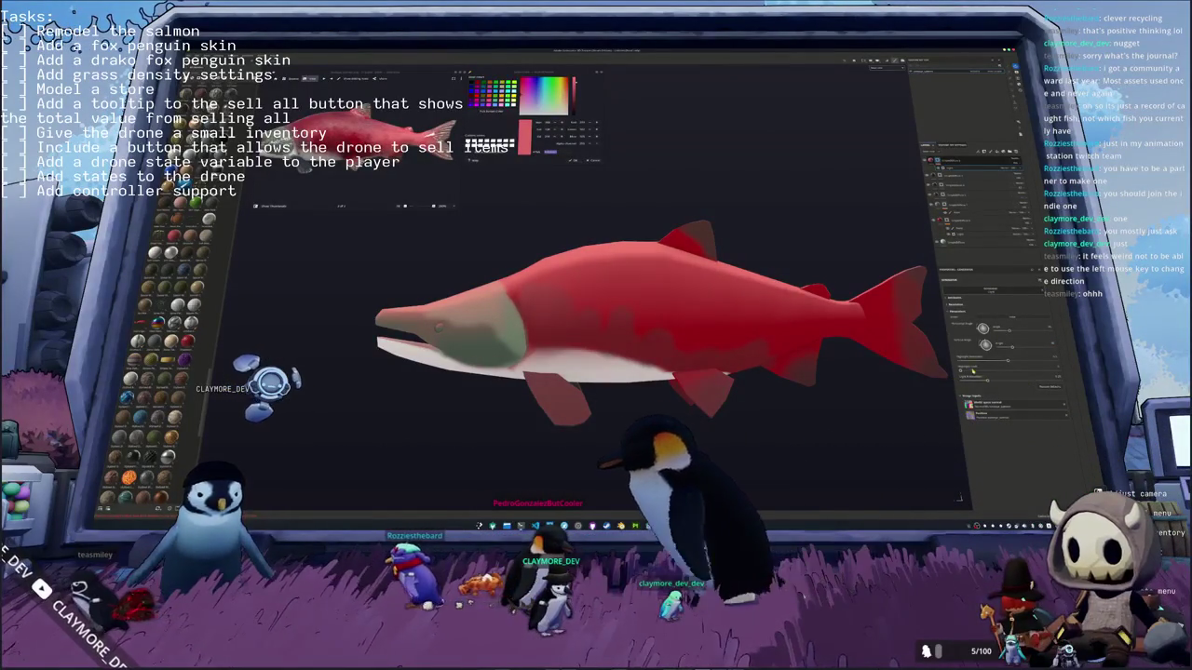
mouse_move(994, 363)
mouse_down()
mouse_move(1006, 372)
mouse_move(987, 375)
mouse_up()
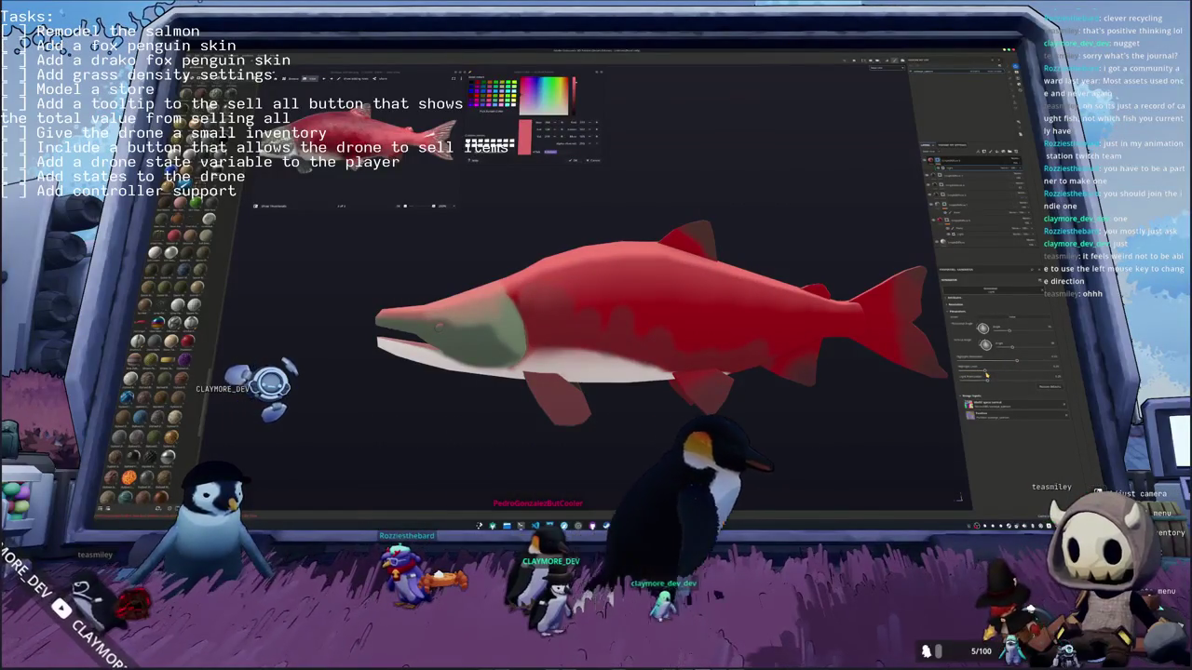
middle_drag(782, 335, 1014, 348)
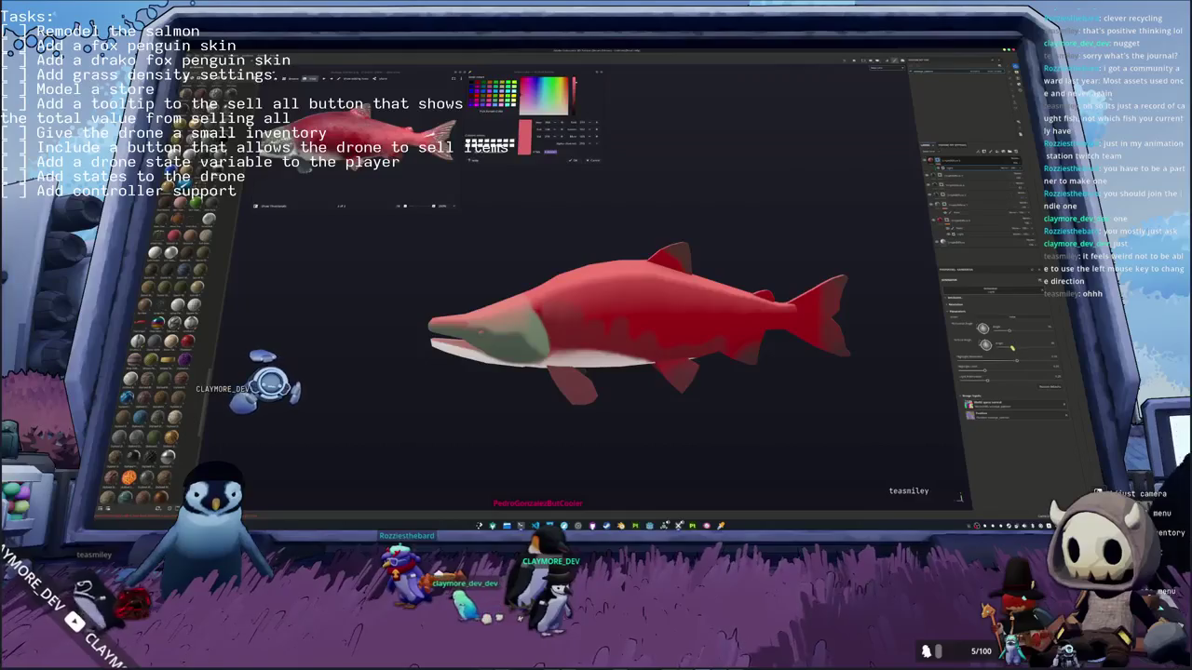
drag(1015, 347, 1020, 350)
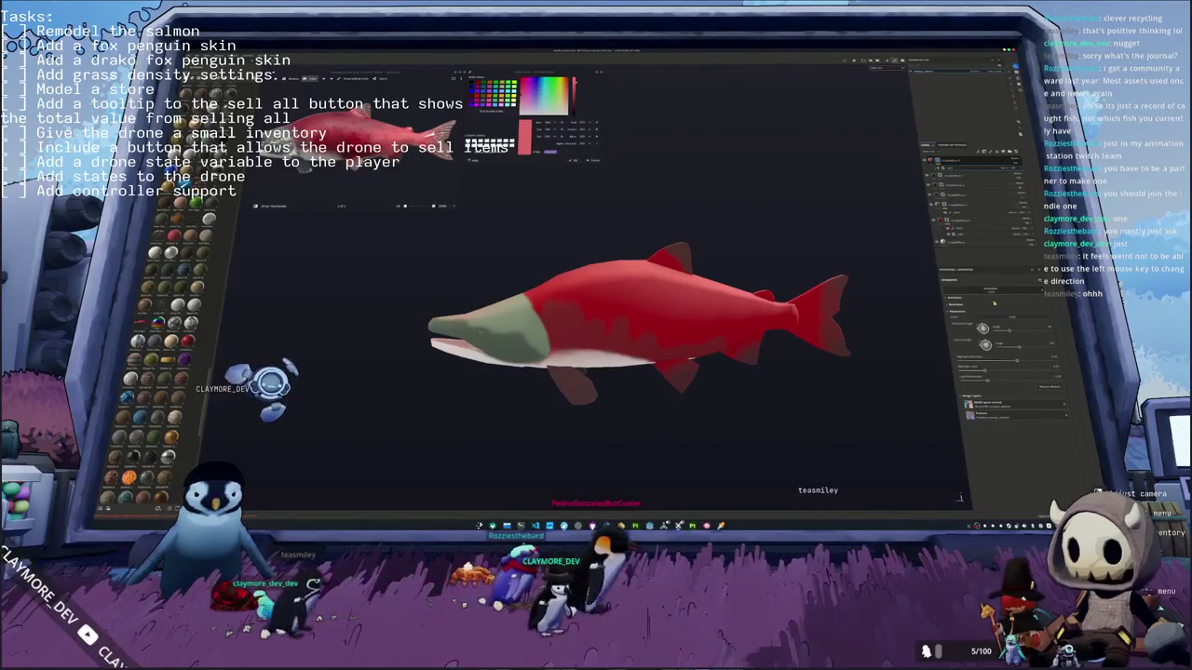
key(b)
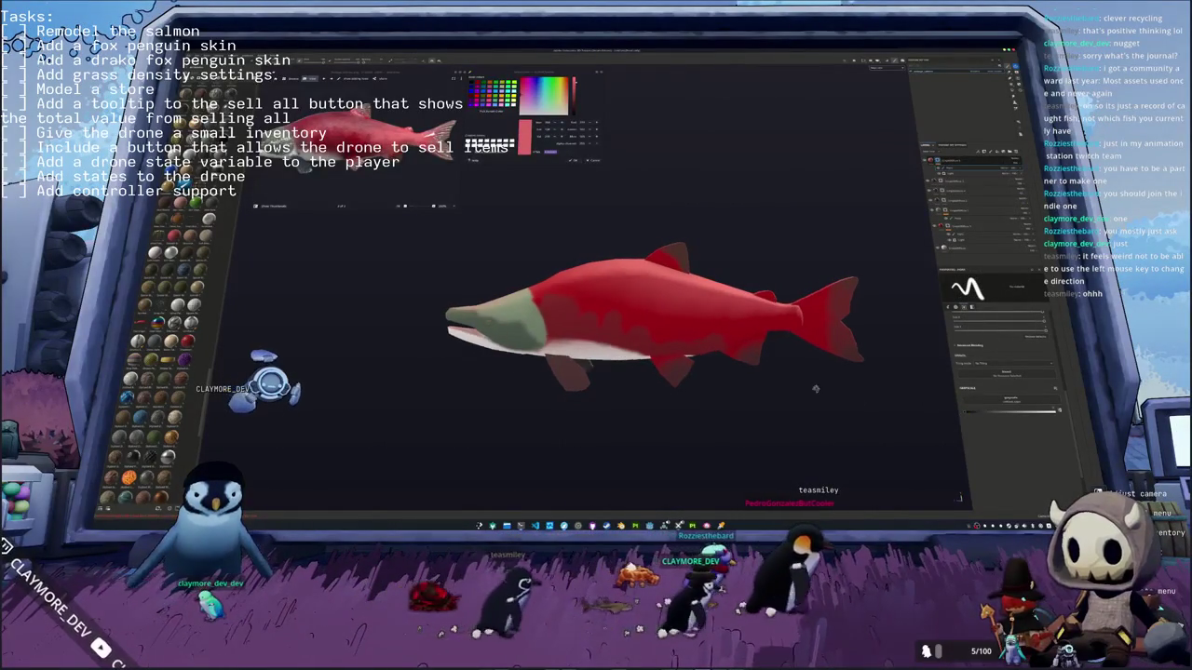
mouse_move(773, 368)
alt+mouse_down()
mouse_move(810, 369)
mouse_move(829, 307)
mouse_move(763, 512)
alt+mouse_up()
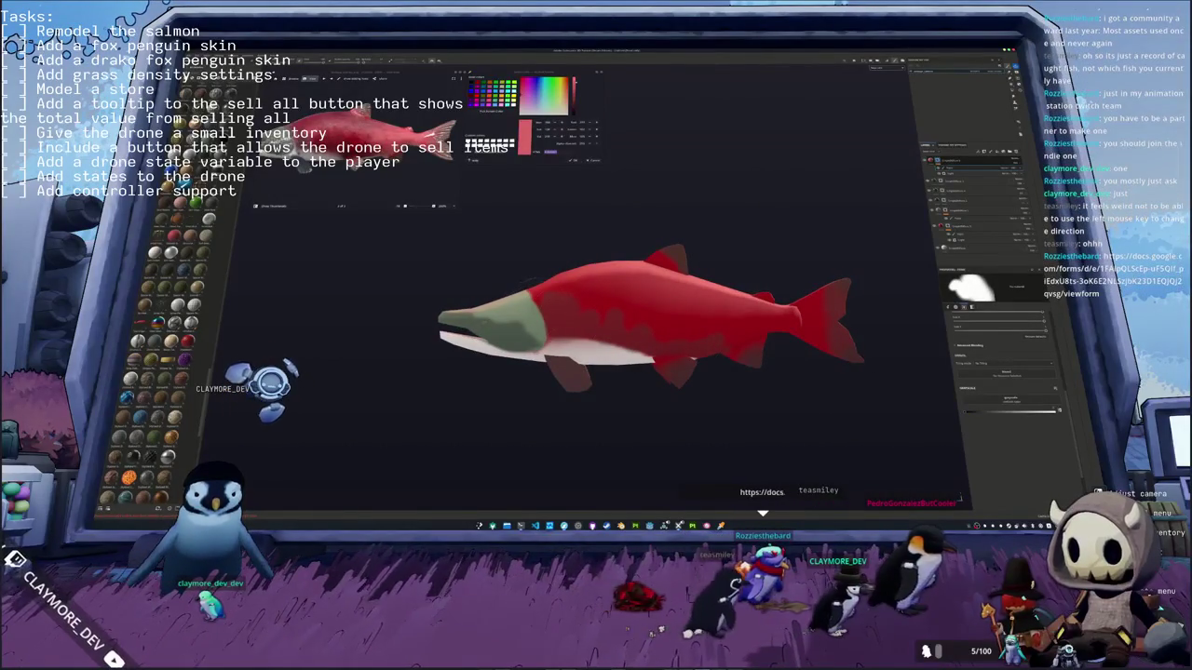
alt+drag(444, 313, 485, 298)
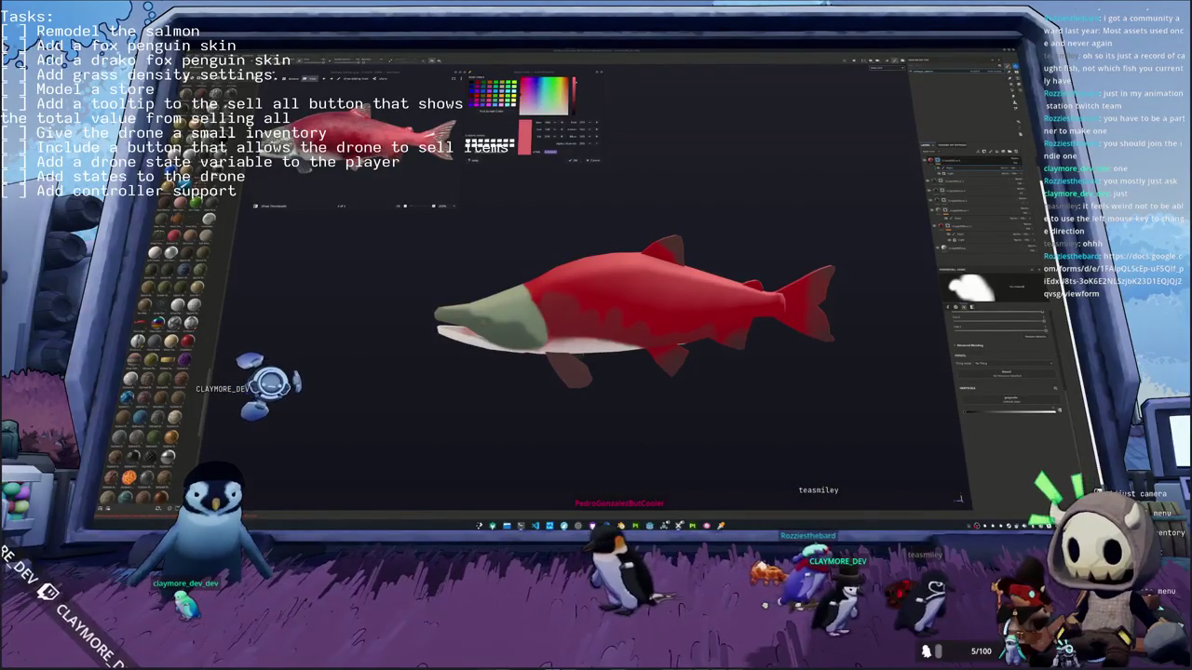
Step: Bring up the Stream Team Application Form and read down to the why-join-the-team question
key(alt+Tab)
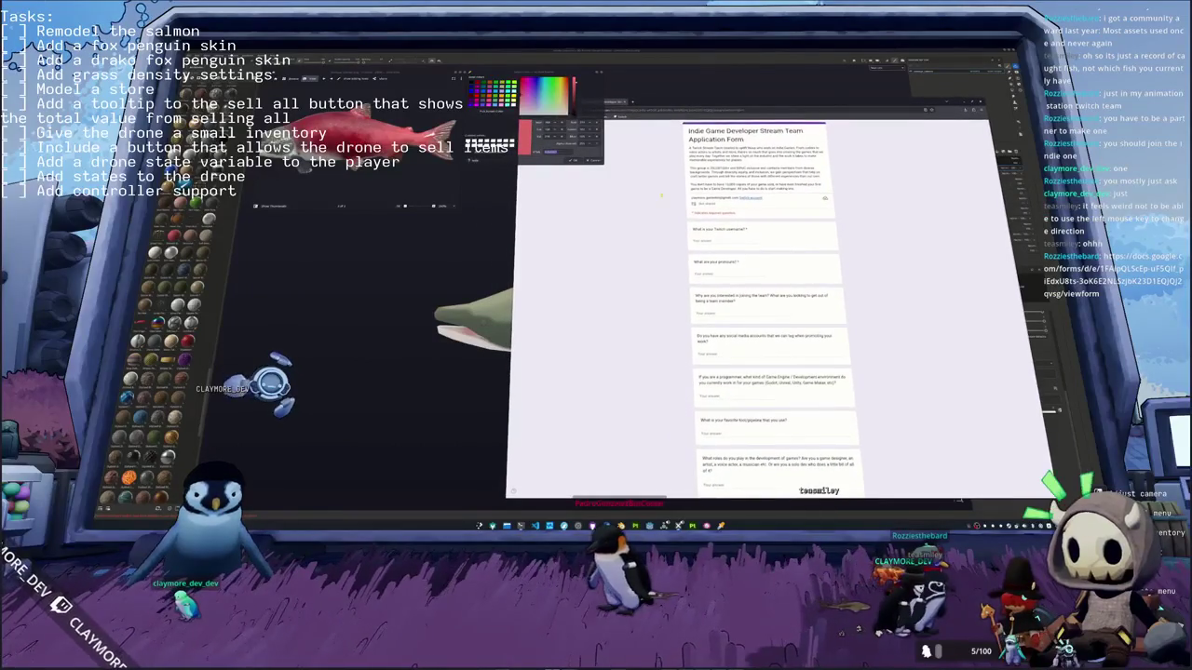
scroll(773, 307, down, 2)
scroll(773, 307, down, 2)
scroll(683, 314, down, 2)
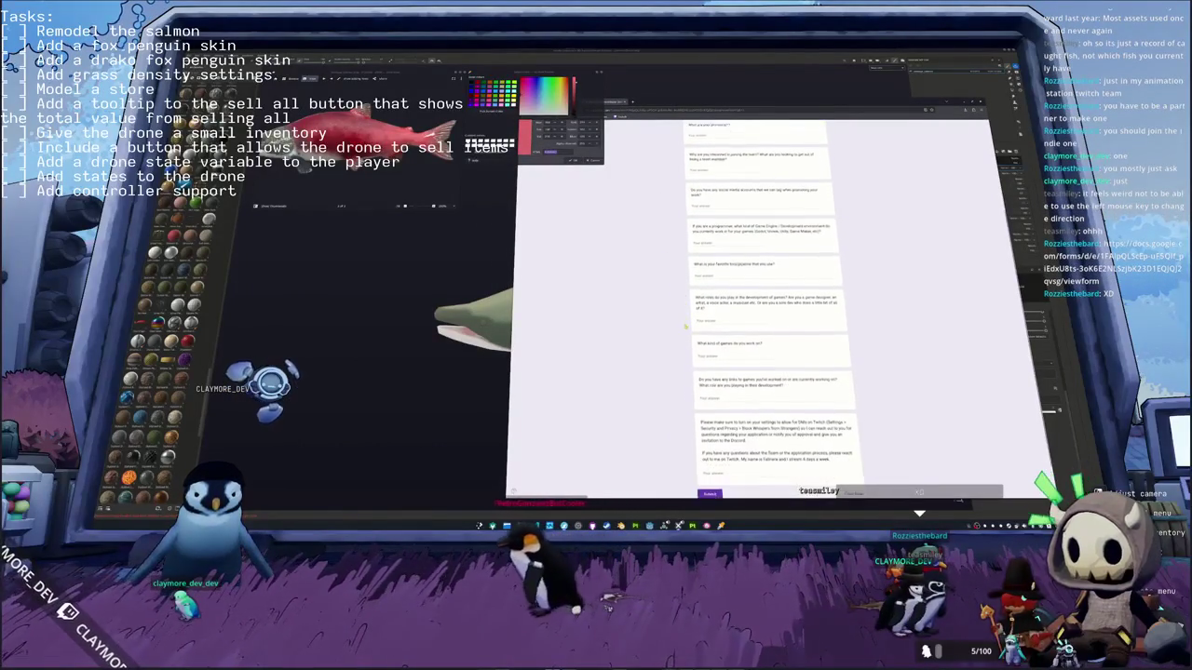
scroll(685, 344, down, 1)
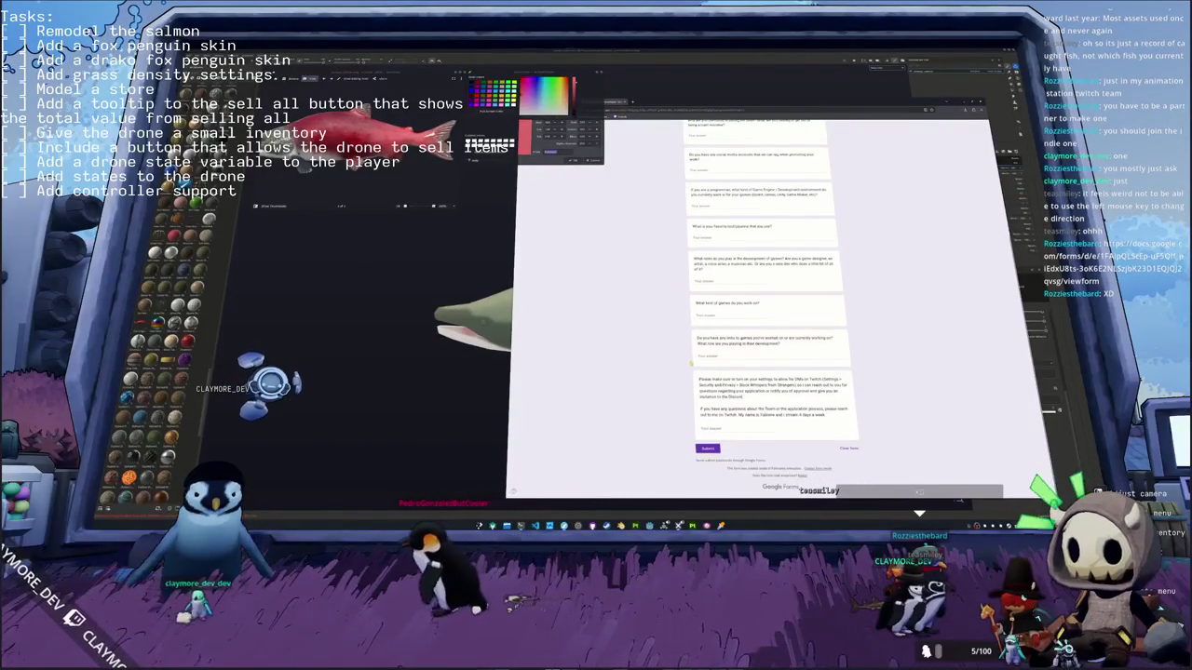
scroll(687, 359, up, 1)
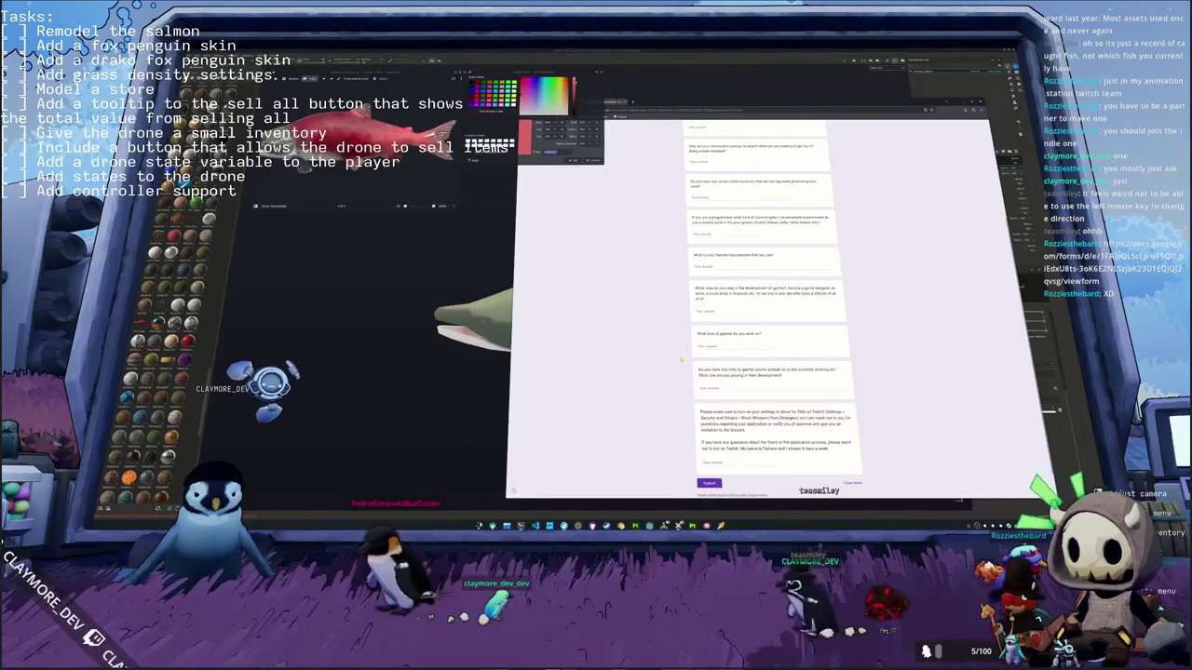
scroll(681, 359, up, 1)
scroll(679, 357, up, 1)
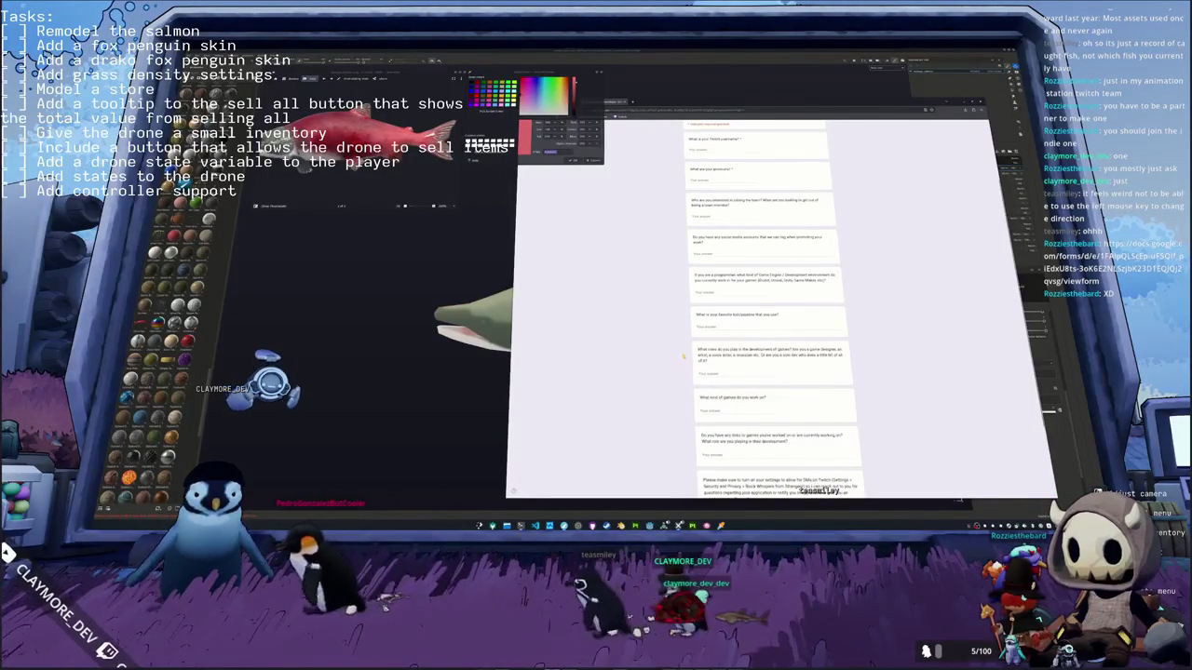
scroll(681, 358, up, 1)
scroll(681, 358, up, 1)
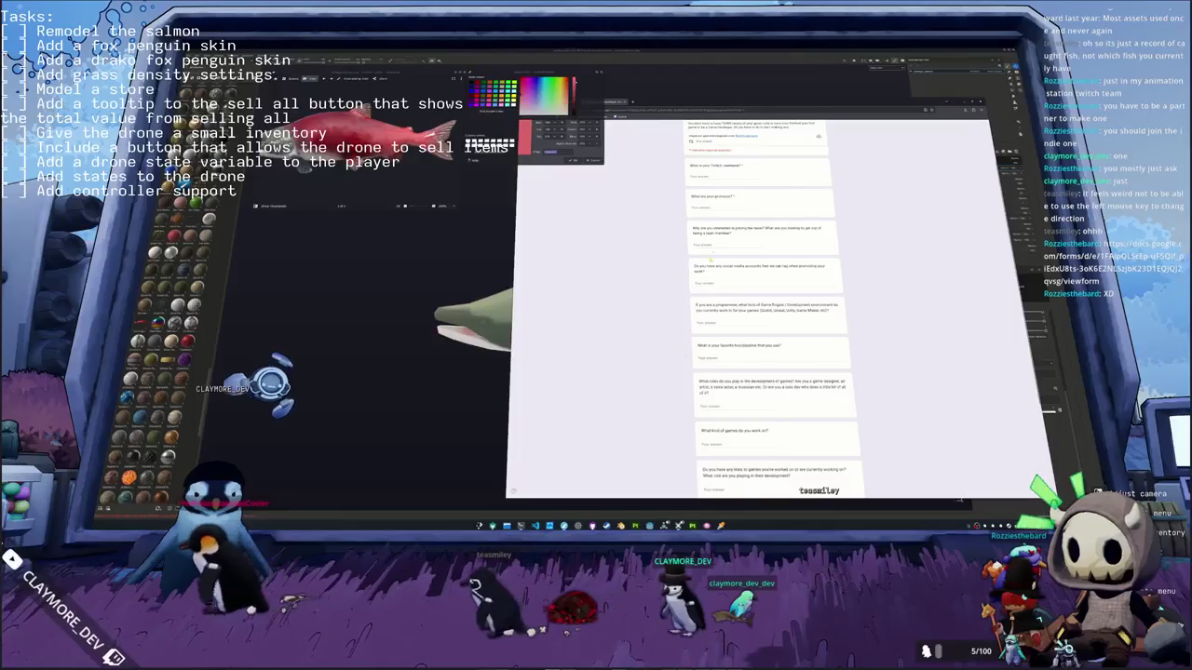
drag(693, 227, 743, 240)
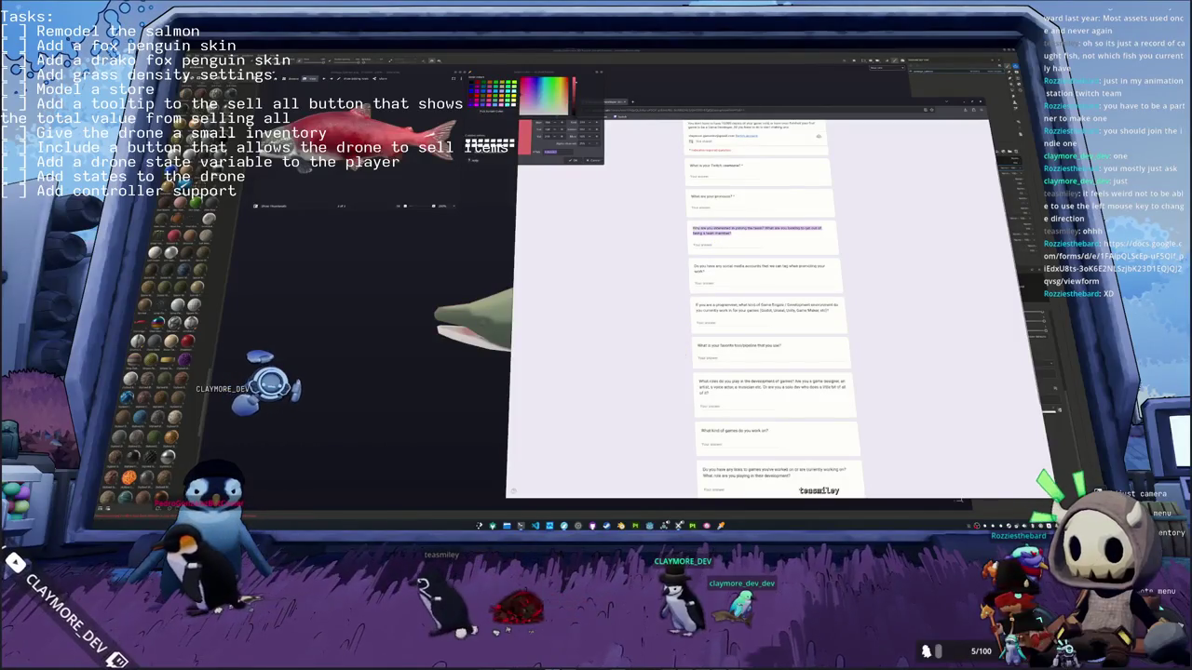
click(742, 239)
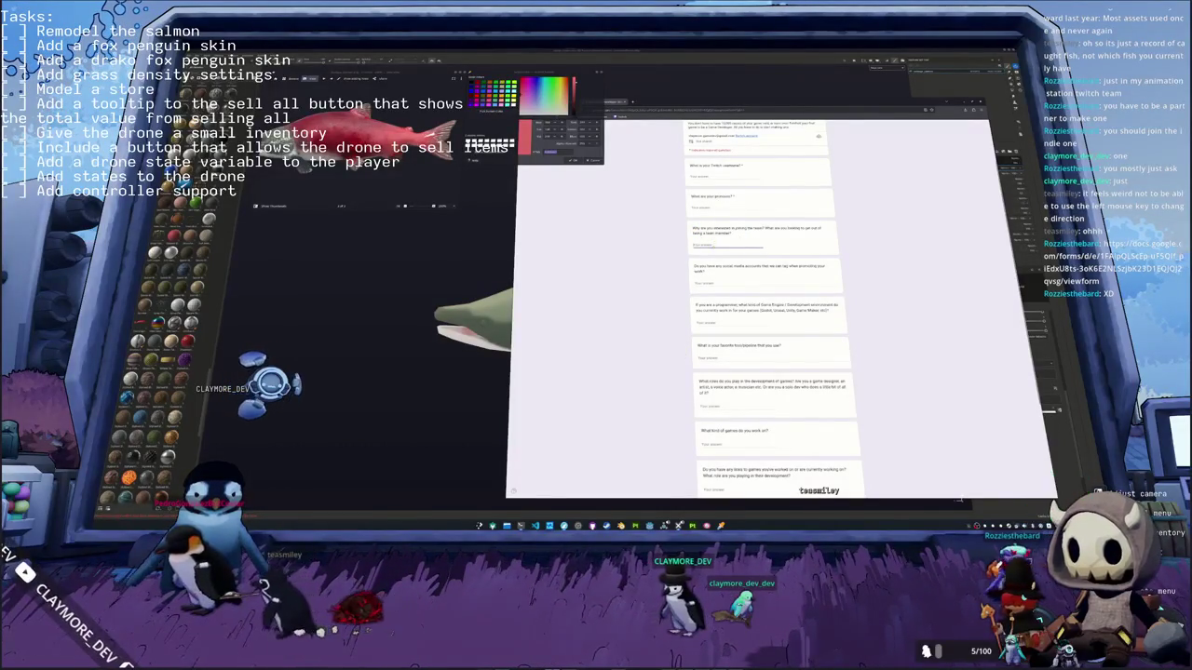
Step: Reread the what-you-want-from-being-a-team-member question, then scroll back down the form
ctrl+scroll(667, 285, up, 1)
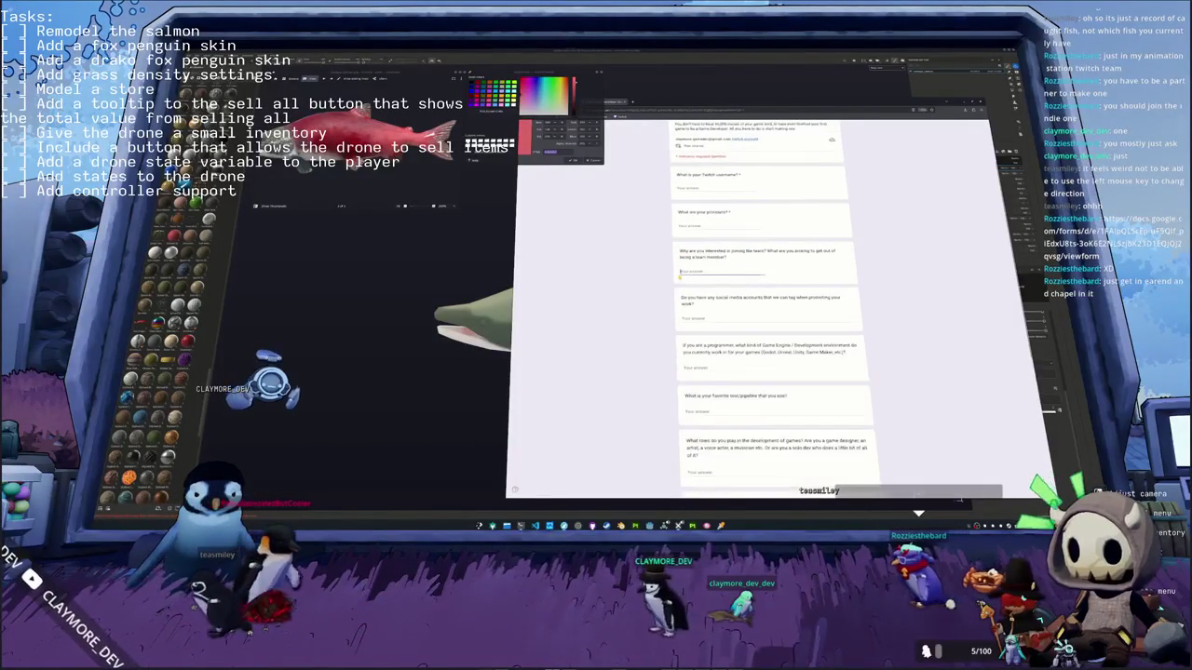
ctrl+scroll(655, 298, up, 2)
ctrl+scroll(638, 318, up, 1)
ctrl+scroll(639, 319, up, 1)
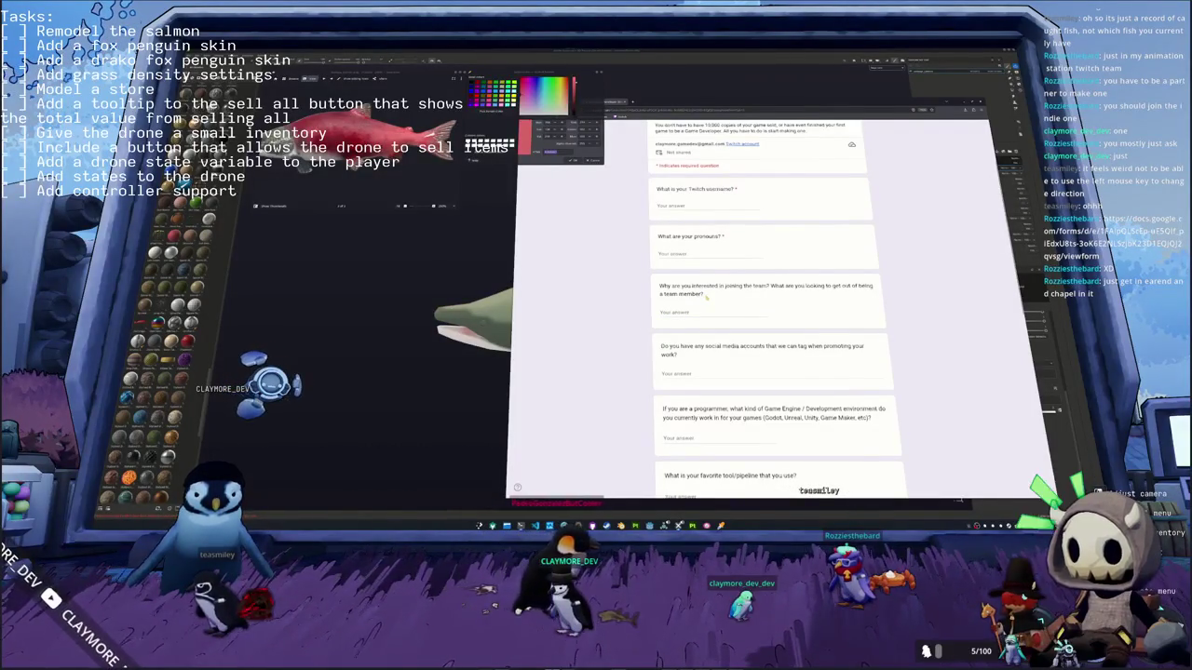
drag(745, 294, 771, 286)
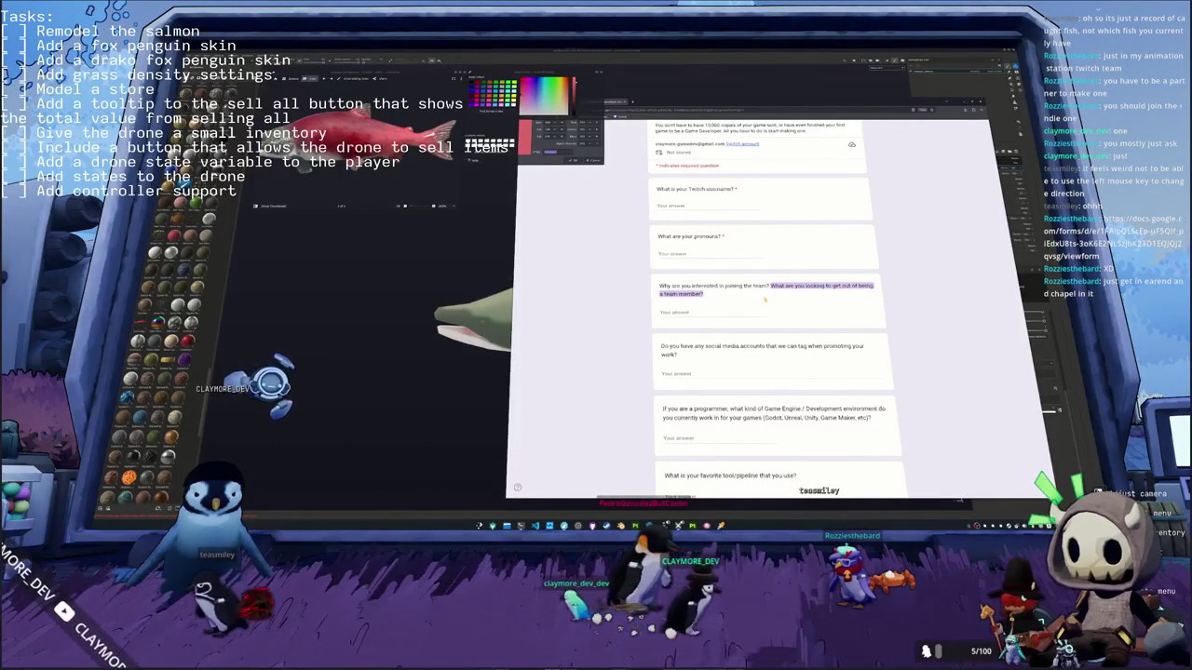
click(645, 324)
scroll(644, 324, down, 2)
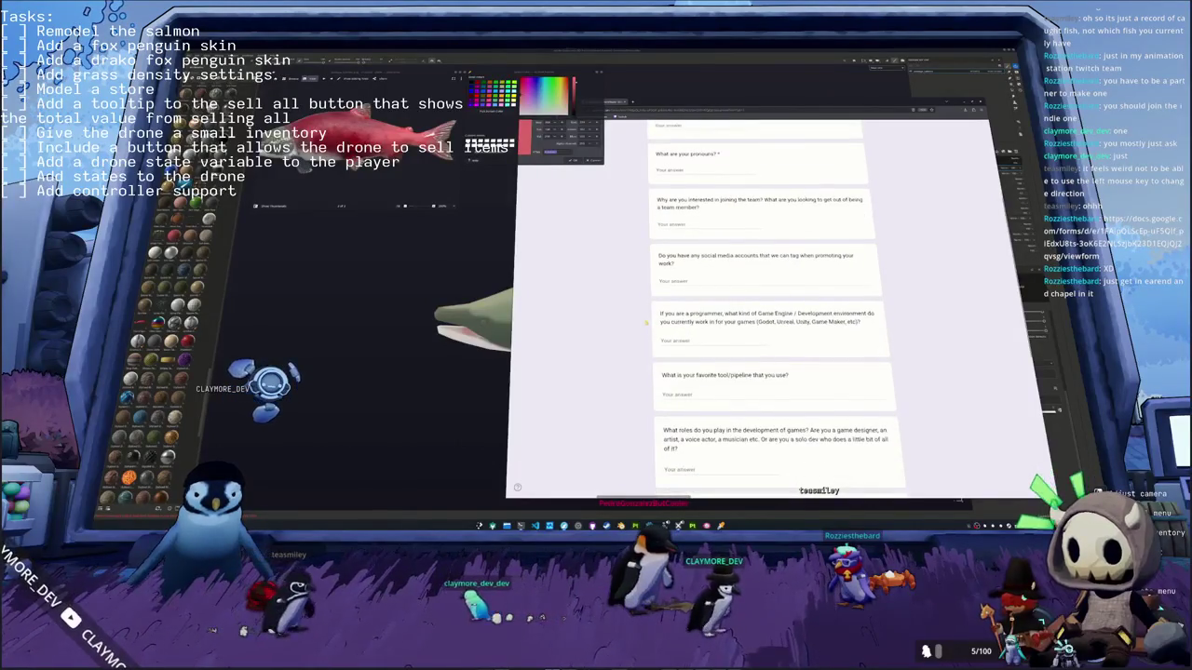
scroll(642, 297, down, 2)
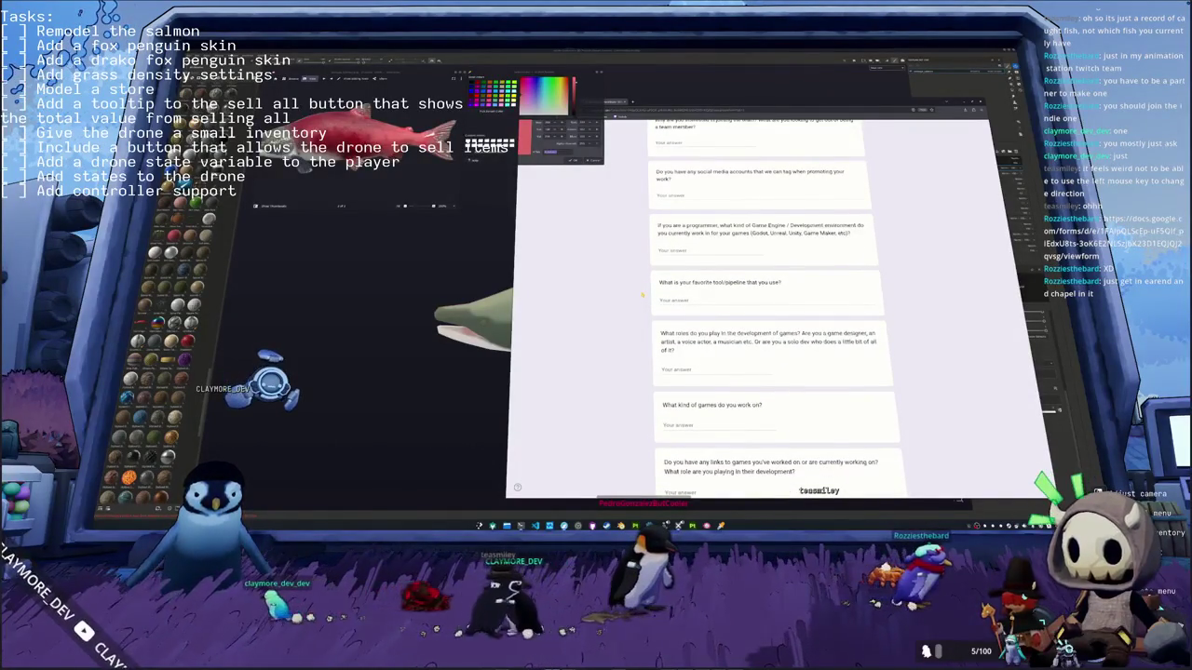
scroll(641, 297, down, 1)
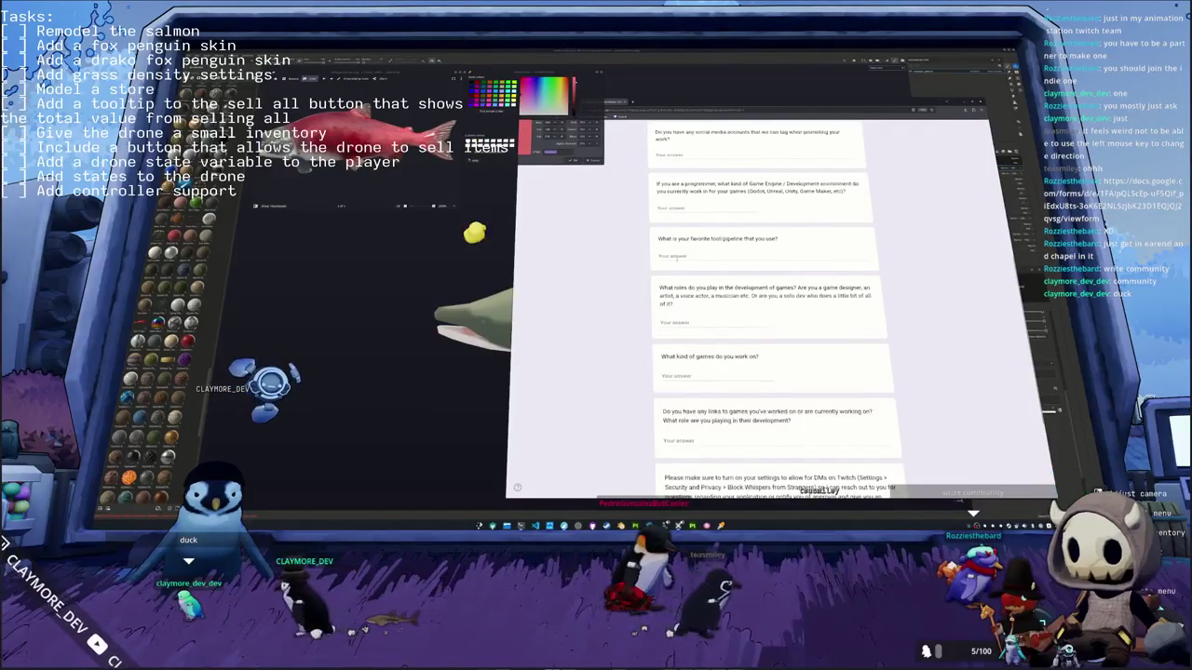
Step: Answer the favourite tool/pipeline question with 'rust'
click(717, 257)
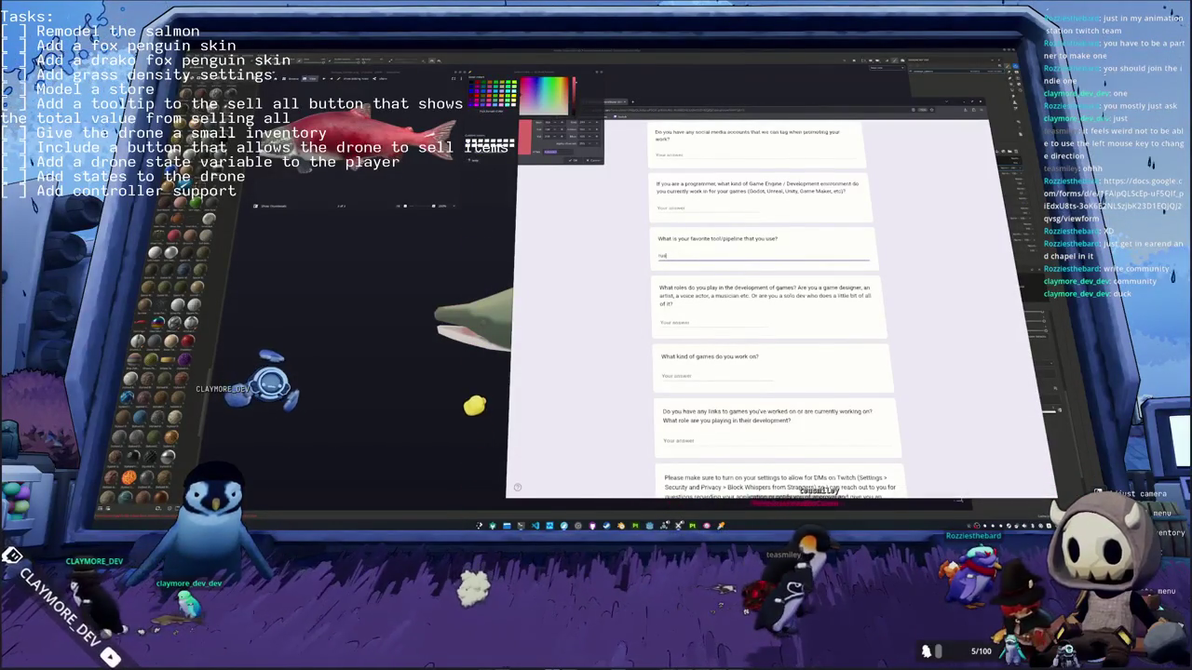
text(rust)
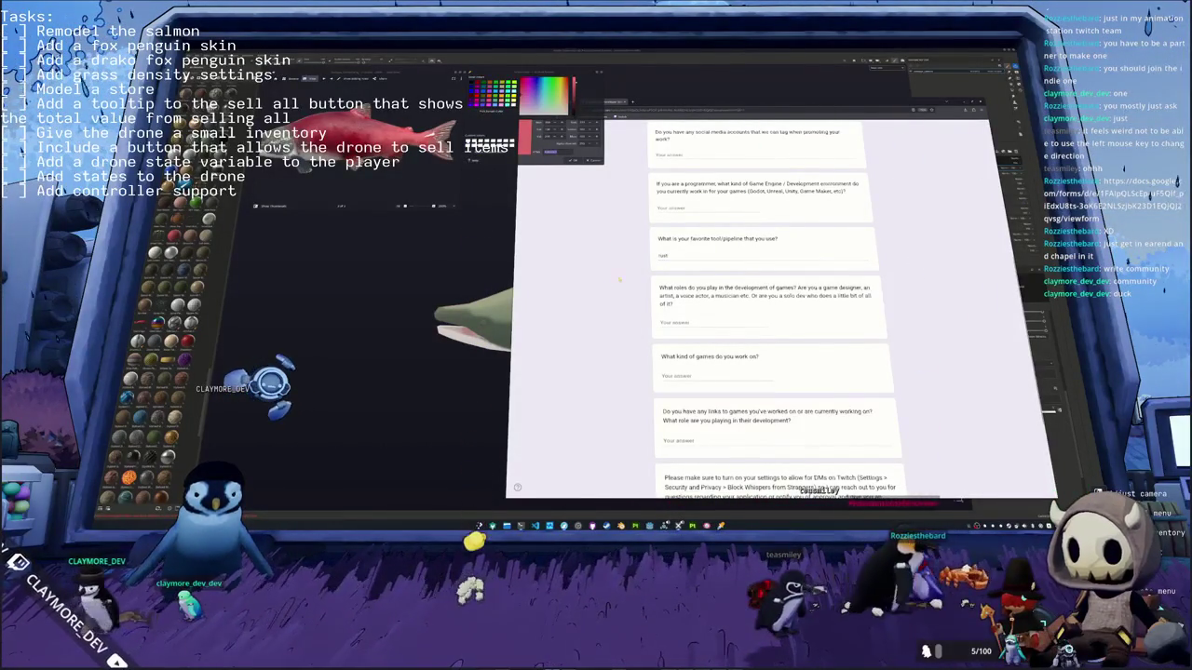
scroll(641, 278, down, 2)
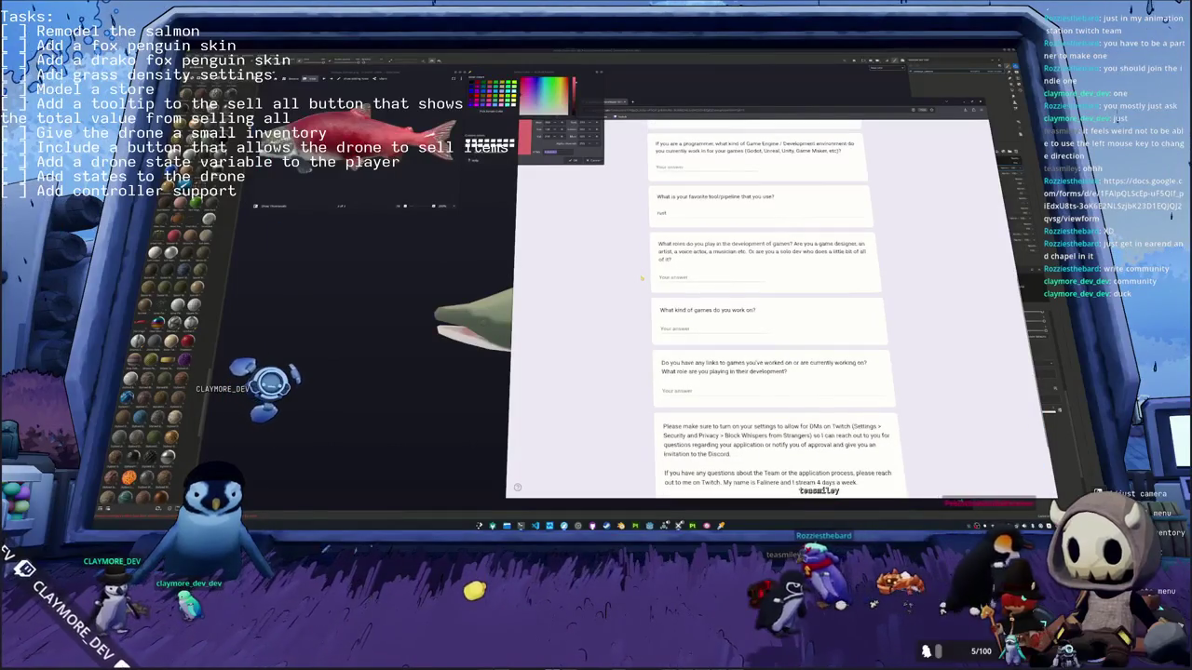
scroll(640, 278, up, 3)
scroll(640, 278, up, 3)
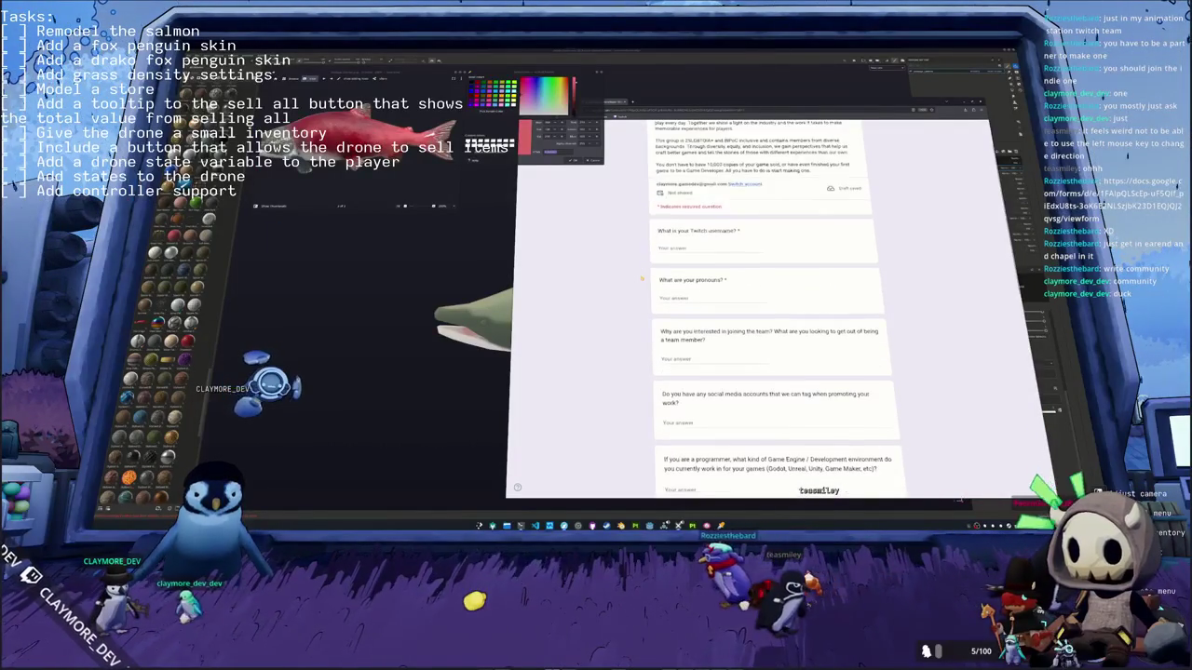
Step: Enter the applicant's Twitch username and correct the pronouns answer
click(689, 248)
text(CLAY)
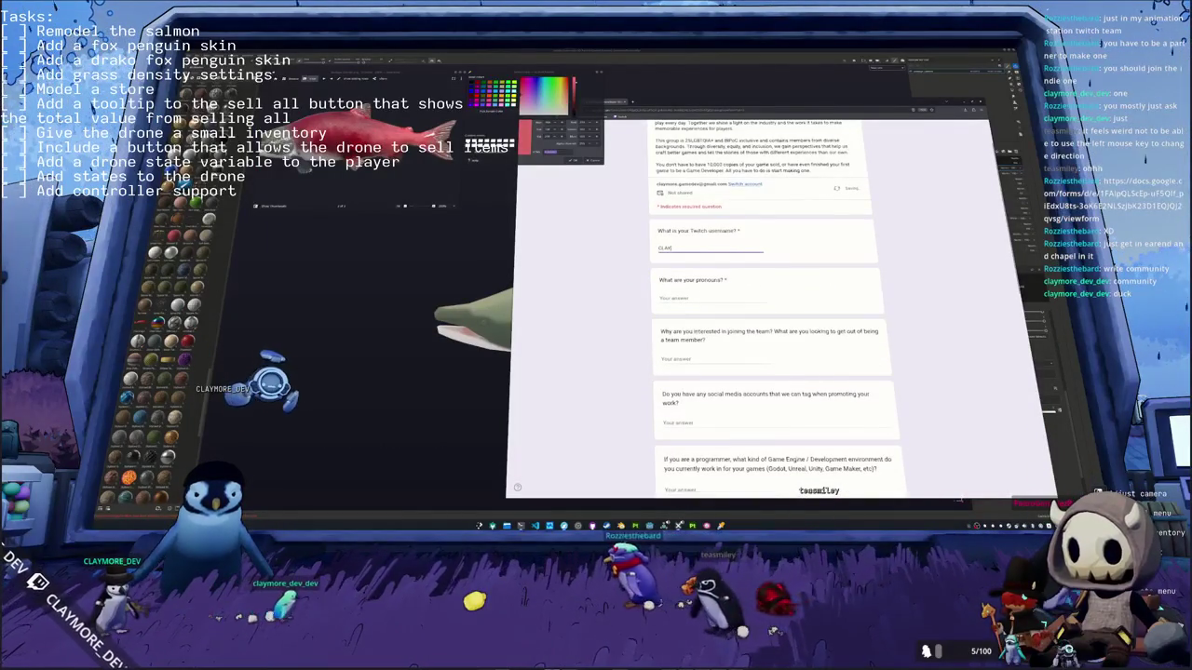
text(MORE_DEV)
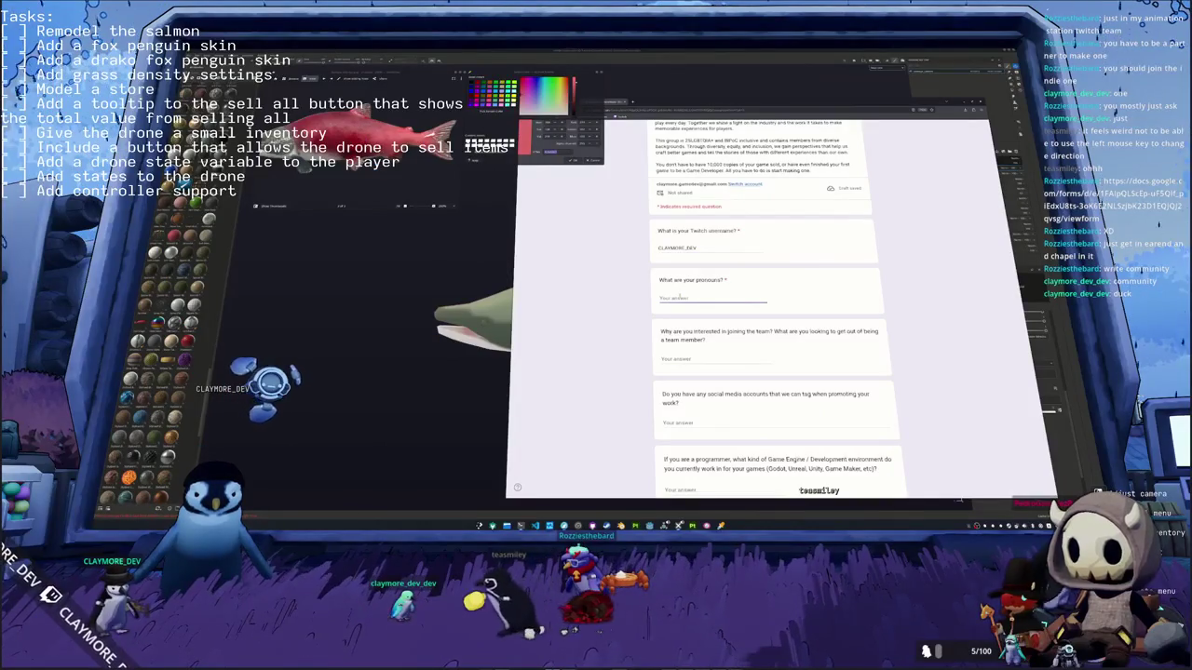
text(FISH/GOD)
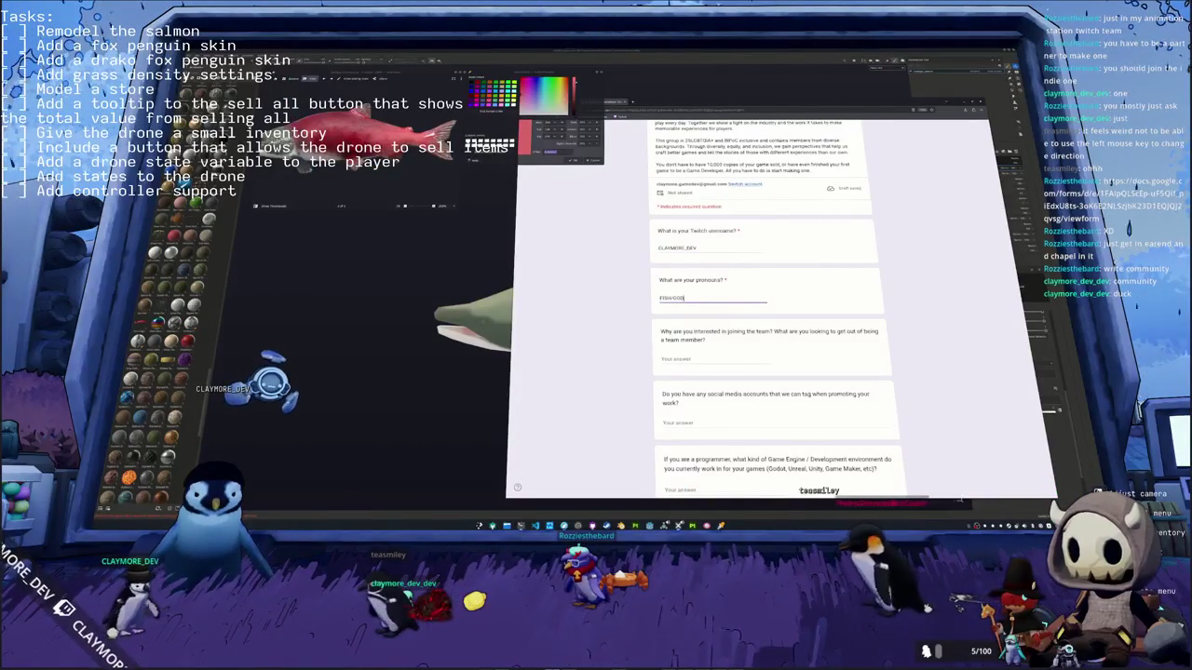
key(BackSpace)
key(BackSpace)
key(BackSpace)
text(s)
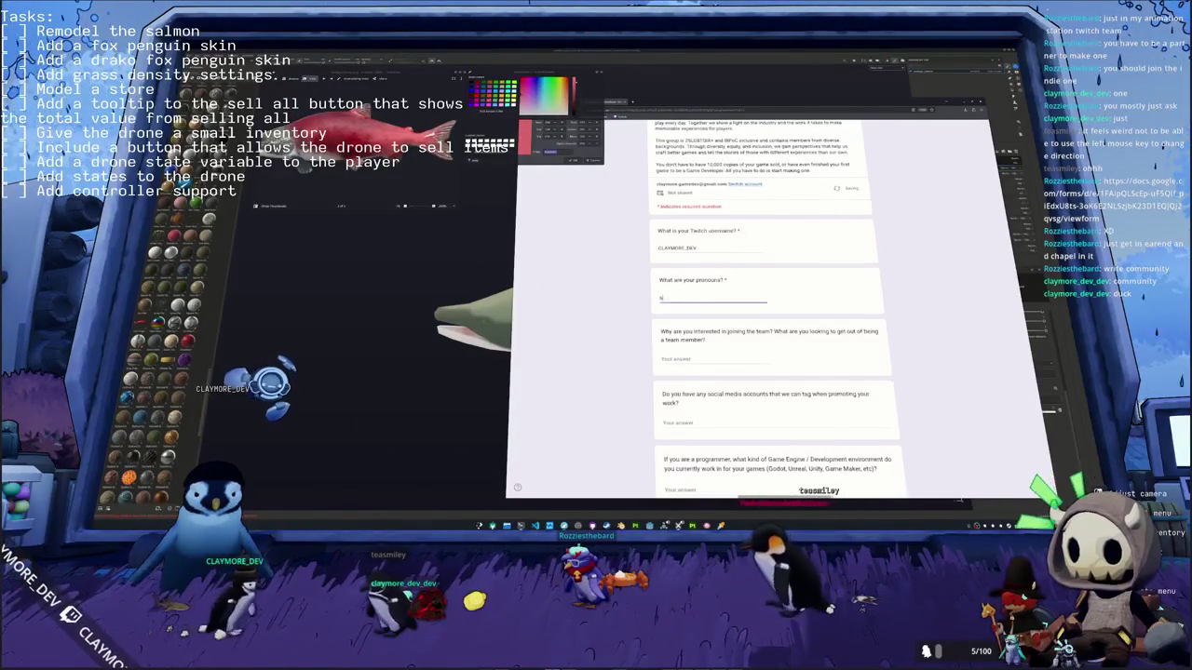
text(e/him)
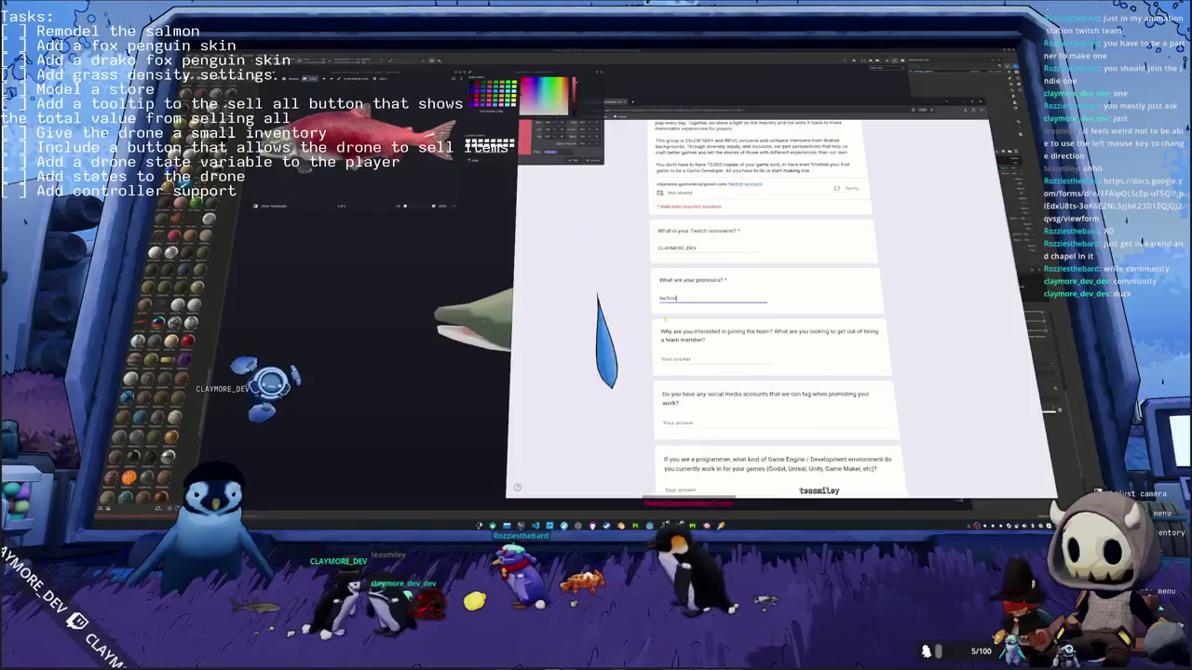
scroll(652, 321, down, 2)
scroll(633, 326, down, 1)
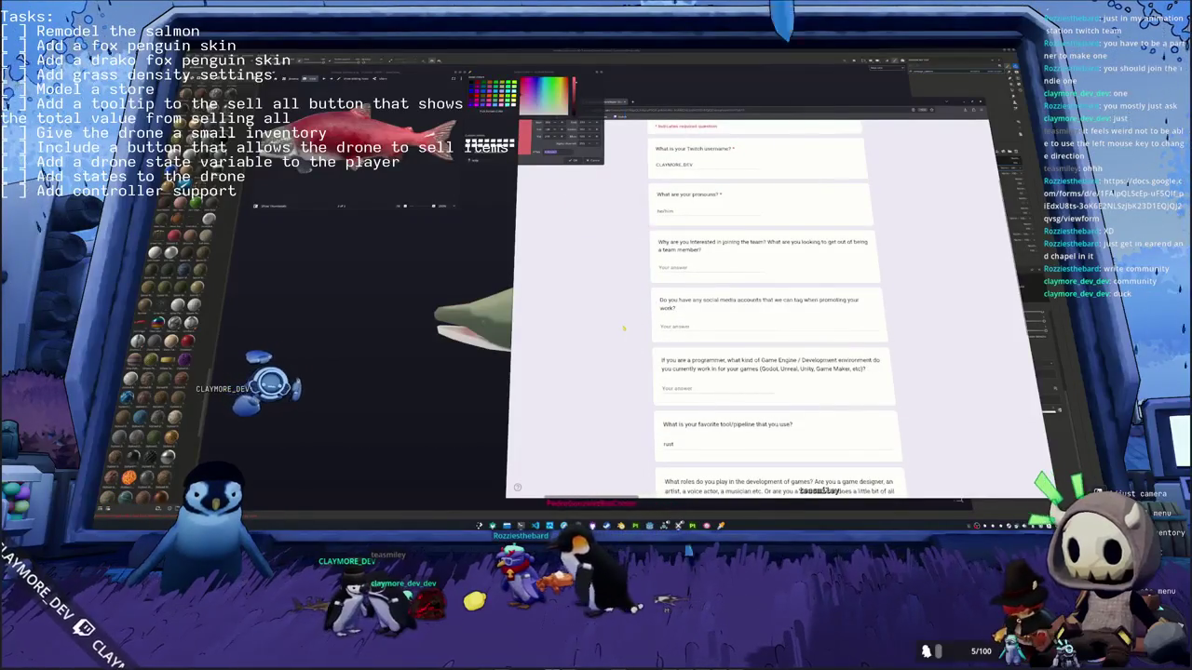
scroll(628, 322, down, 2)
scroll(631, 317, down, 1)
scroll(636, 308, up, 3)
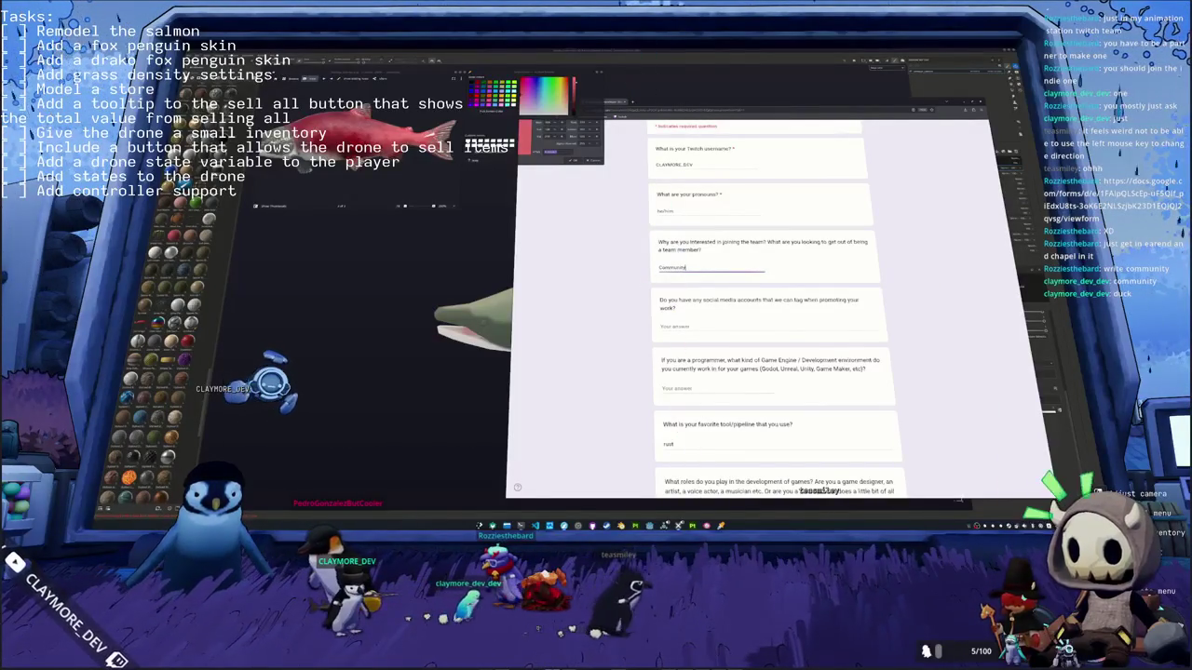
scroll(649, 292, down, 1)
Step: Paste the channel links into the social-media answer, appending the YouTube link after Twitch
click(649, 292)
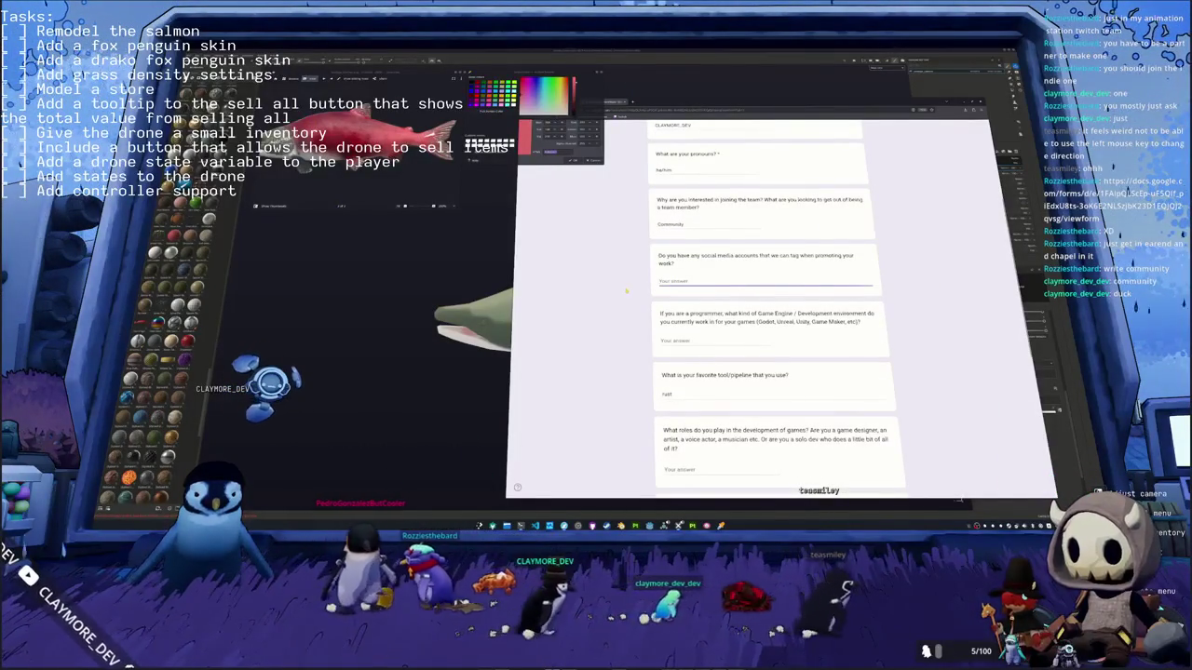
scroll(624, 300, down, 1)
scroll(632, 305, up, 1)
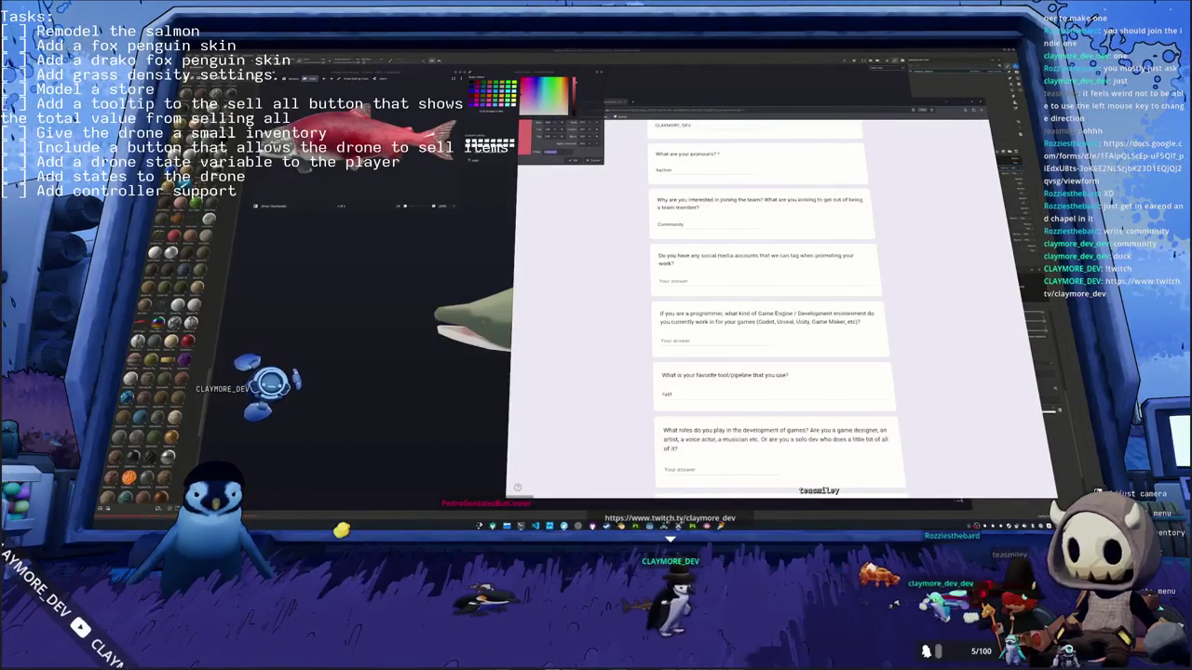
text(https://www.twitch.tv/claymore_dev)
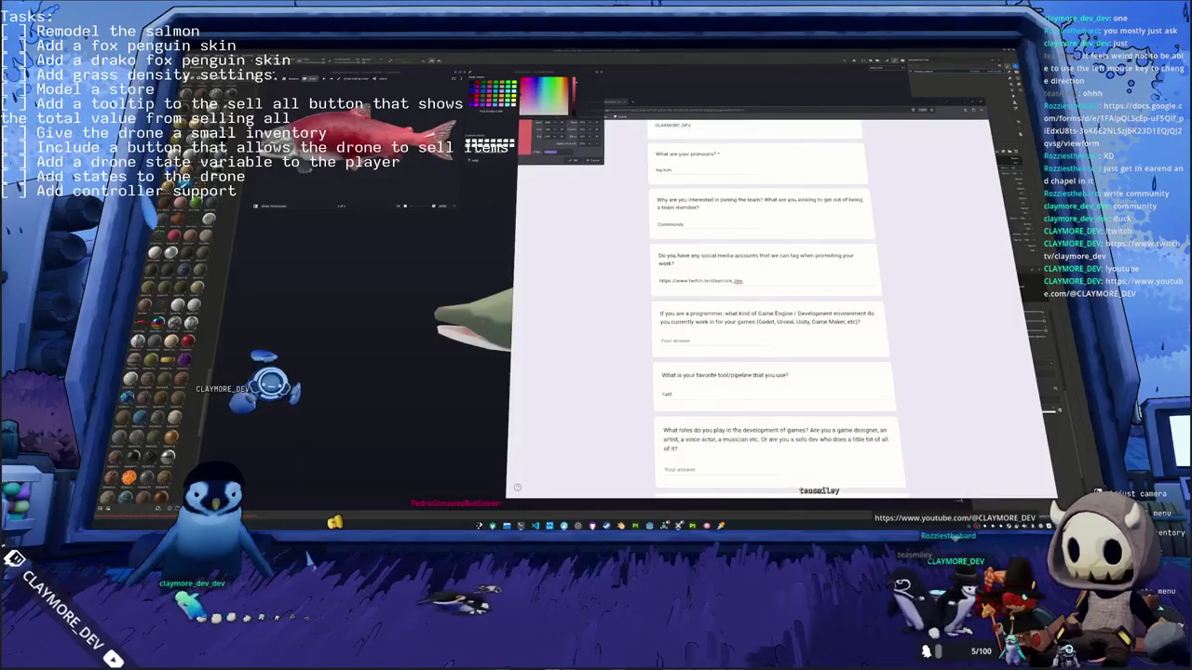
click(742, 280)
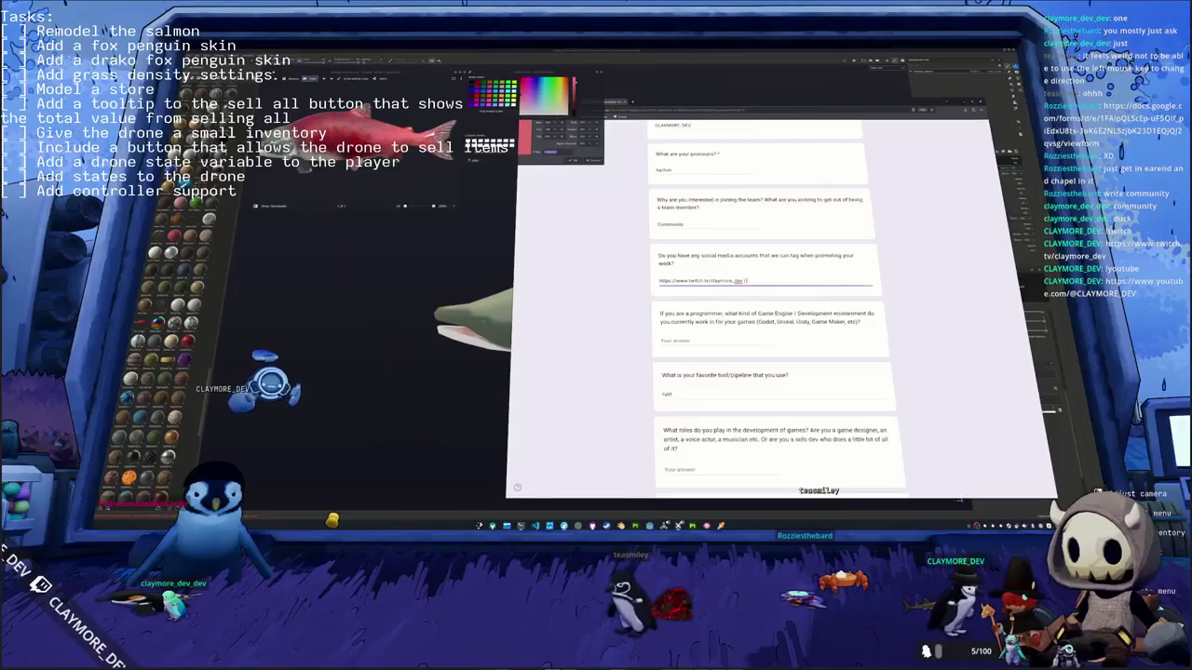
text(https://www.youtube.com/@CLAYMORE_DEV)
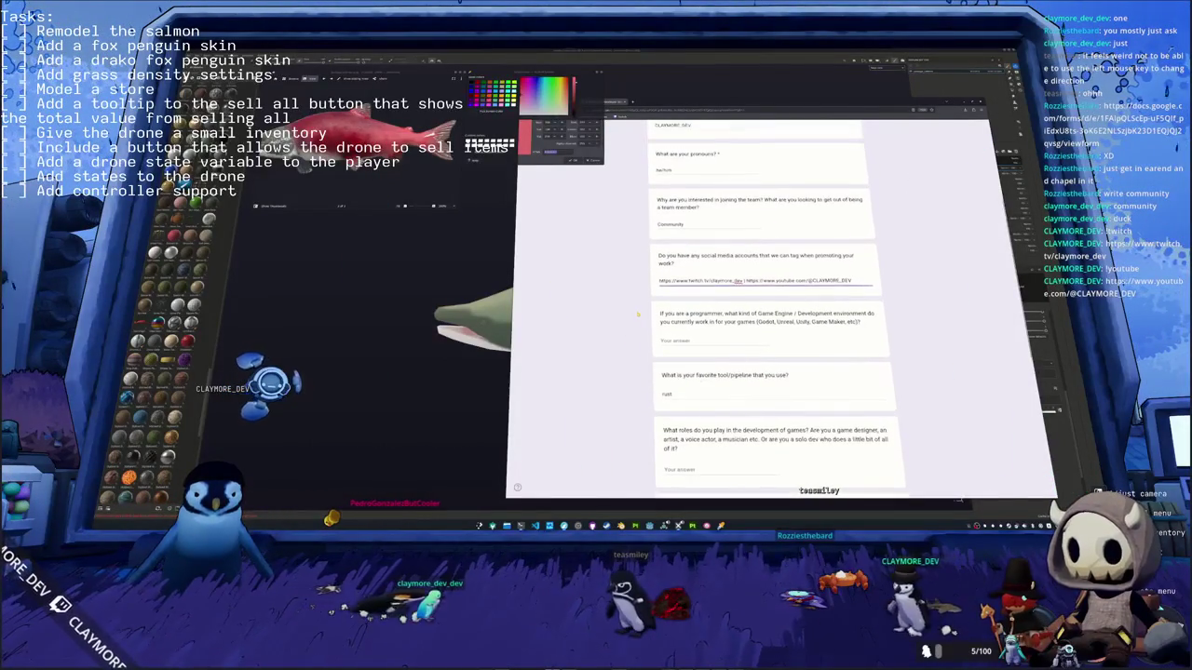
Step: Answer Godot for the engine and change the favourite tool to 'The rust programming language'
scroll(662, 302, down, 1)
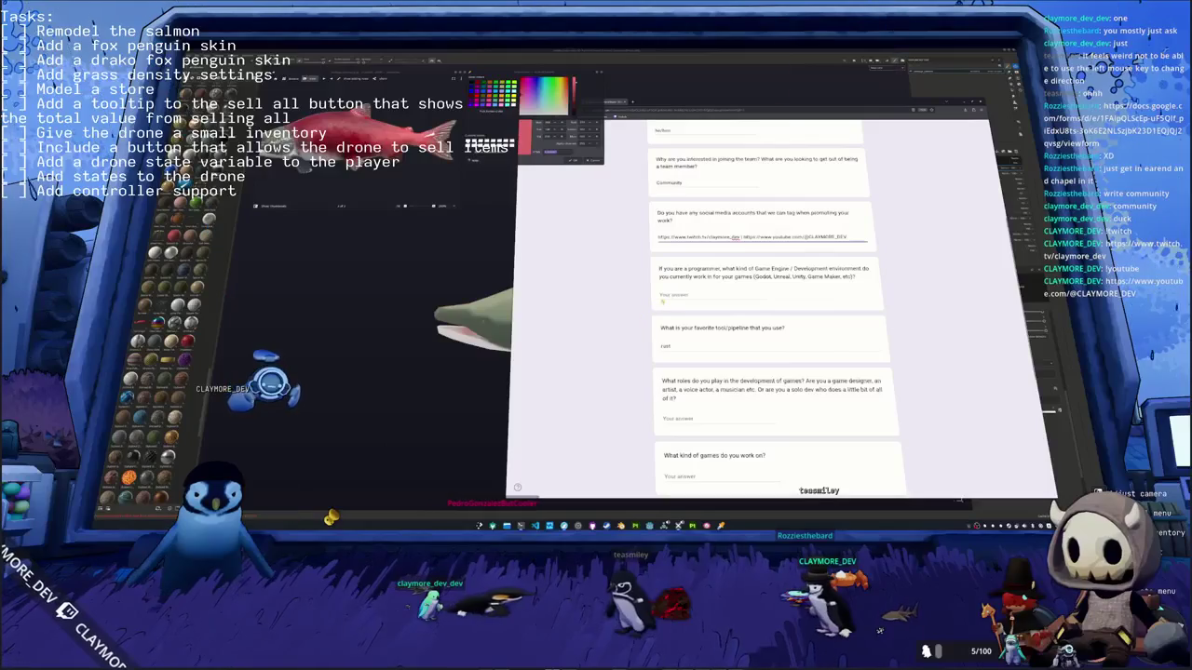
text(g)
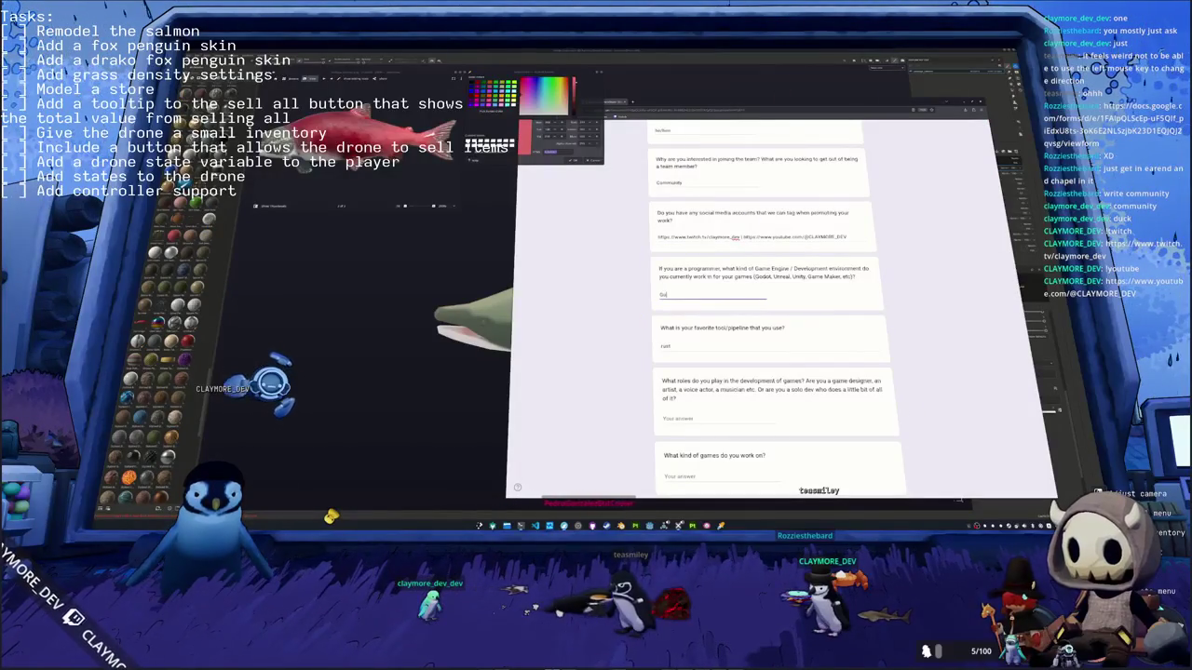
scroll(644, 319, down, 1)
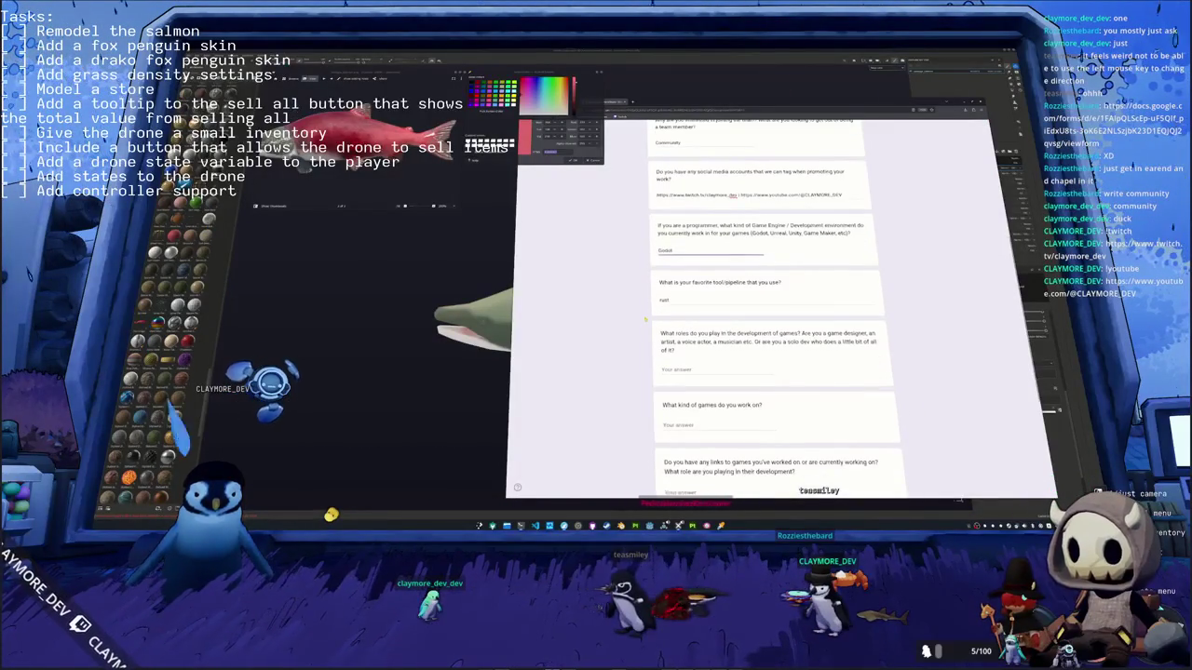
scroll(645, 320, down, 1)
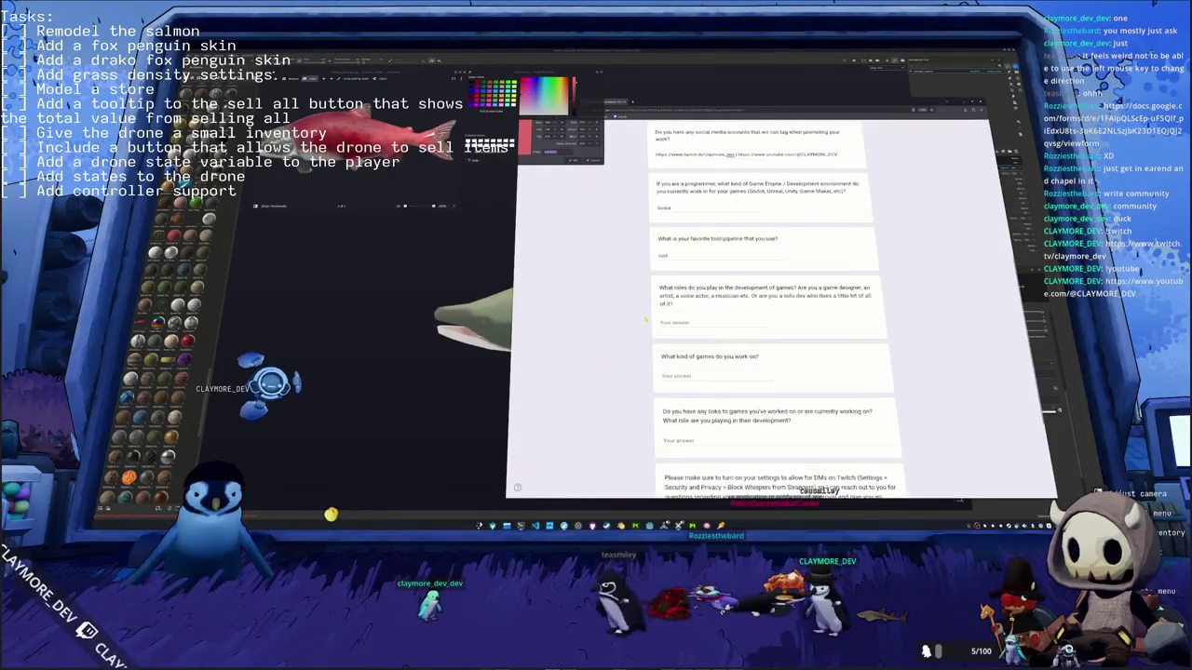
scroll(644, 319, down, 1)
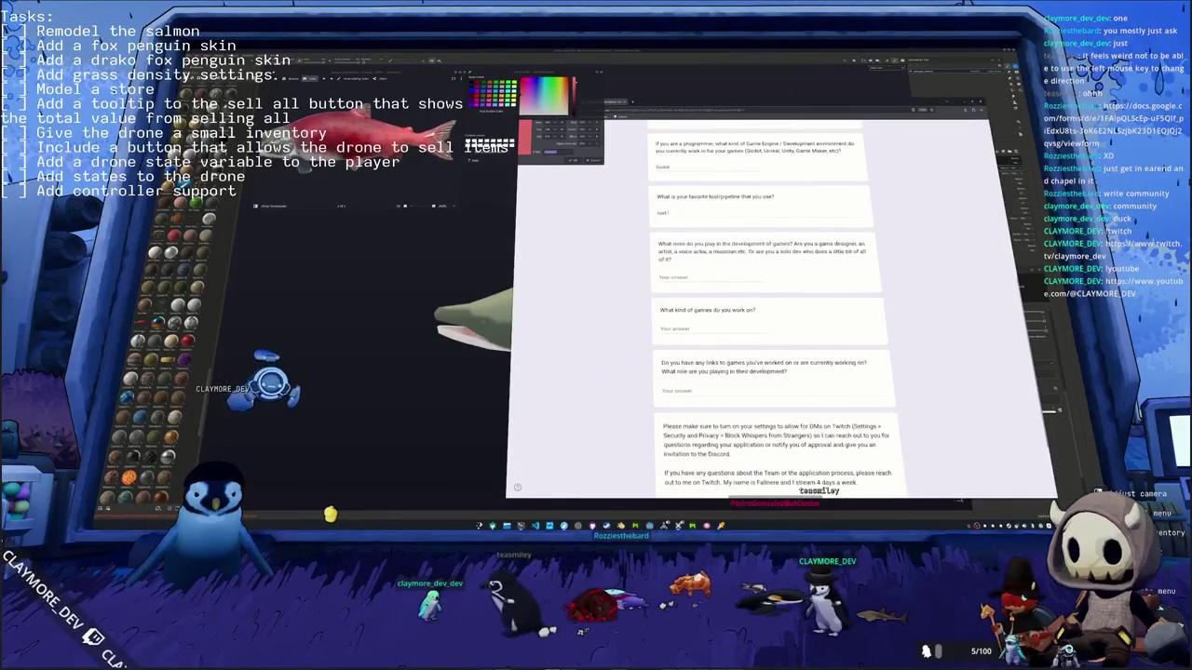
click(708, 213)
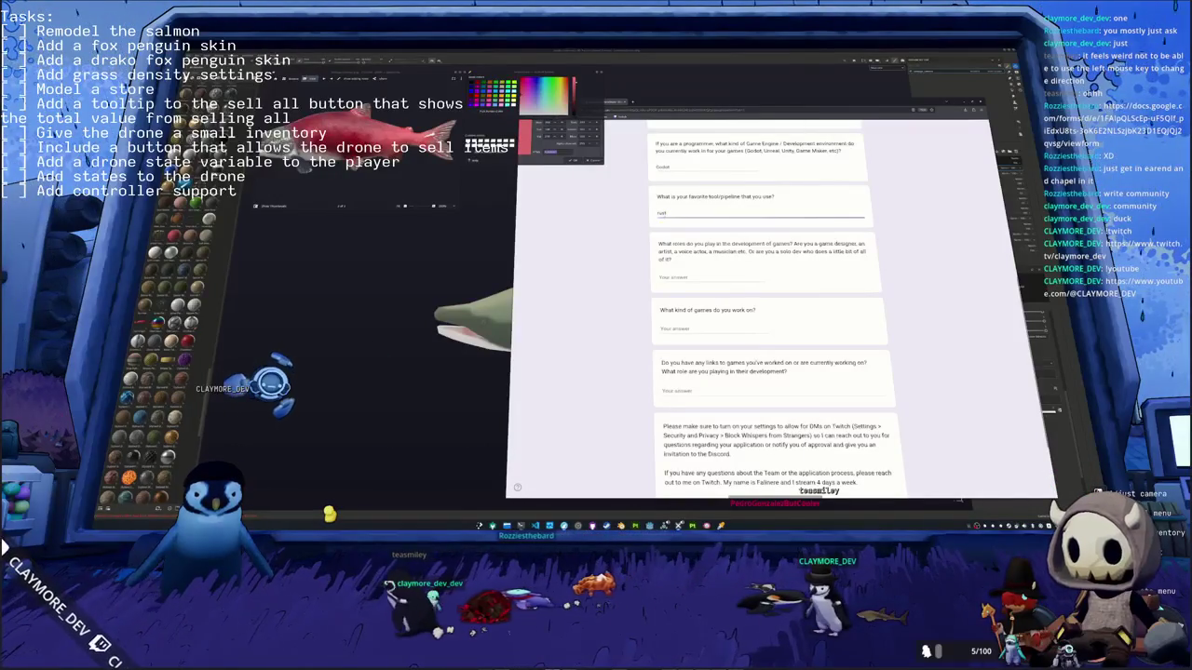
key(ctrl+a)
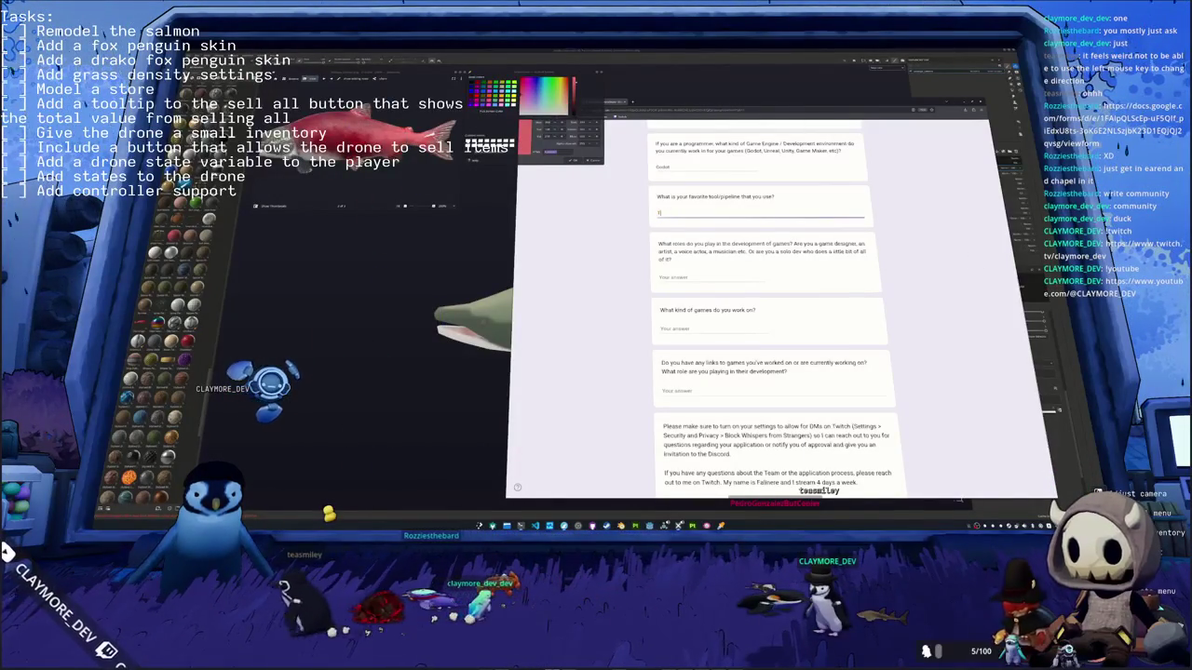
text(The rust programming language)
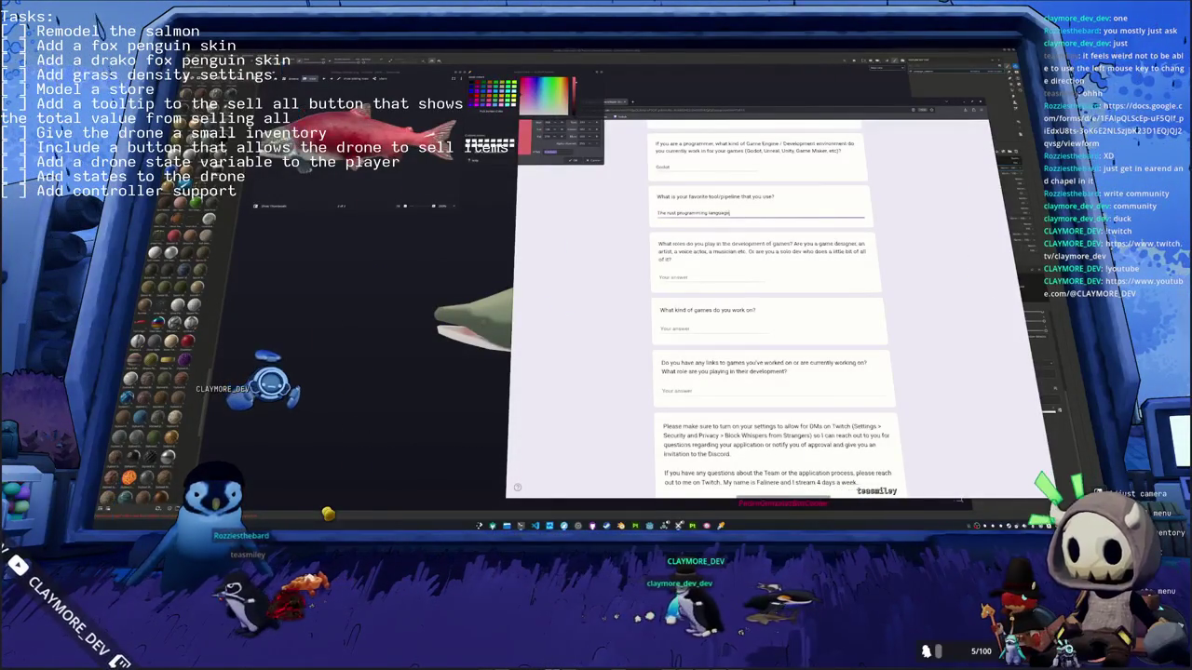
scroll(768, 307, down, 1)
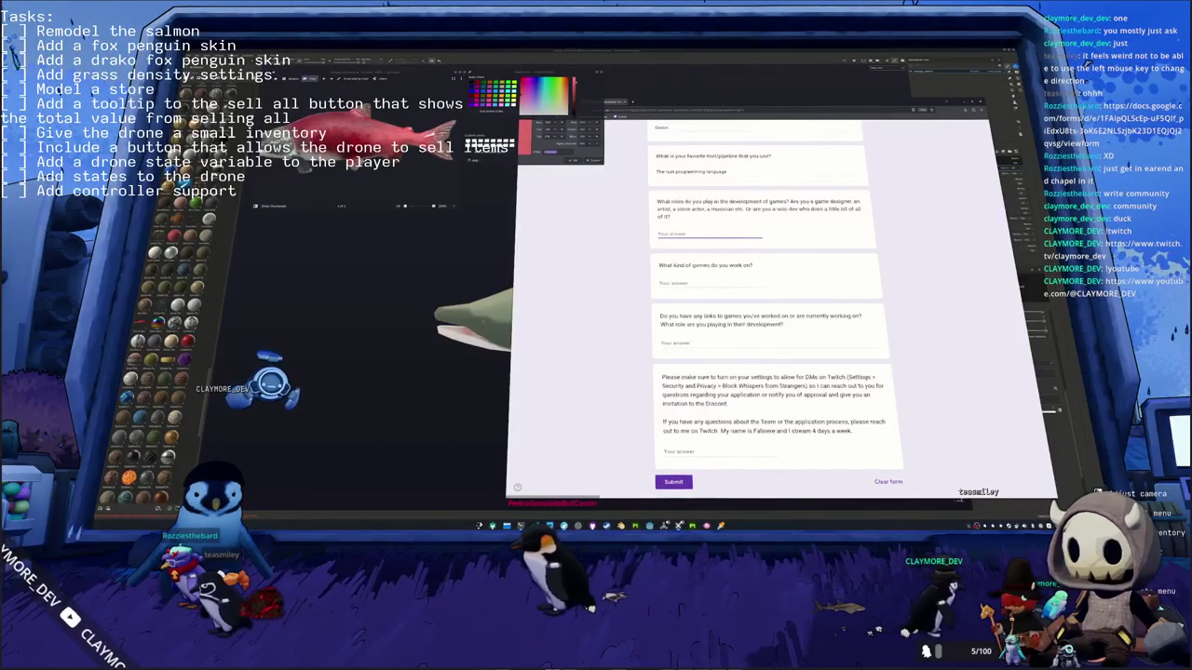
Step: Answer 'All' for the development roles and kinds-of-games questions
text(All)
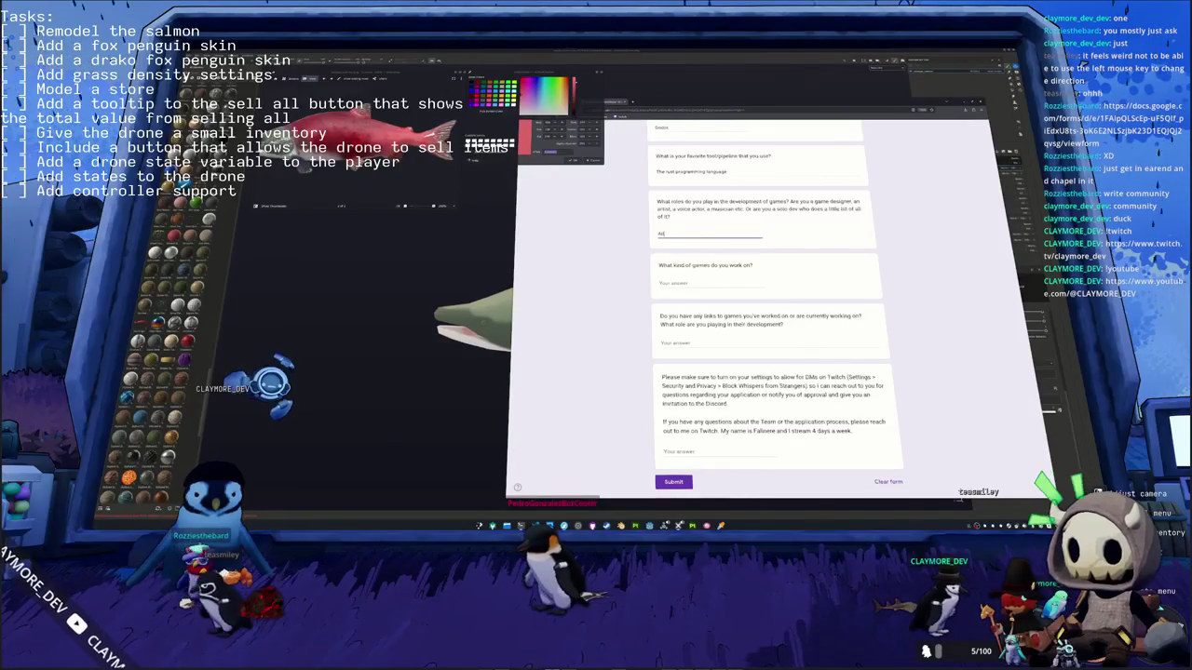
click(703, 283)
text(All)
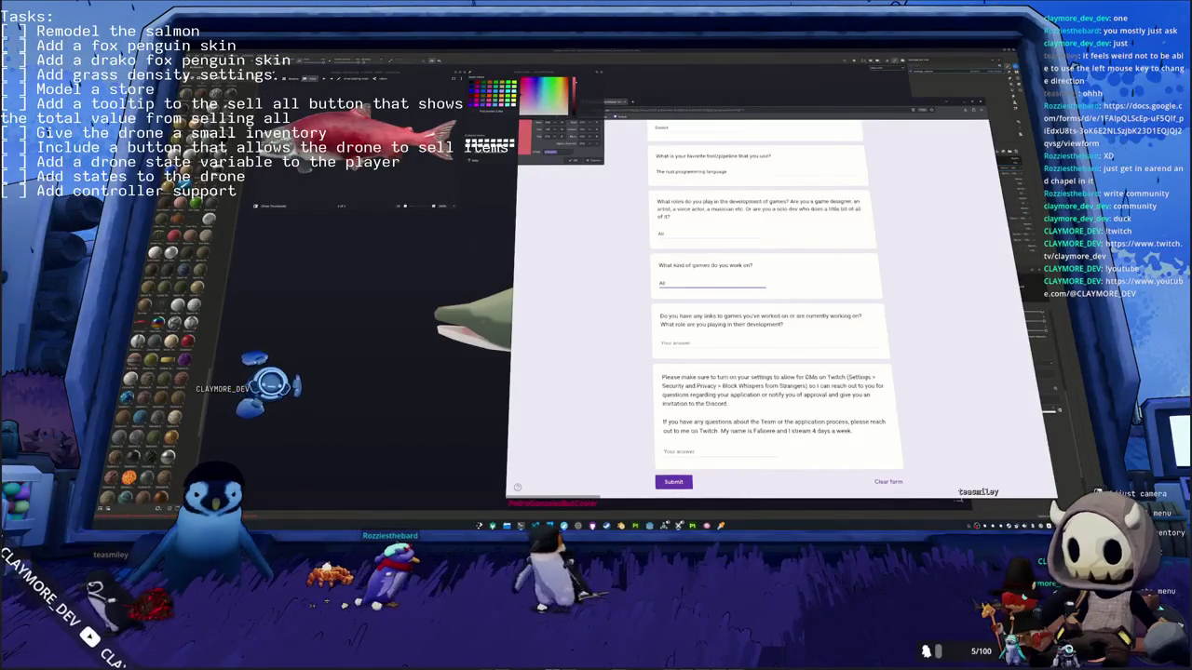
scroll(763, 307, down, 1)
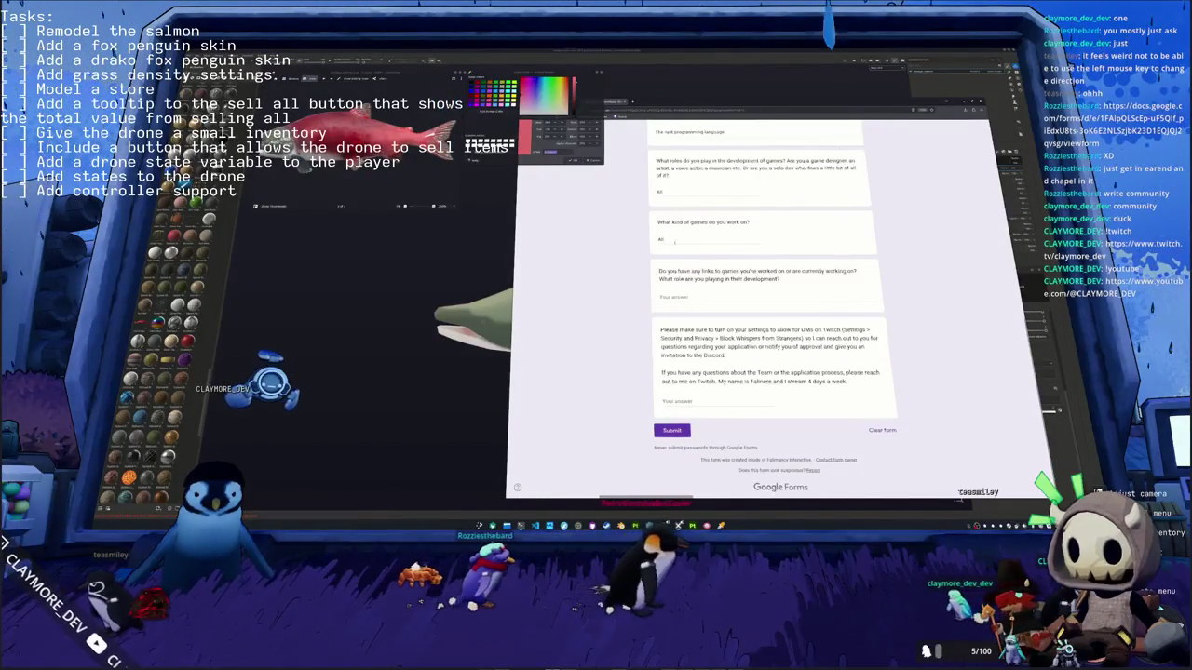
scroll(652, 270, up, 1)
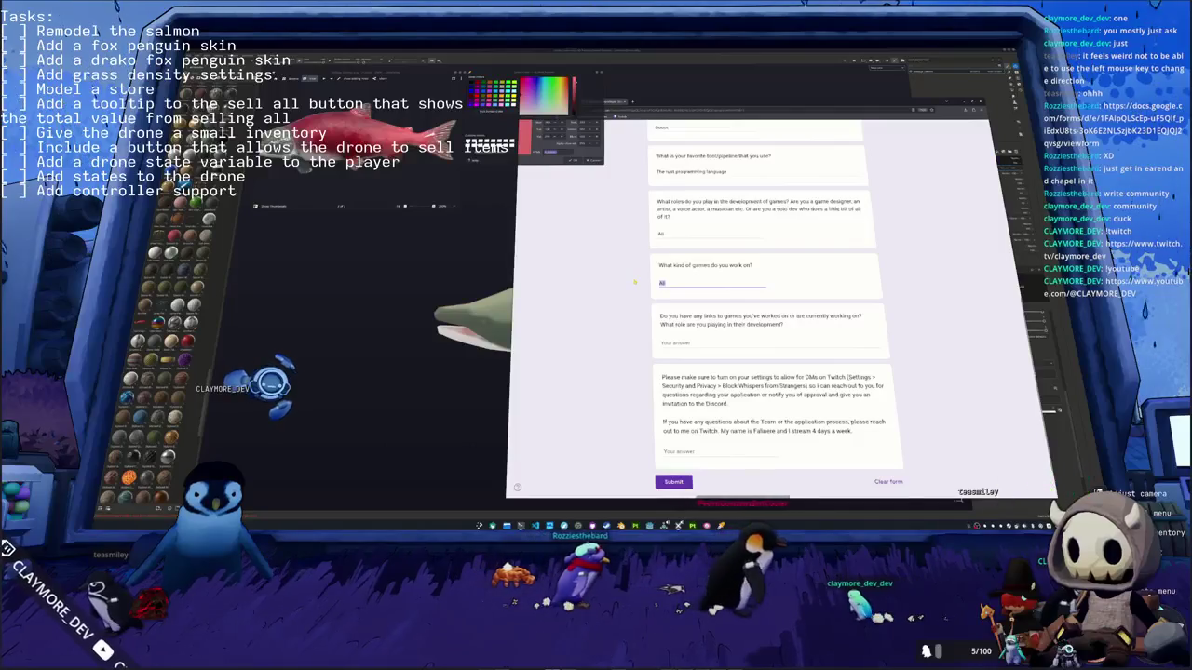
scroll(634, 282, down, 1)
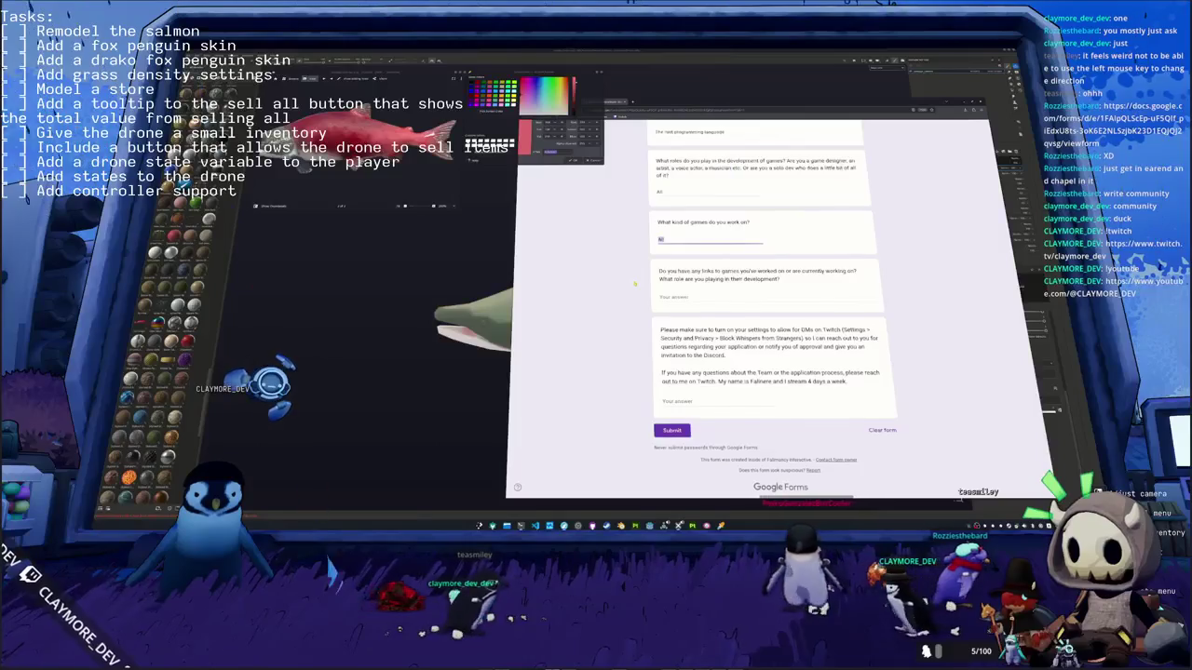
scroll(635, 284, down, 1)
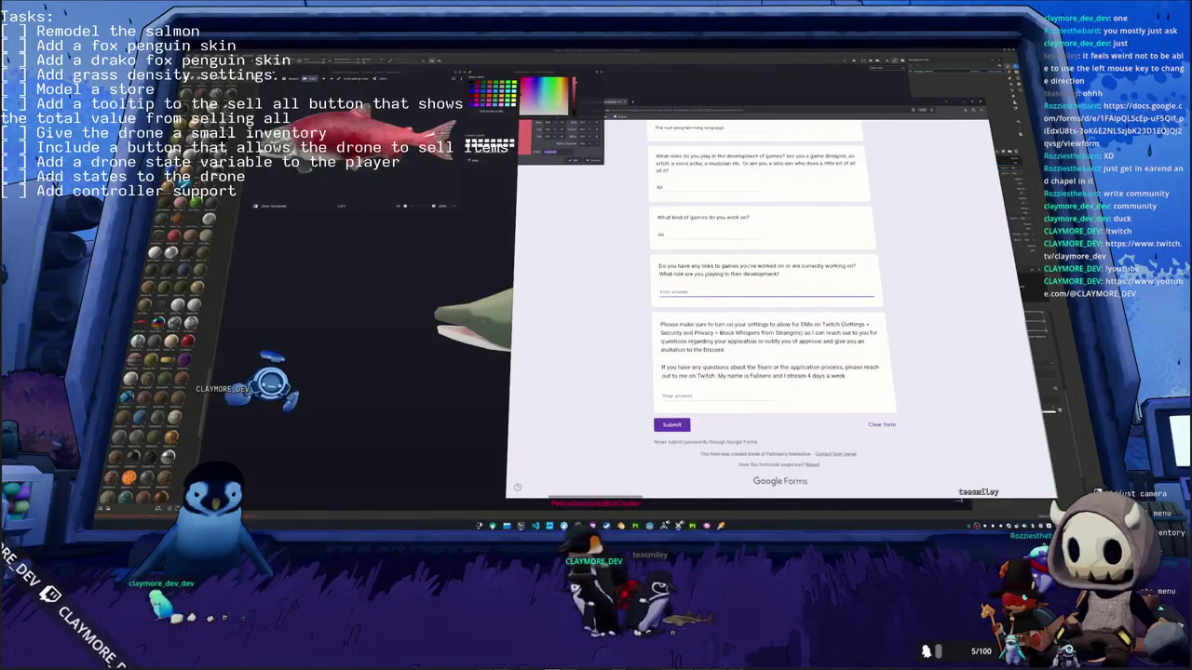
Step: Paste the Steam store page link into the links-to-games answer and review the form
click(679, 292)
key(ctrl+v)
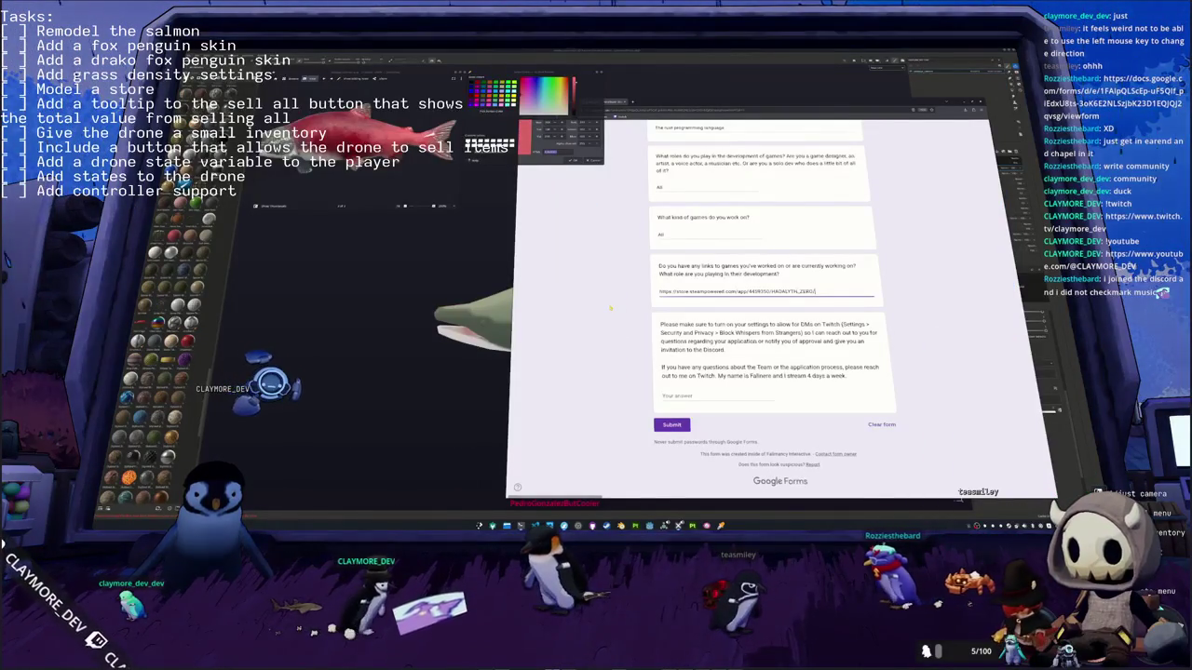
scroll(610, 308, up, 5)
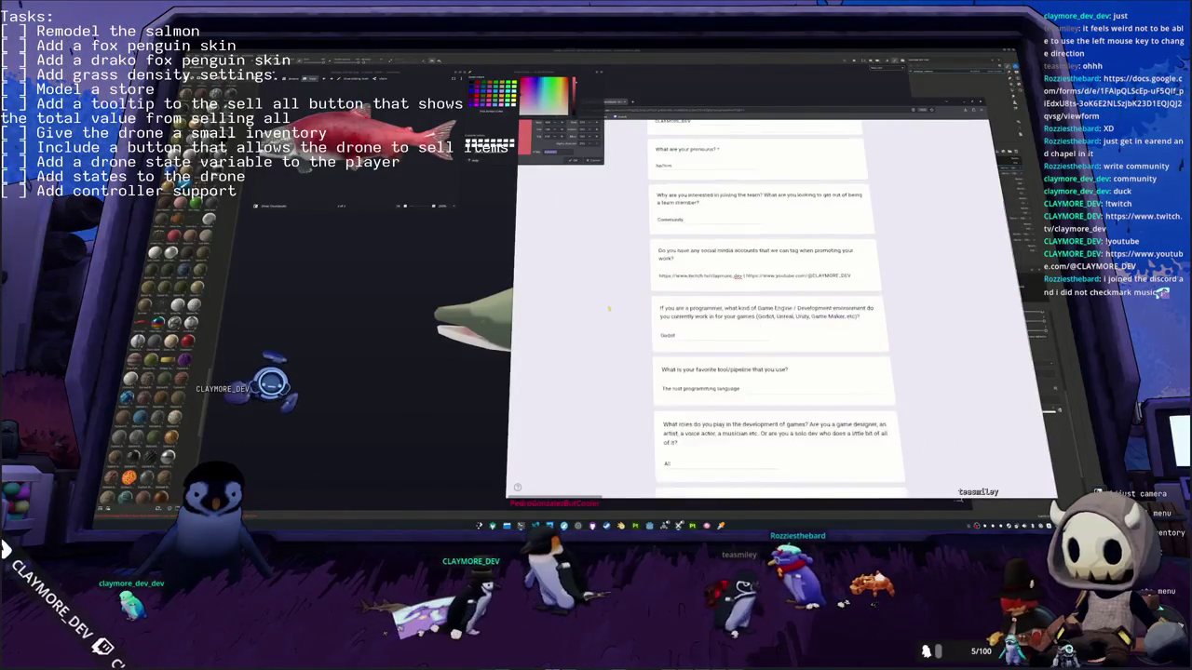
scroll(608, 305, up, 5)
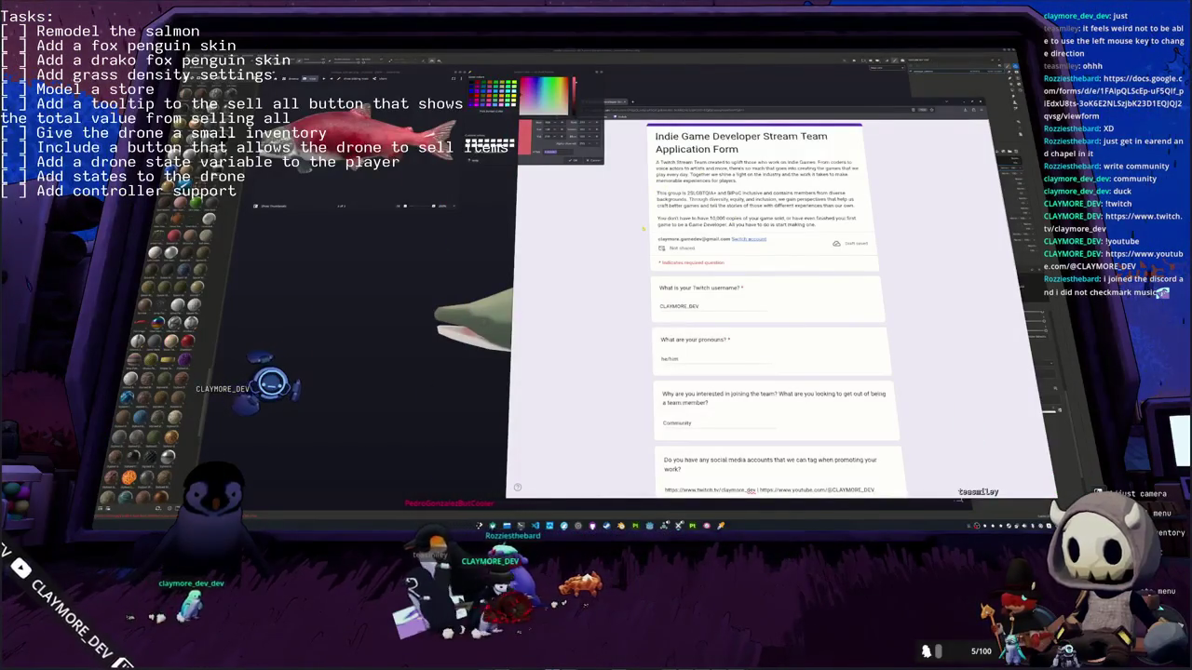
scroll(763, 325, down, 5)
scroll(764, 325, down, 5)
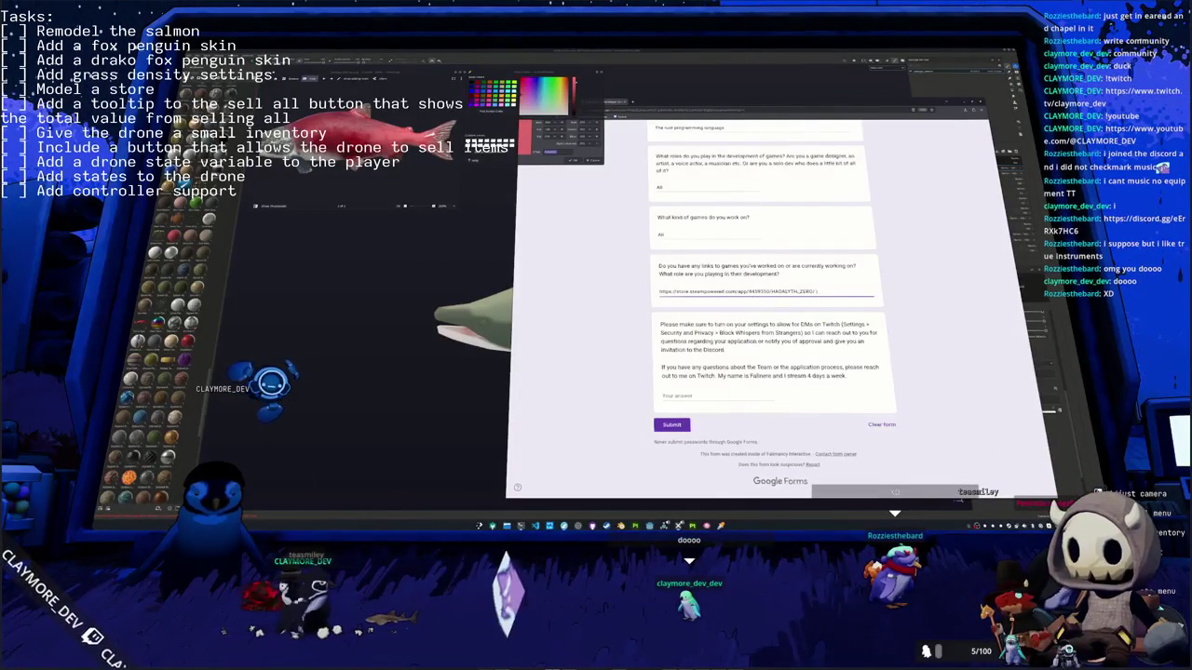
Step: Append ' | all' after the Steam link and reread the form's closing note
text(el)
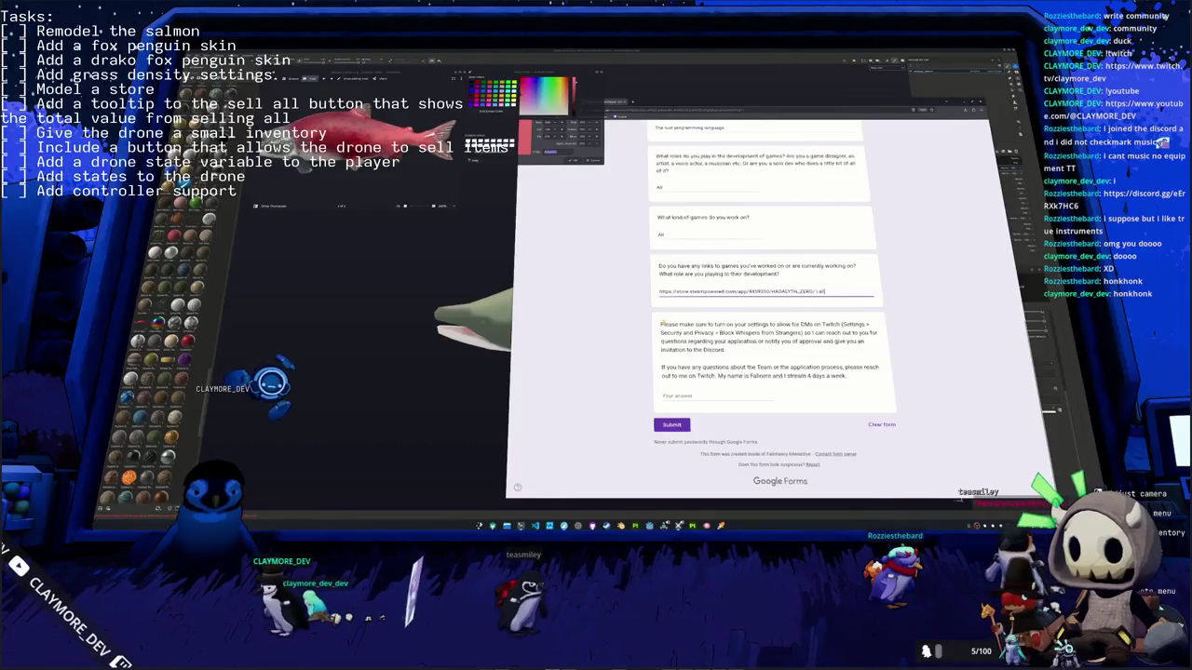
click(662, 324)
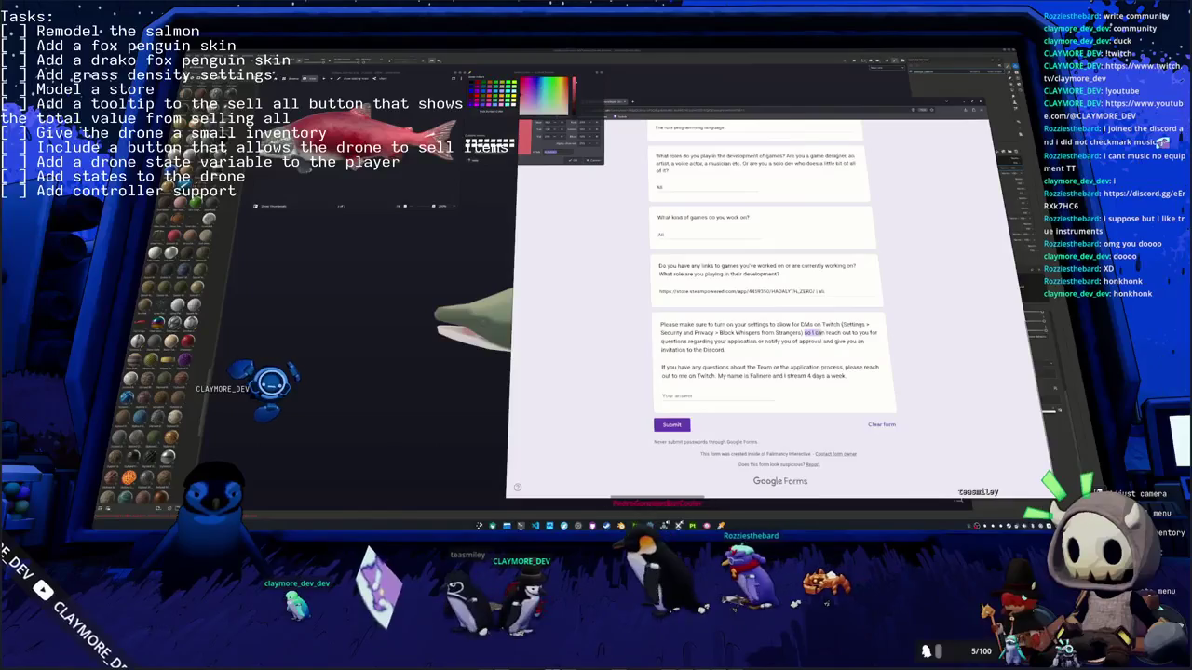
drag(805, 332, 888, 334)
scroll(888, 334, up, 5)
scroll(889, 335, up, 5)
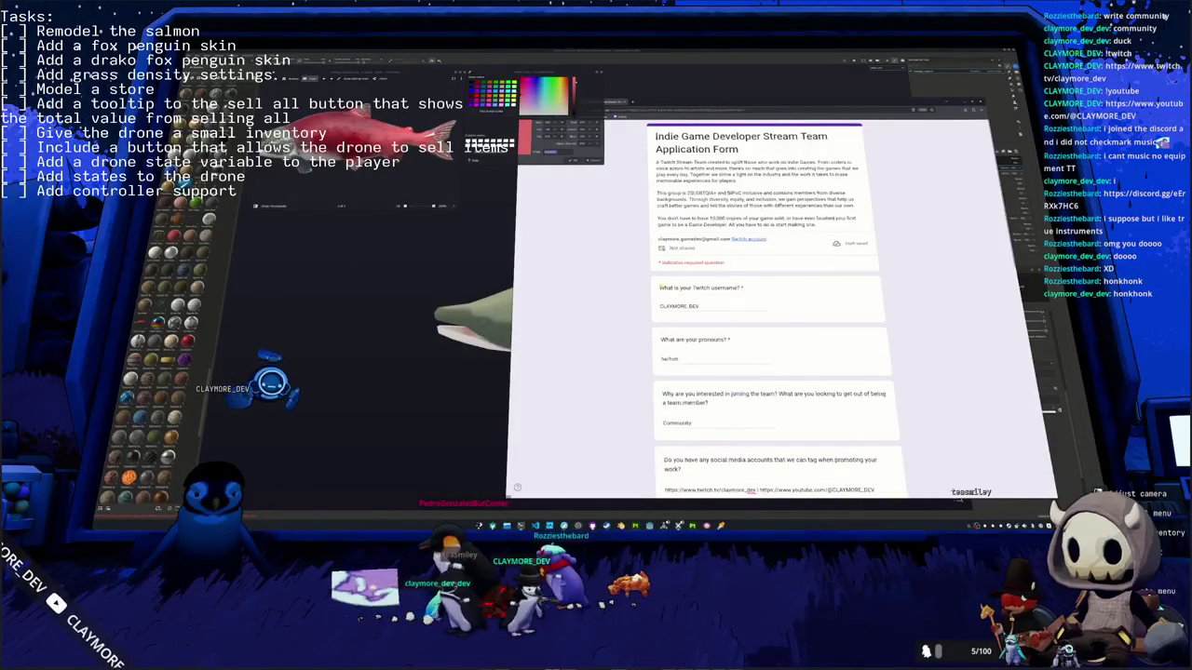
scroll(637, 213, down, 5)
scroll(635, 247, down, 5)
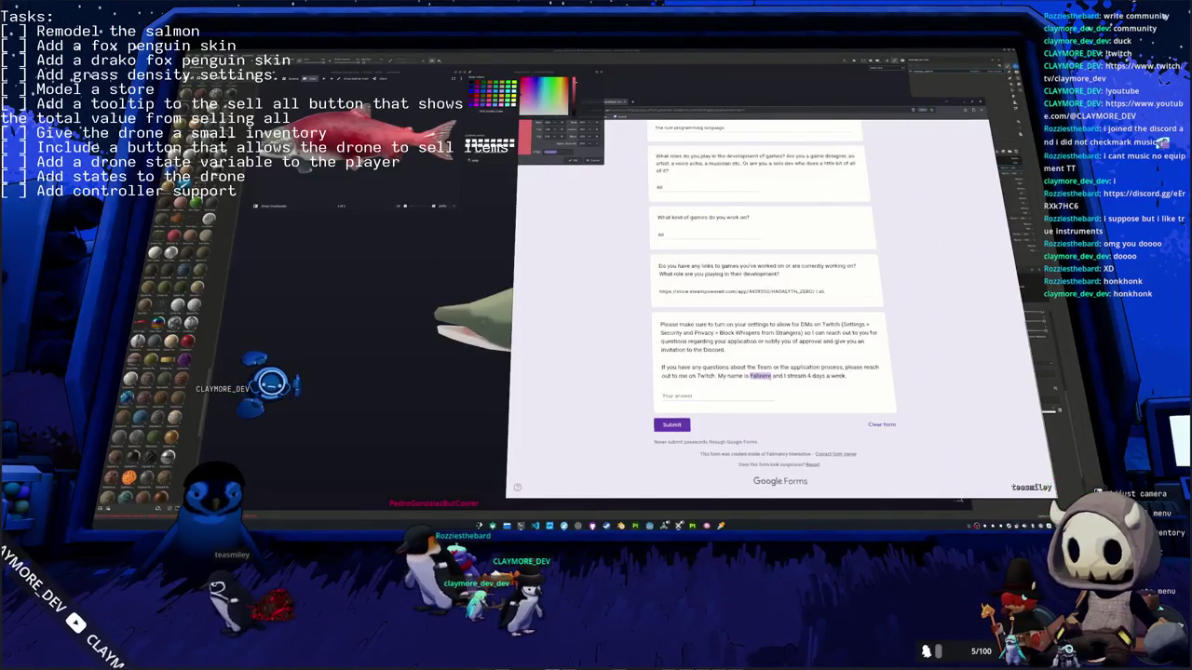
right_click(763, 377)
click(953, 374)
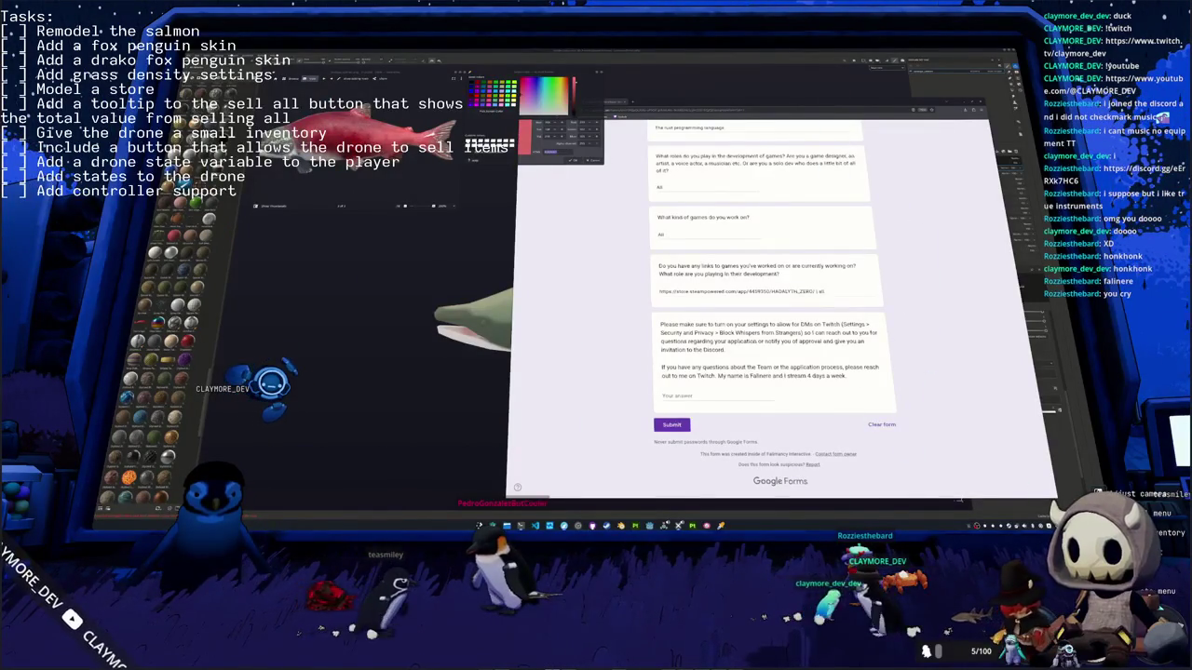
Step: Submit the team application and close the form window to return to the salmon
click(671, 424)
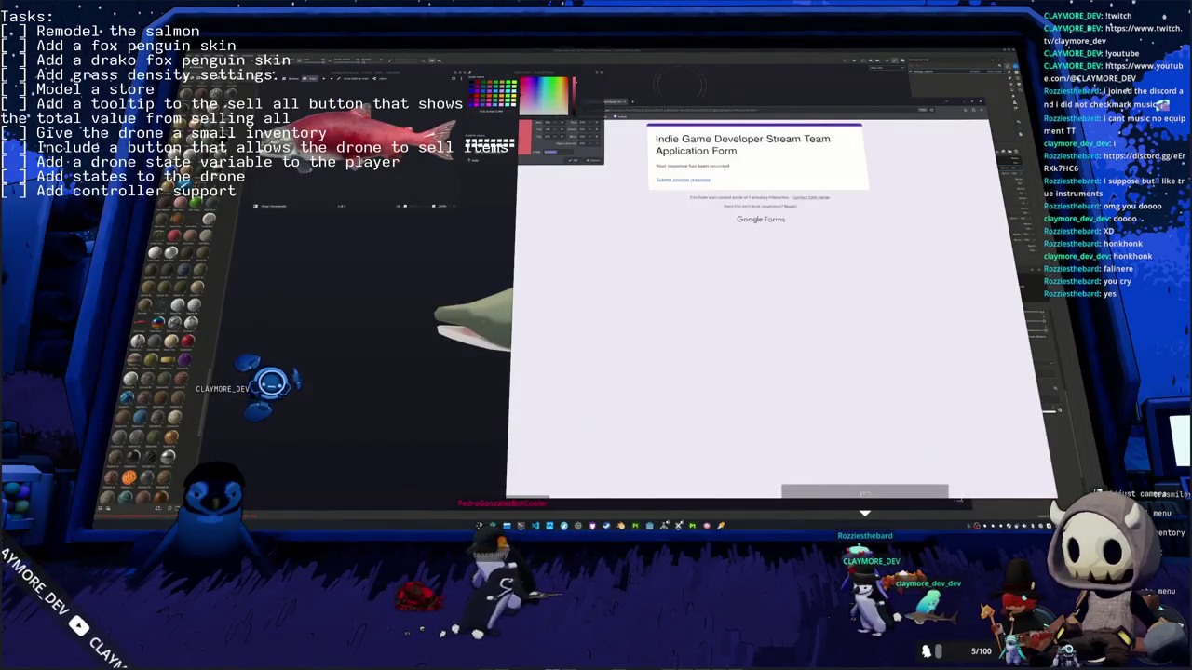
click(682, 180)
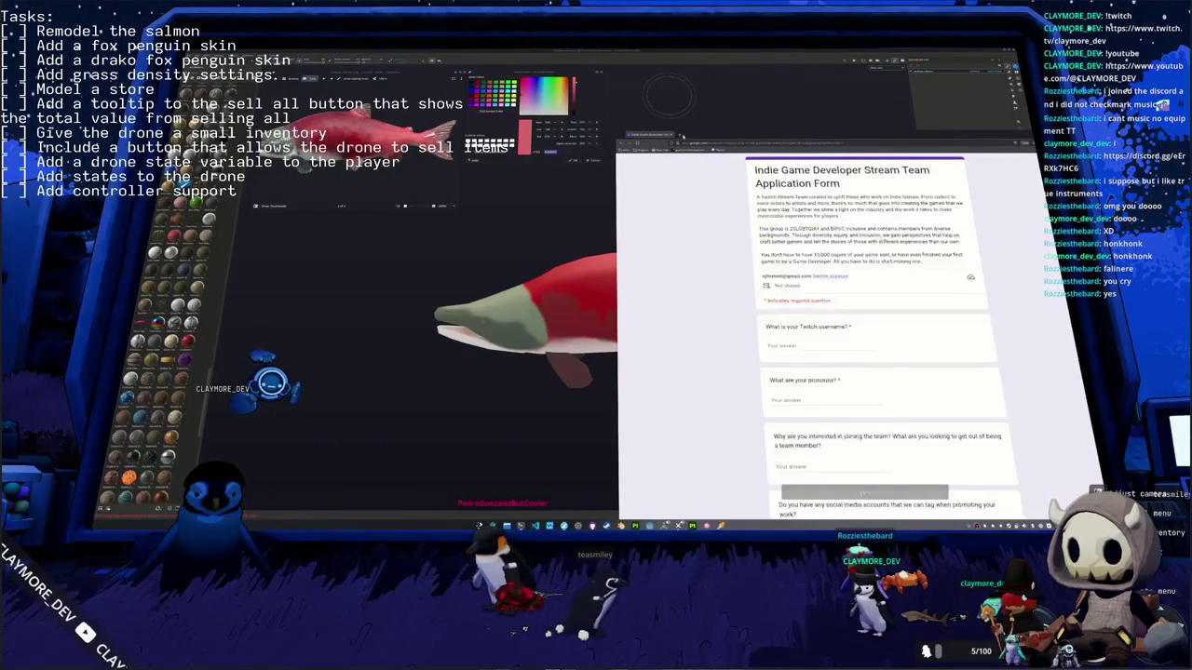
click(677, 136)
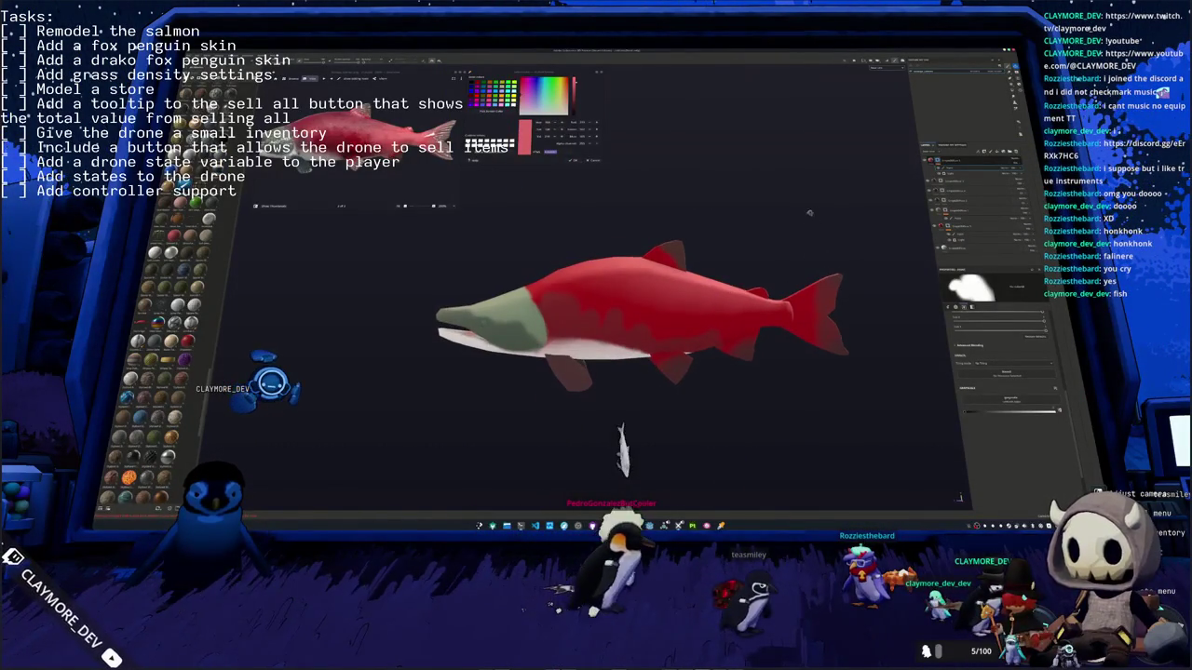
Step: Orbit round to the salmon's tail and rotate the environment lighting across it
mouse_move(846, 249)
alt+mouse_down()
mouse_move(810, 219)
mouse_move(931, 342)
alt+mouse_up()
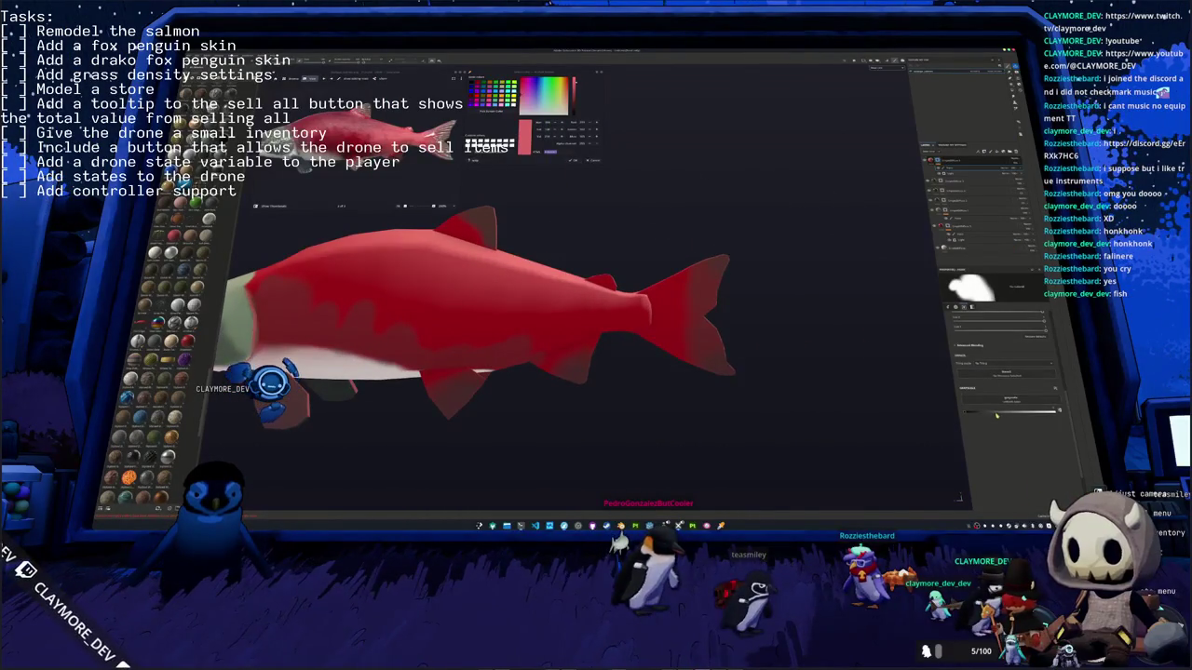
alt+drag(800, 344, 636, 252)
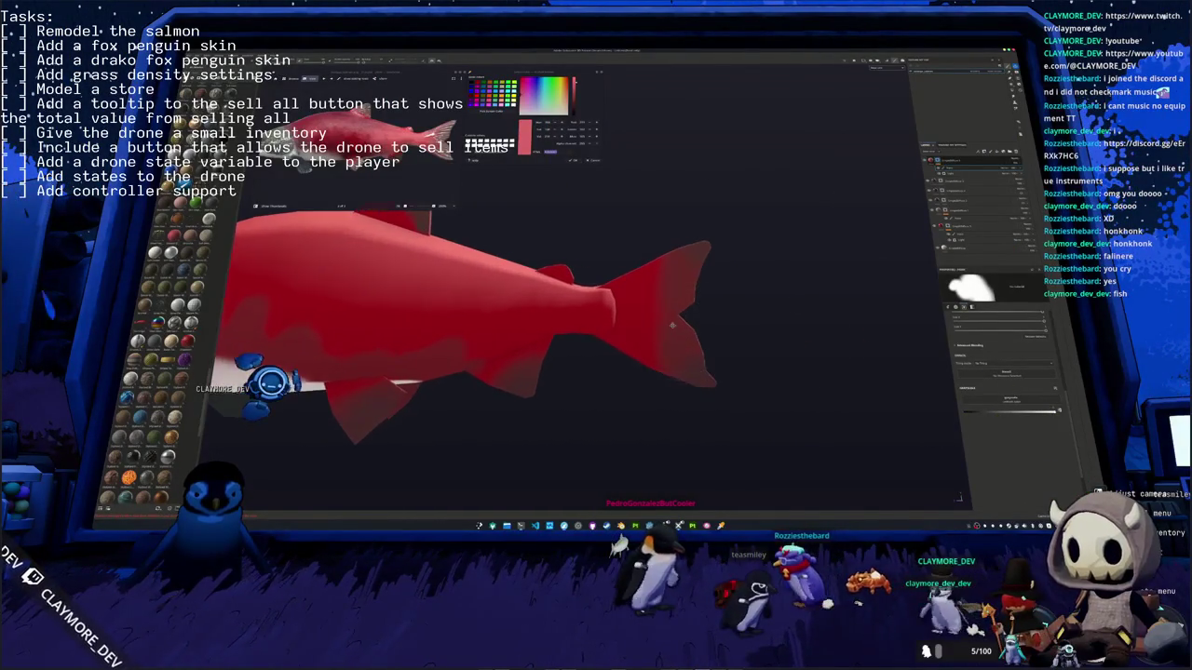
shift+right_drag(637, 261, 578, 262)
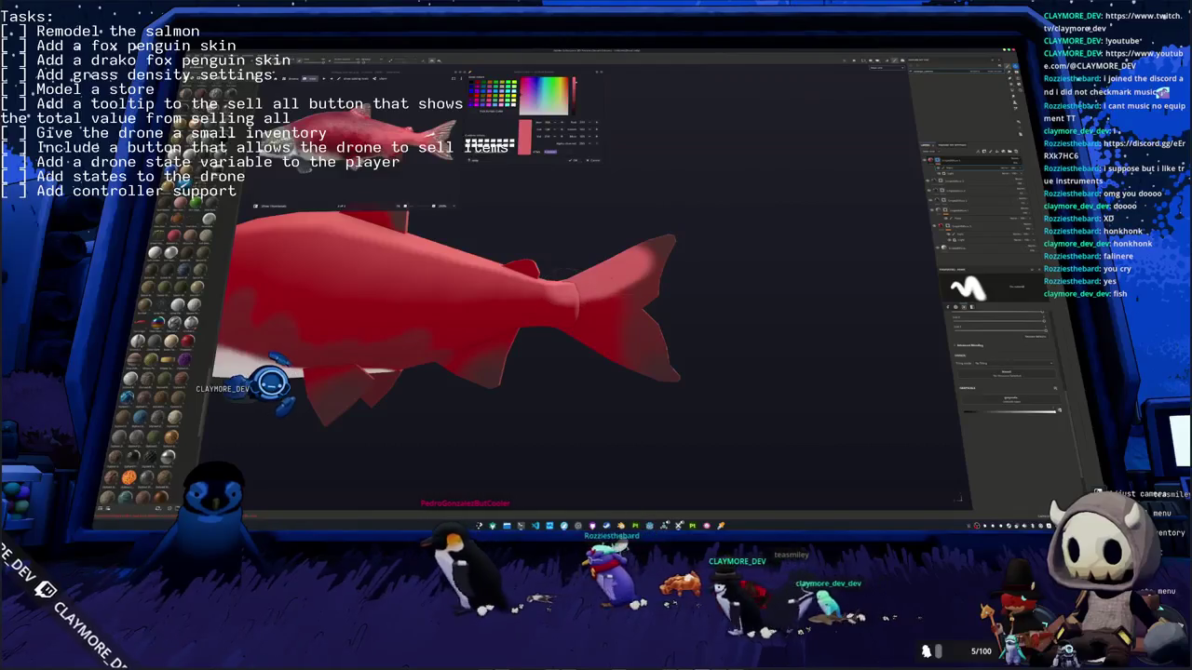
mouse_move(578, 262)
shift+right_down()
mouse_move(773, 282)
mouse_move(759, 281)
shift+right_up()
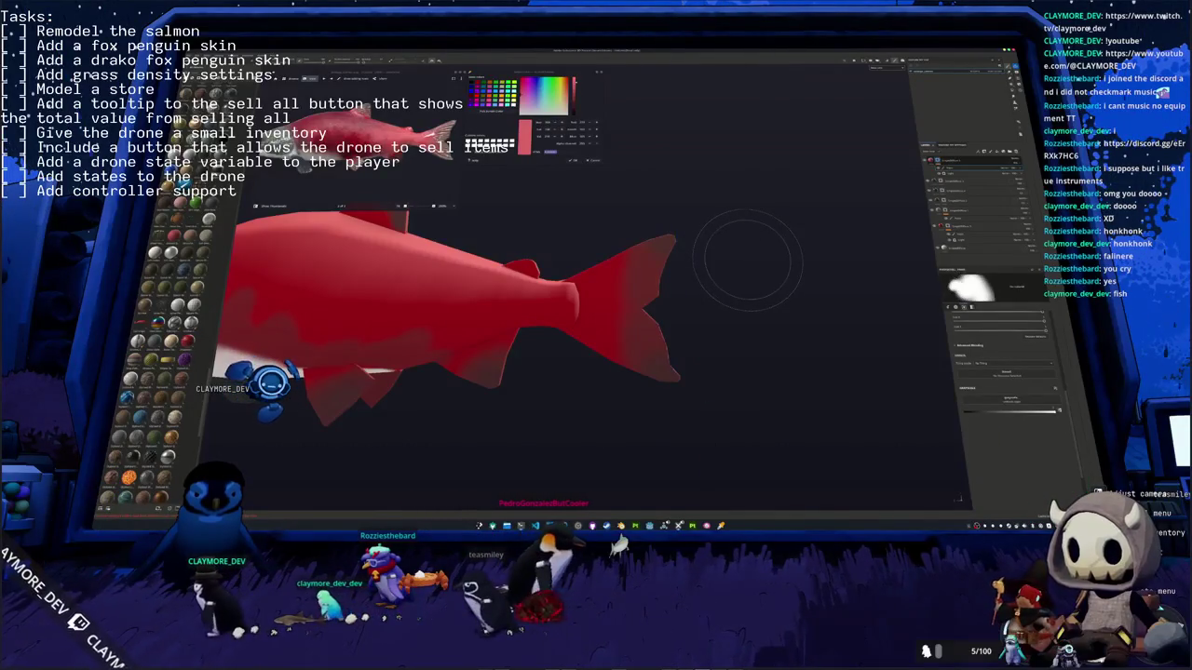
Step: Raise the brush hardness, then frame the whole salmon side-on and in three-quarter view
ctrl+right_drag(747, 260, 747, 261)
mouse_move(689, 270)
alt+mouse_down()
mouse_move(559, 275)
mouse_move(575, 279)
alt+mouse_up()
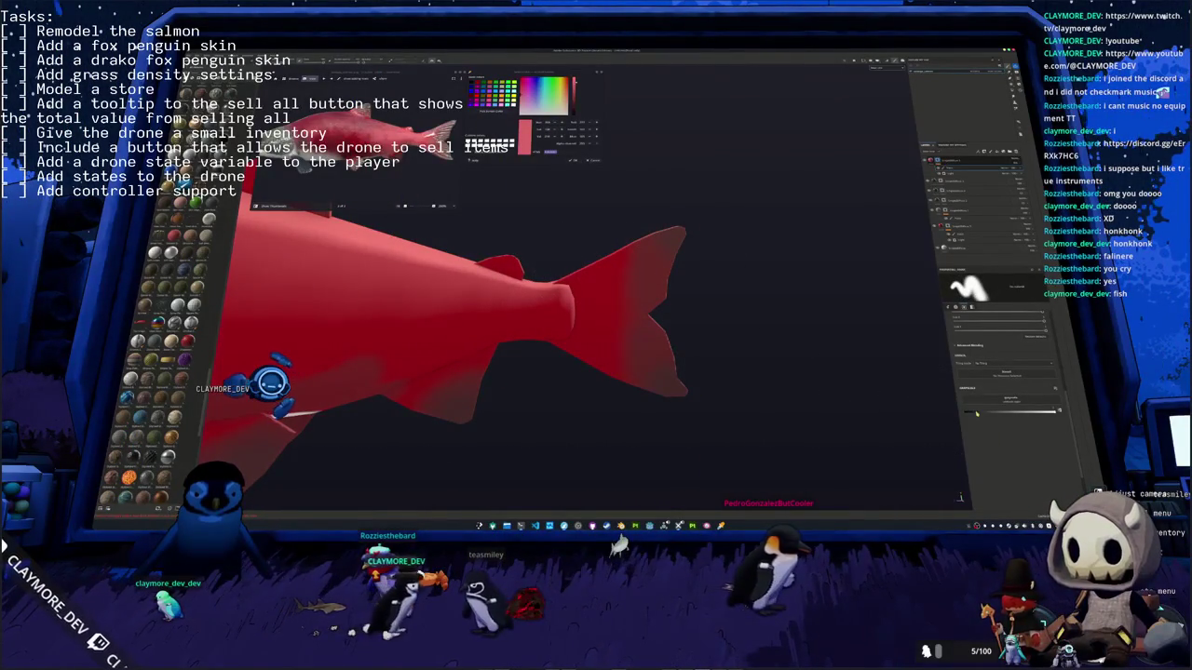
click(1005, 169)
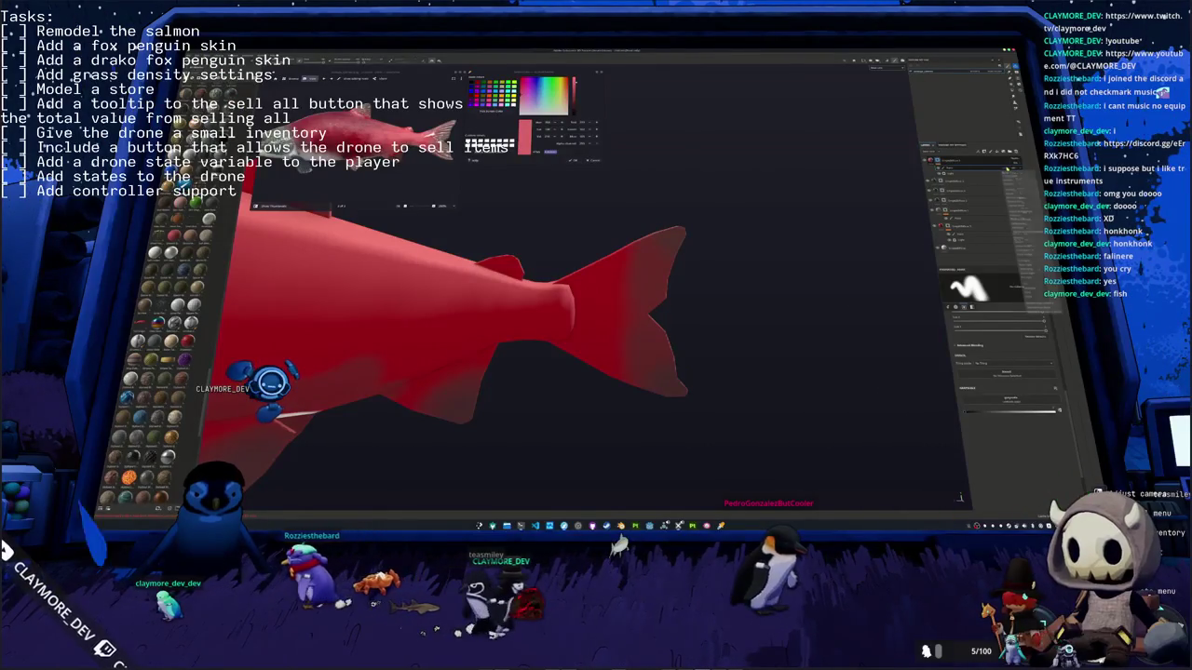
click(1024, 233)
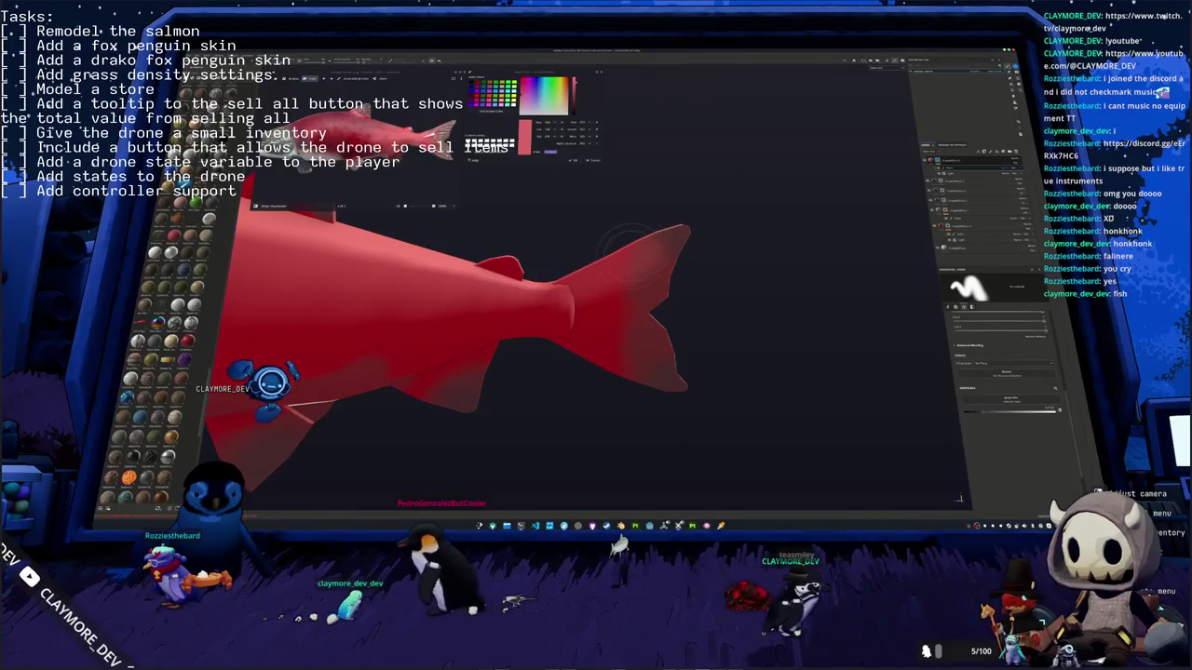
alt+drag(664, 245, 576, 253)
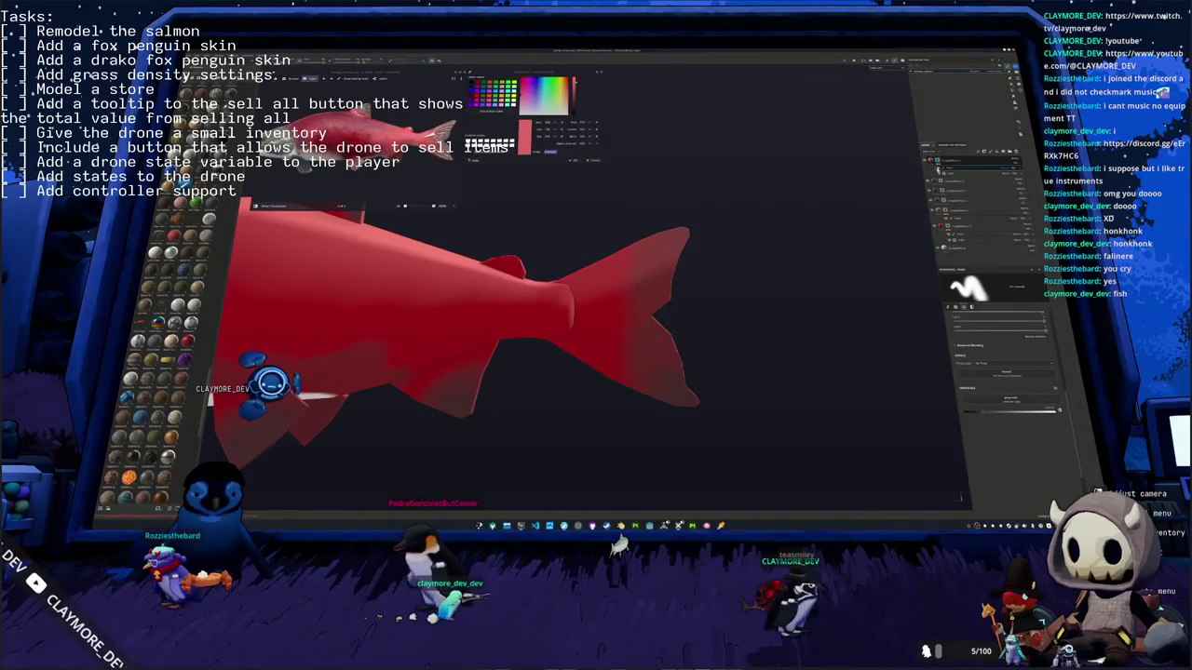
alt+drag(578, 254, 600, 251)
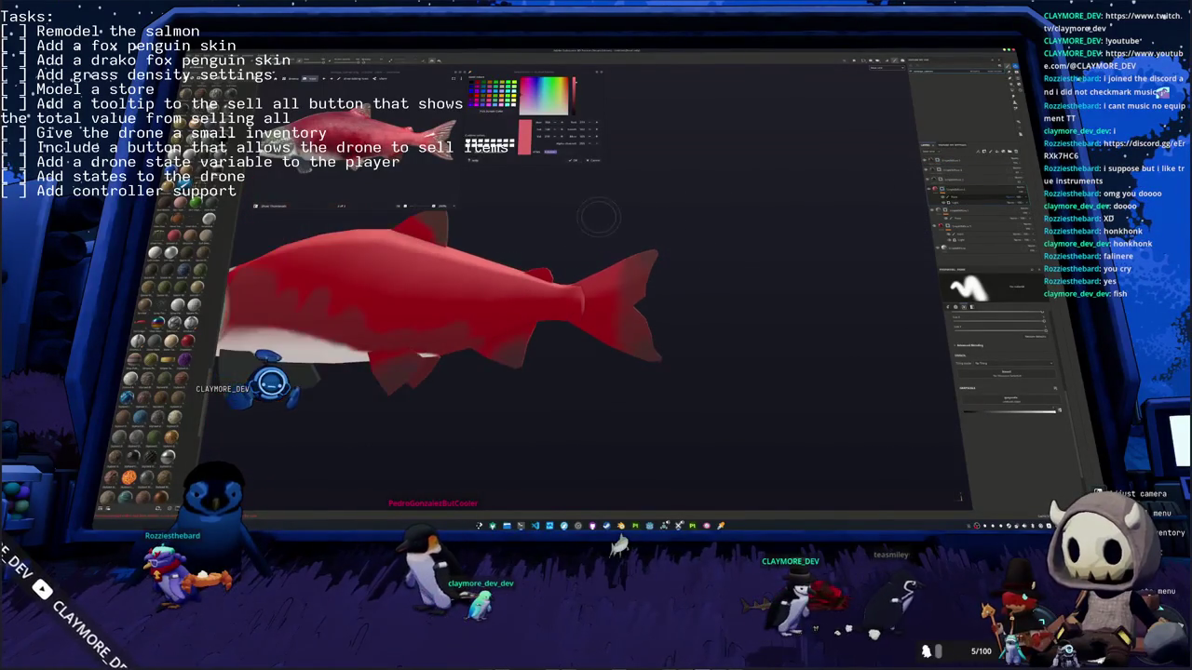
scroll(601, 251, up, 2)
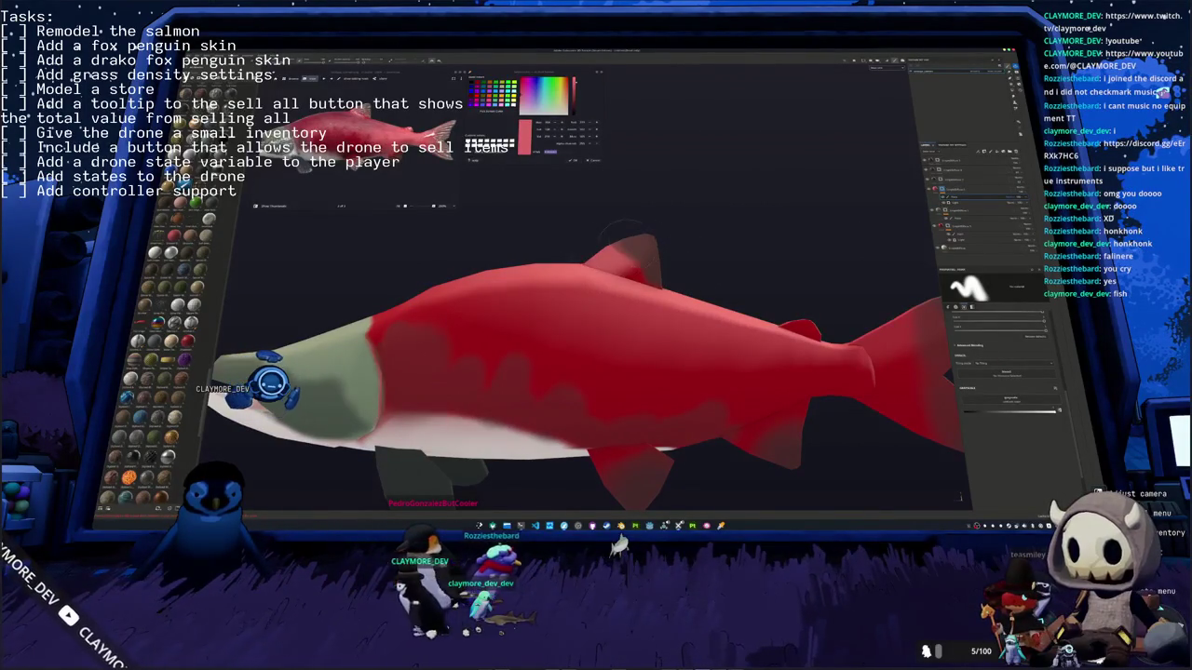
alt+drag(596, 372, 540, 372)
scroll(562, 239, up, 2)
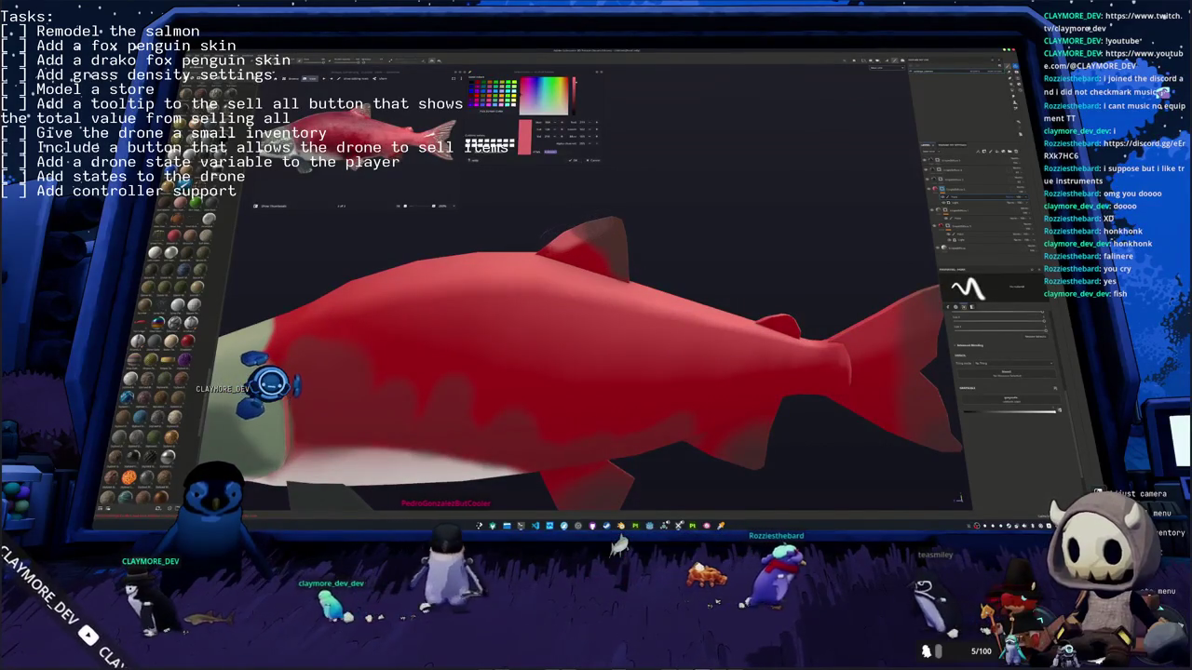
scroll(629, 308, down, 3)
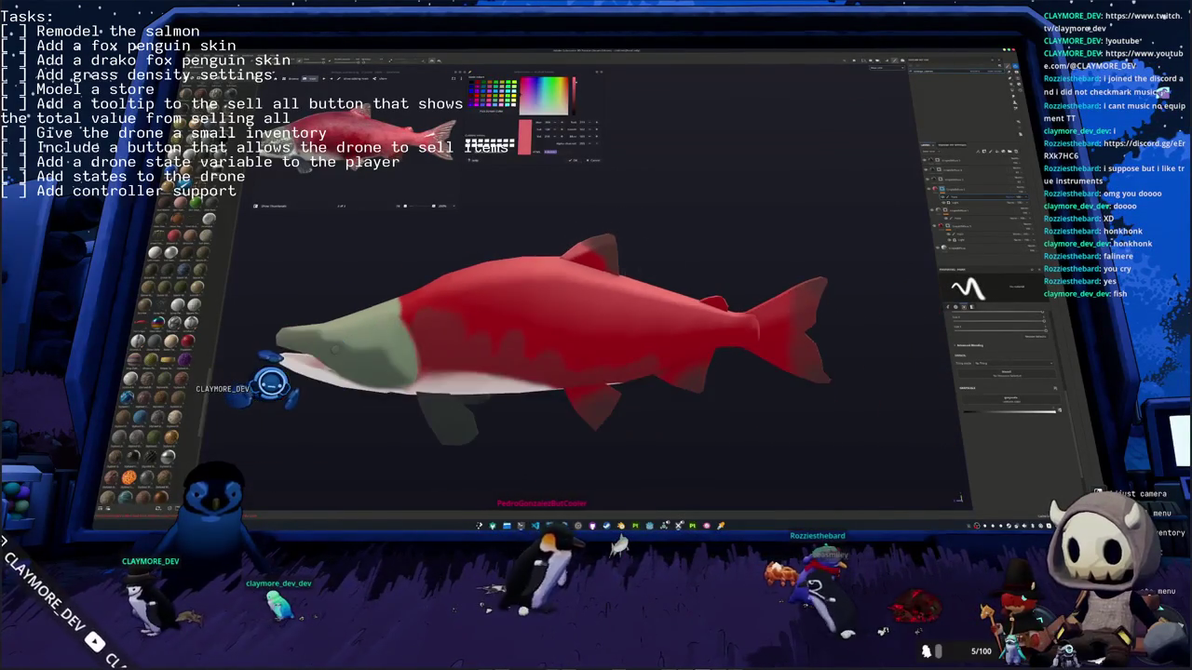
alt+drag(652, 307, 605, 317)
Step: Show a layer's mask on the salmon in greyscale, then isolate a different layer
scroll(614, 312, up, 3)
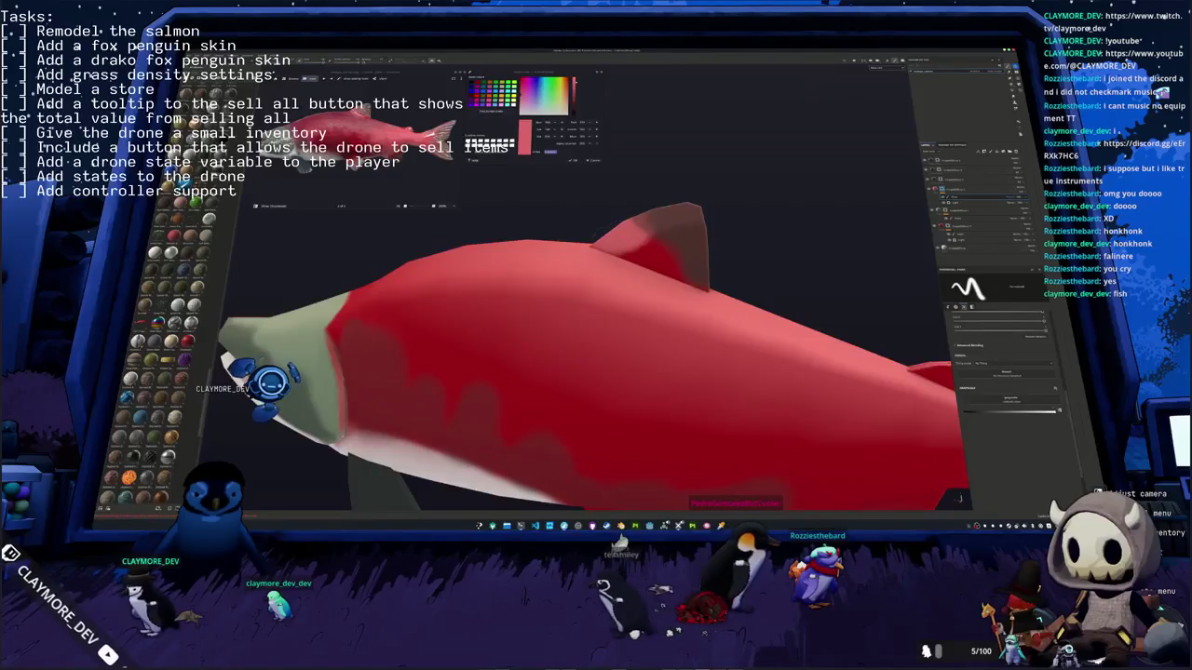
scroll(606, 359, down, 3)
scroll(605, 336, down, 2)
alt+drag(605, 307, 587, 289)
click(997, 155)
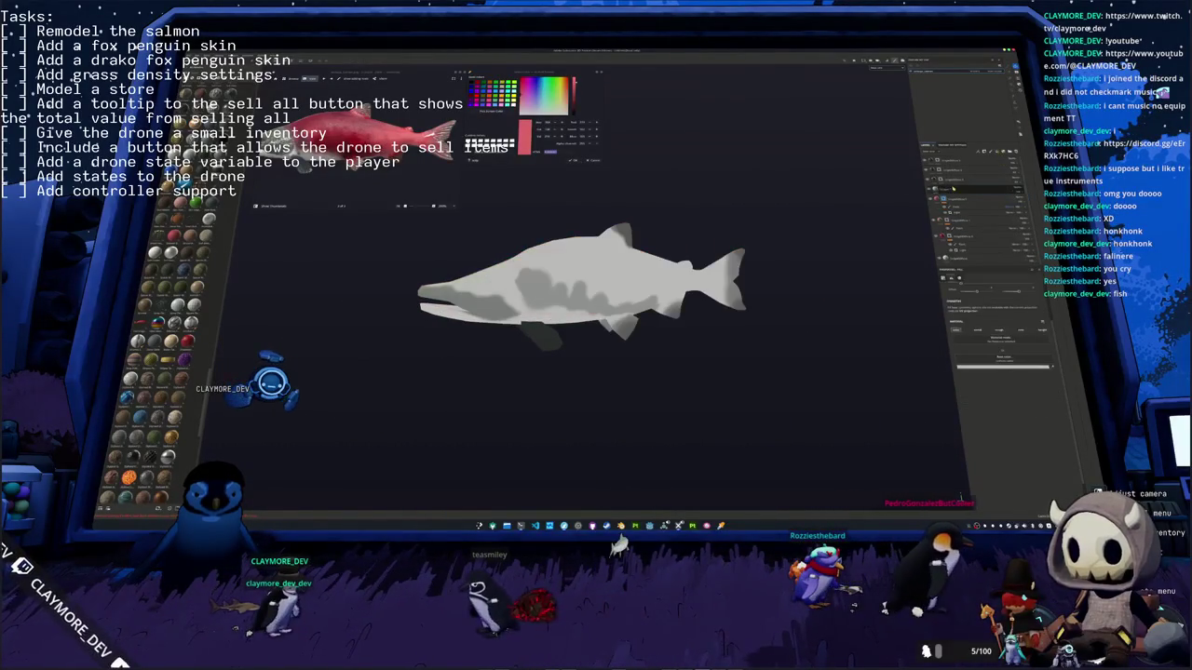
click(953, 160)
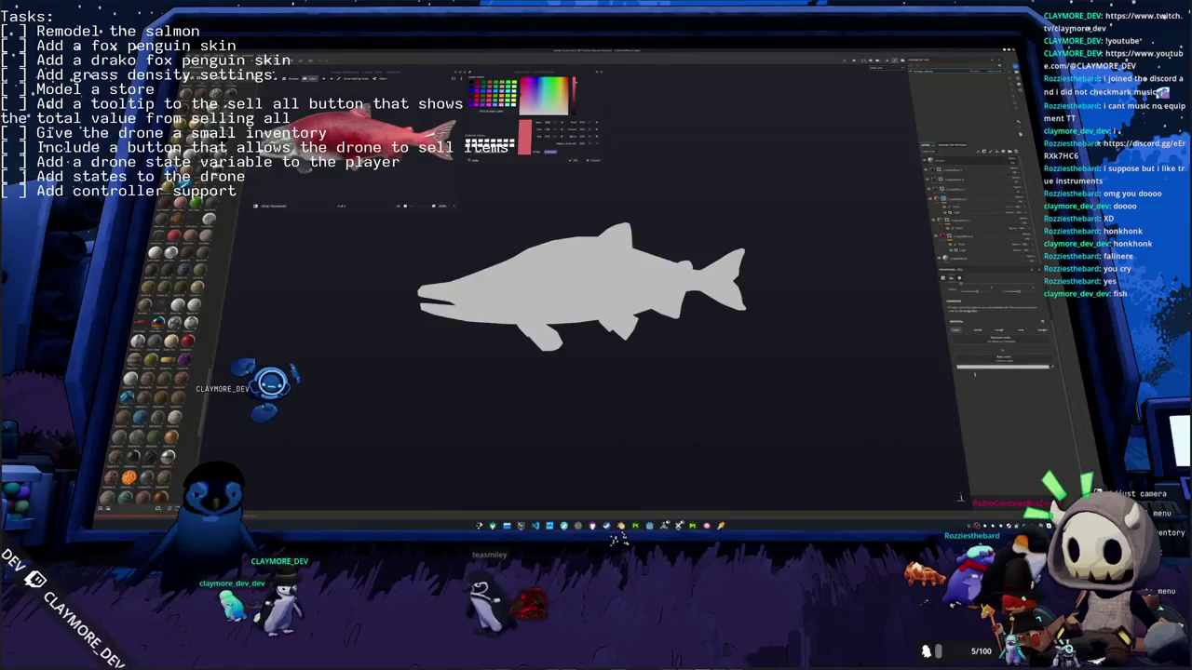
Step: Set that layer's base colour to near-black and return to the full-colour salmon
click(1003, 368)
drag(1024, 400, 1004, 430)
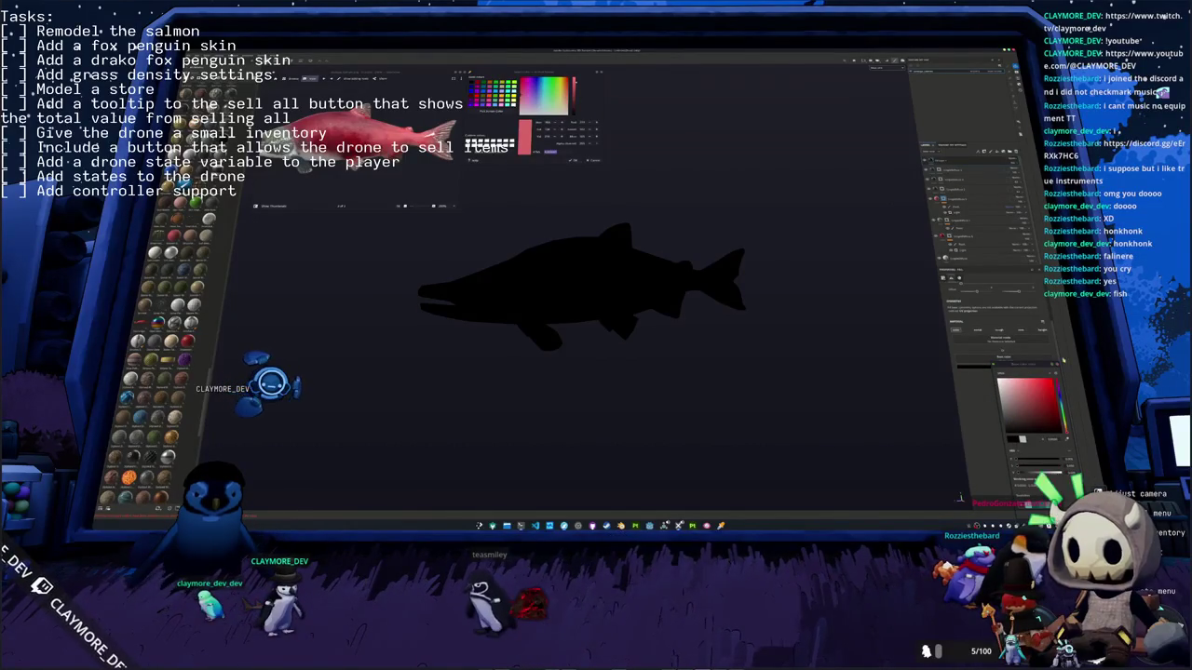
click(952, 172)
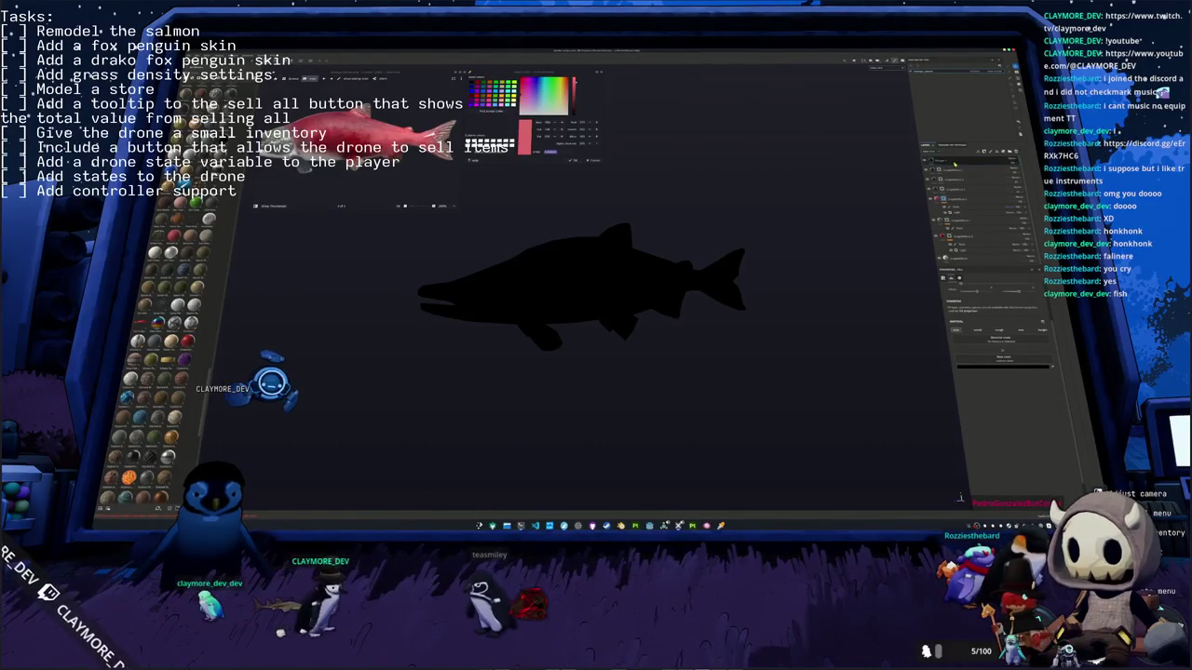
click(953, 163)
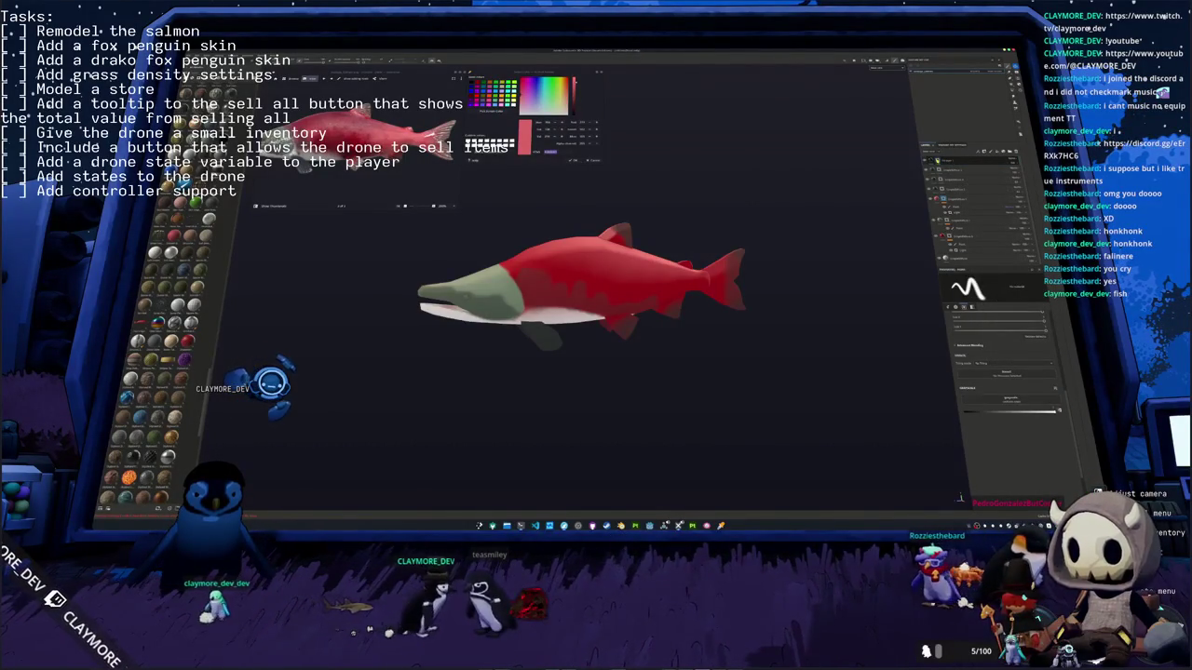
Step: Add a black mask to the layer and give that mask a paint effect
right_click(939, 160)
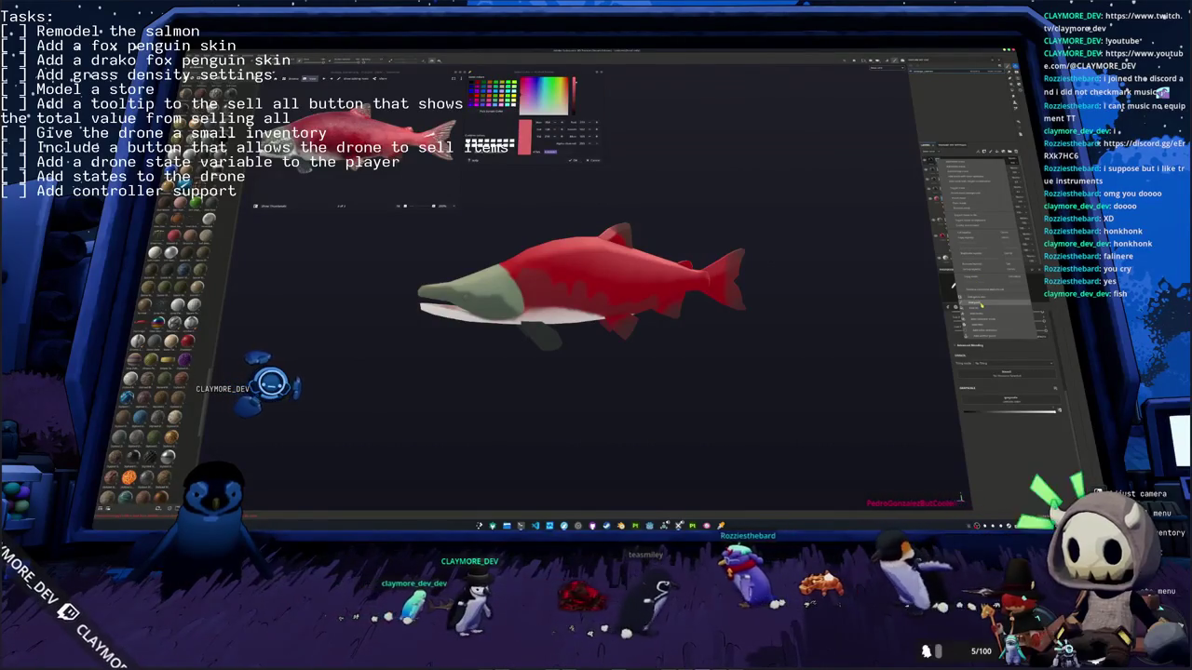
click(981, 304)
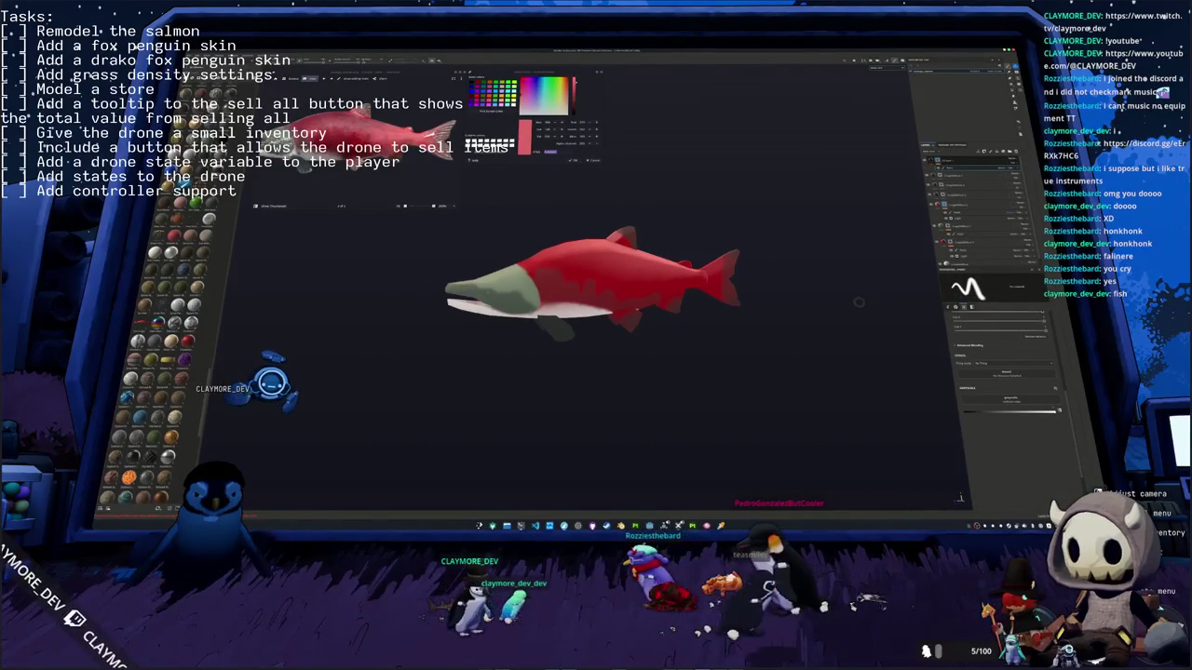
mouse_move(859, 302)
alt+mouse_down()
mouse_move(900, 308)
mouse_move(917, 296)
alt+mouse_up()
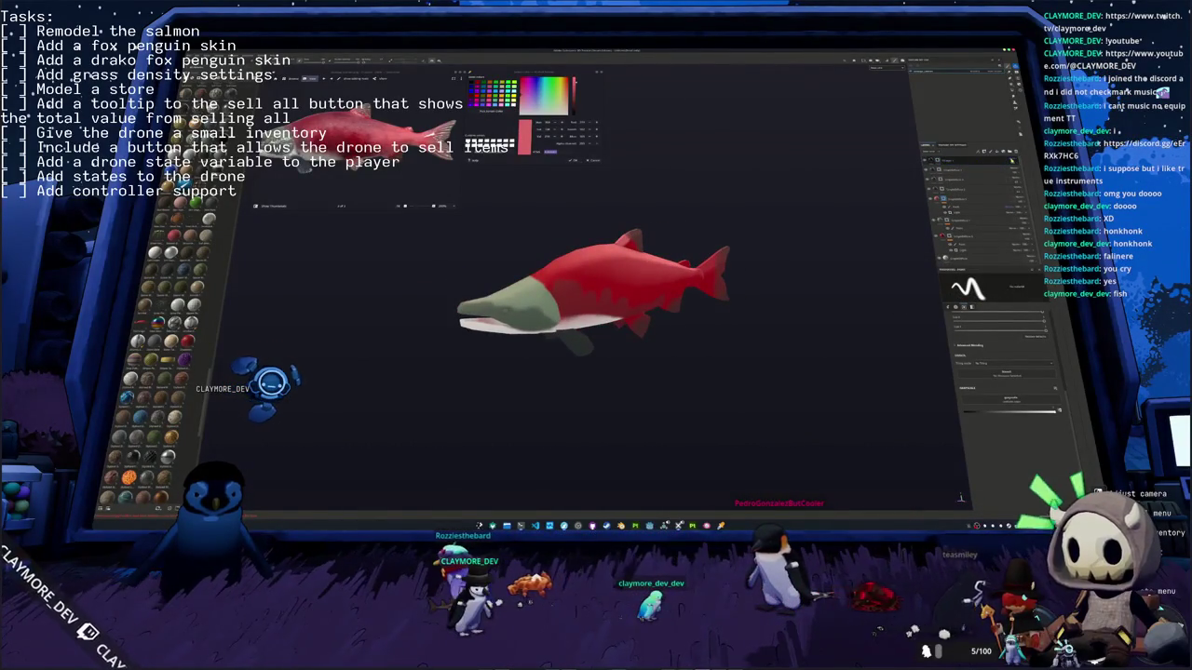
right_click(1006, 160)
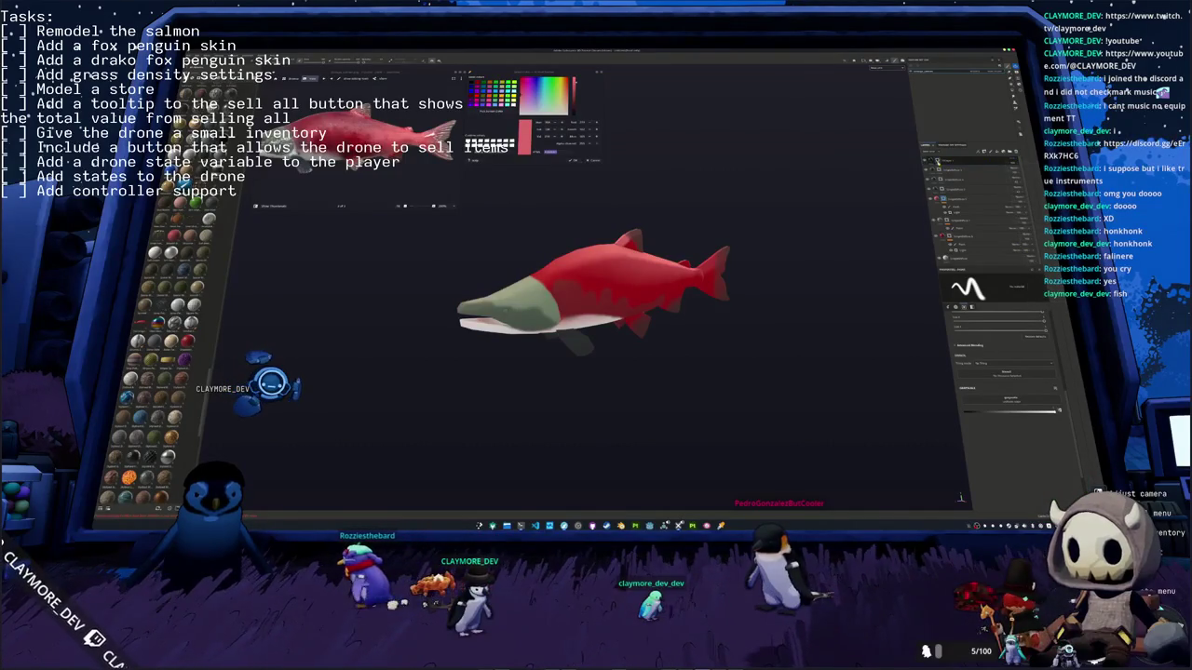
right_click(947, 160)
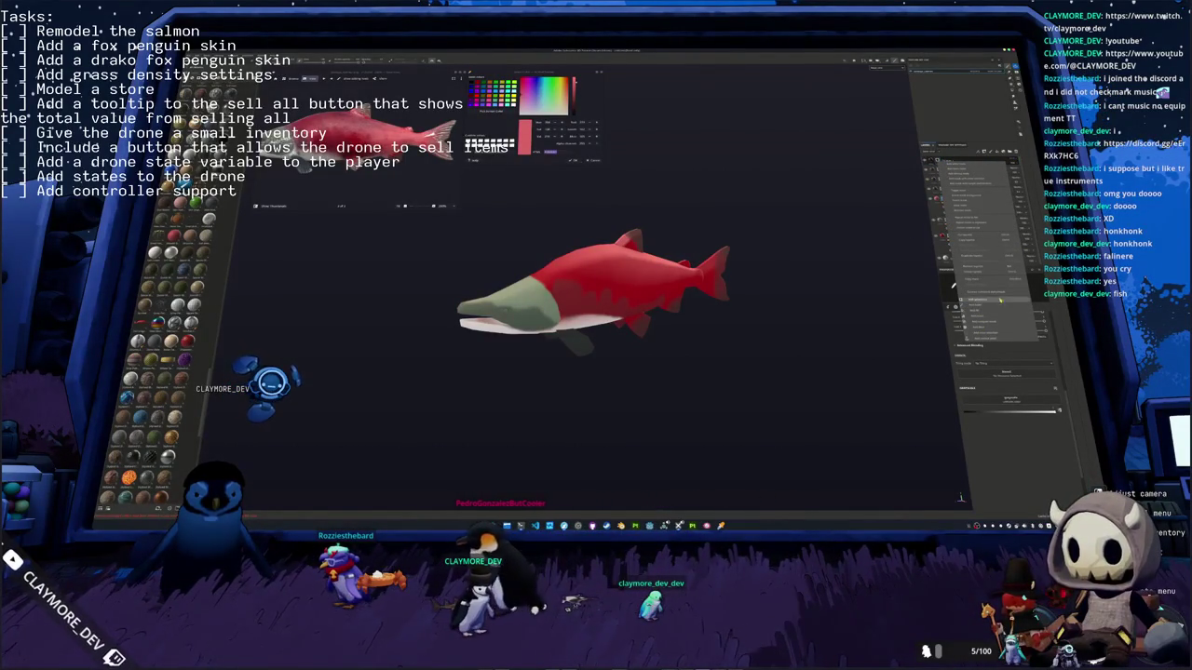
click(964, 284)
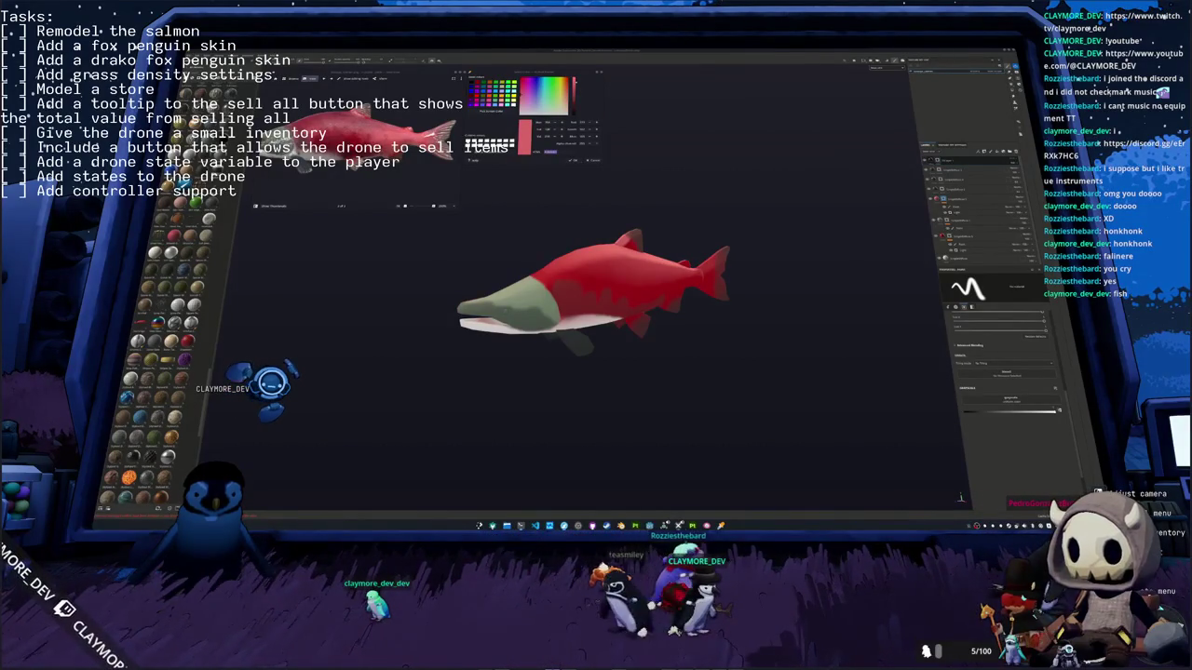
Step: Add a new fill layer over the salmon to darken its red
alt+drag(830, 307, 847, 307)
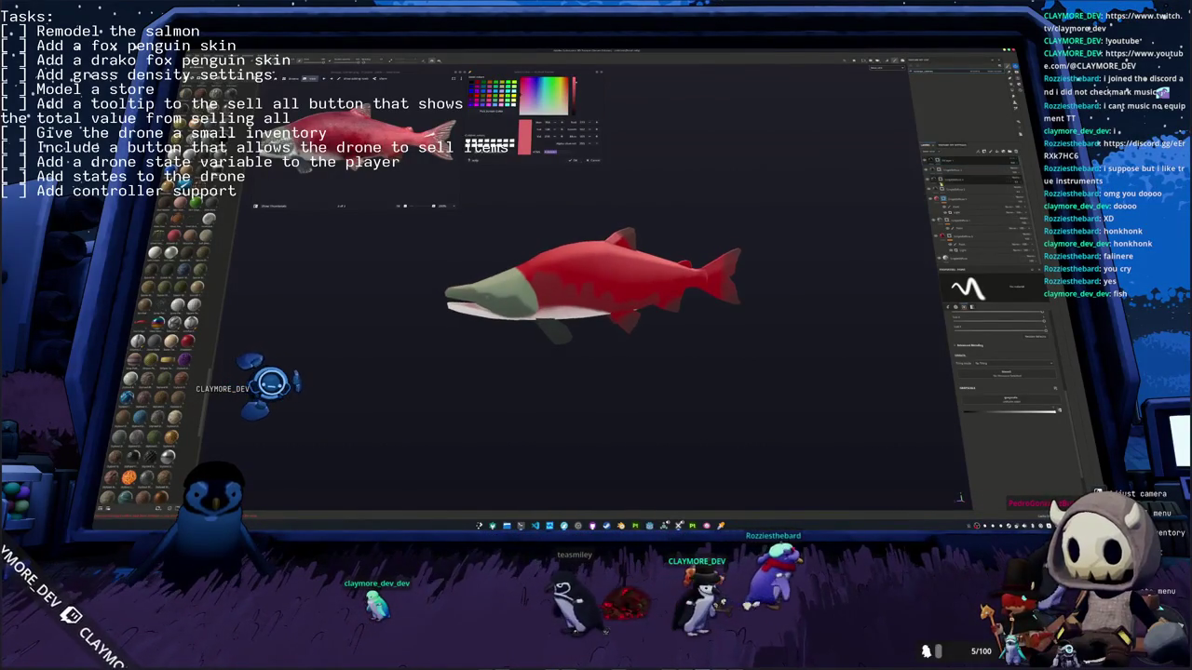
right_click(941, 179)
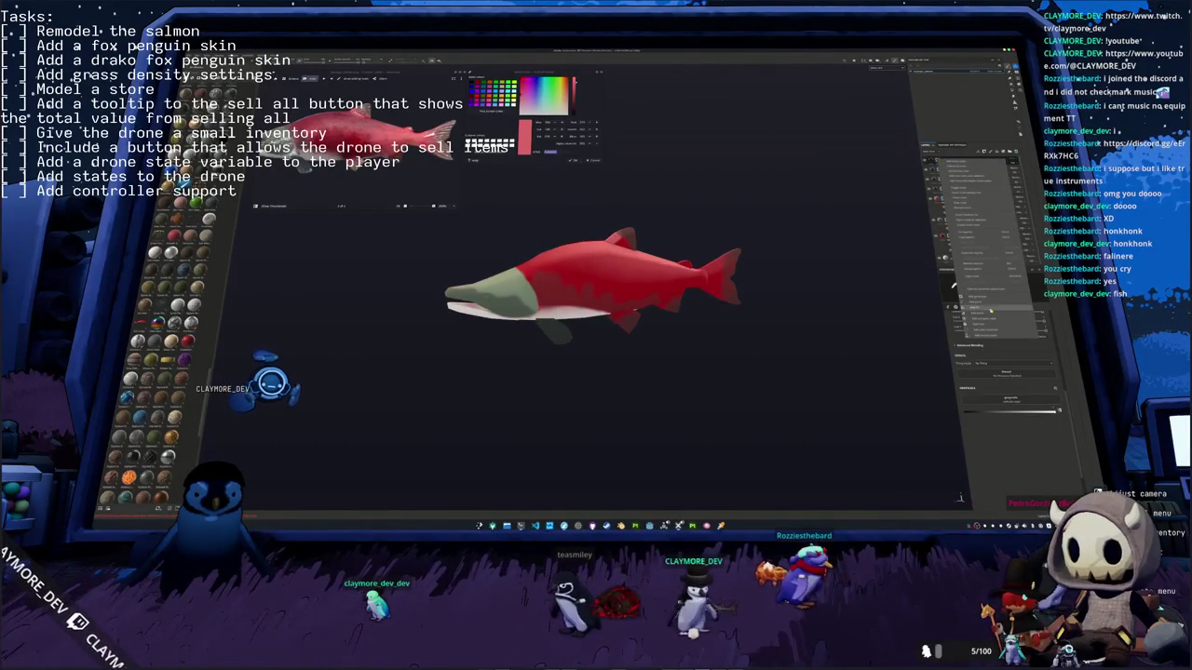
click(985, 309)
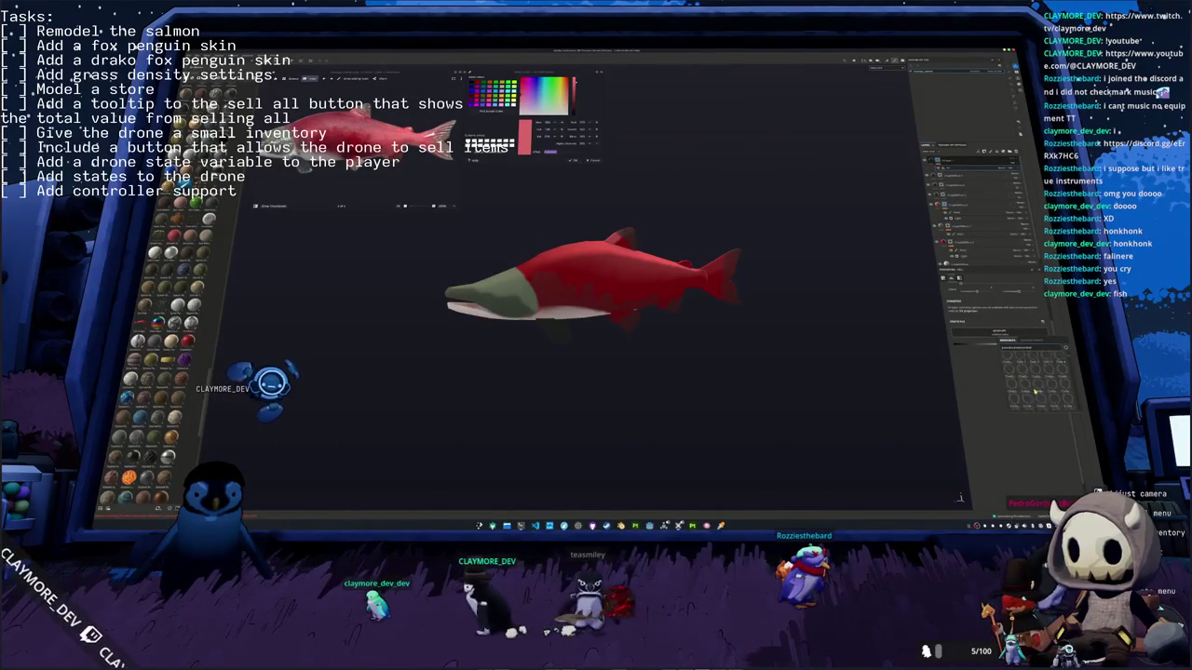
Step: Scroll through the shelf's pattern thumbnails to find the diamond pattern for the fill layer
scroll(1035, 393, down, 3)
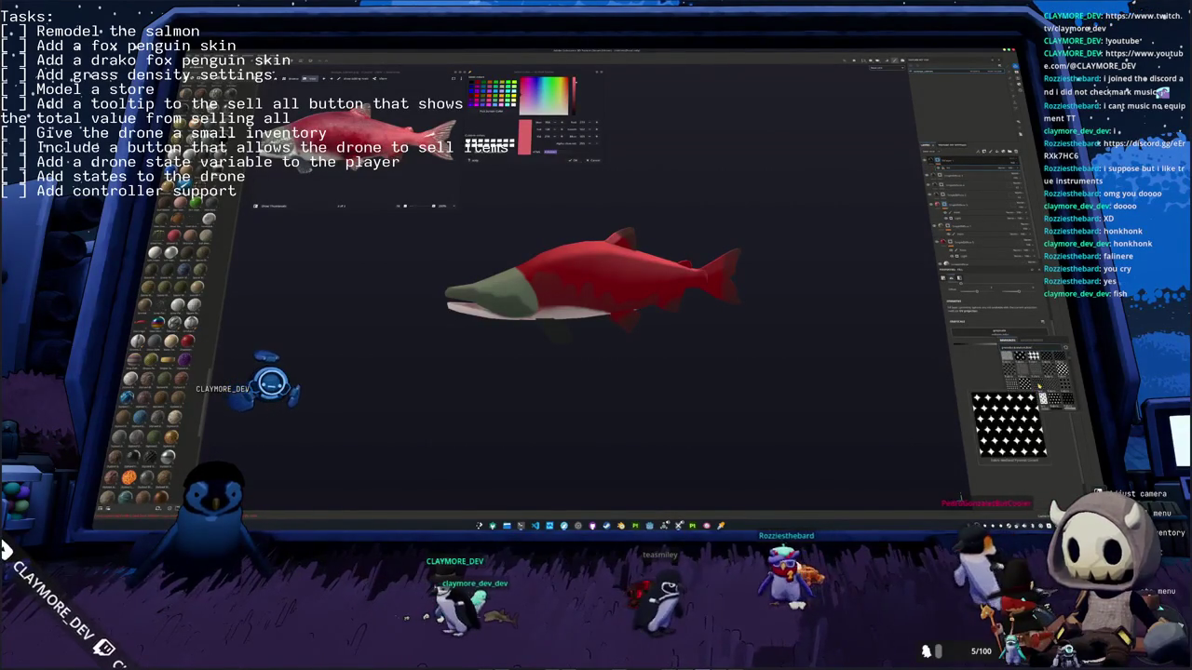
scroll(1039, 384, up, 3)
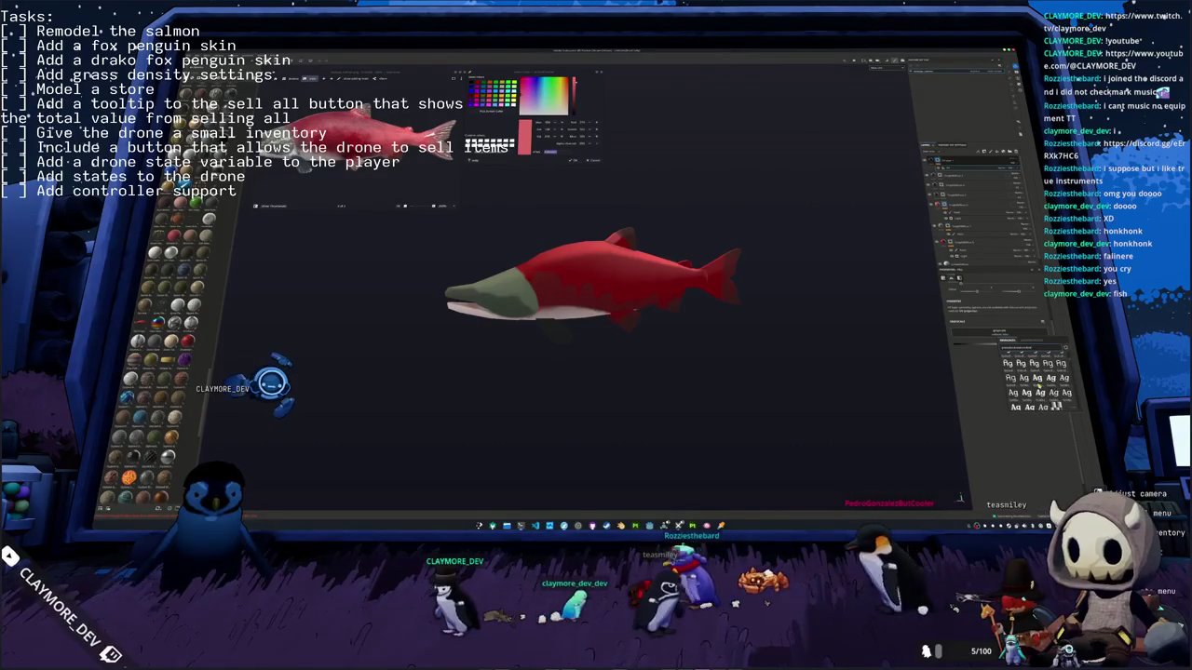
scroll(1039, 385, down, 3)
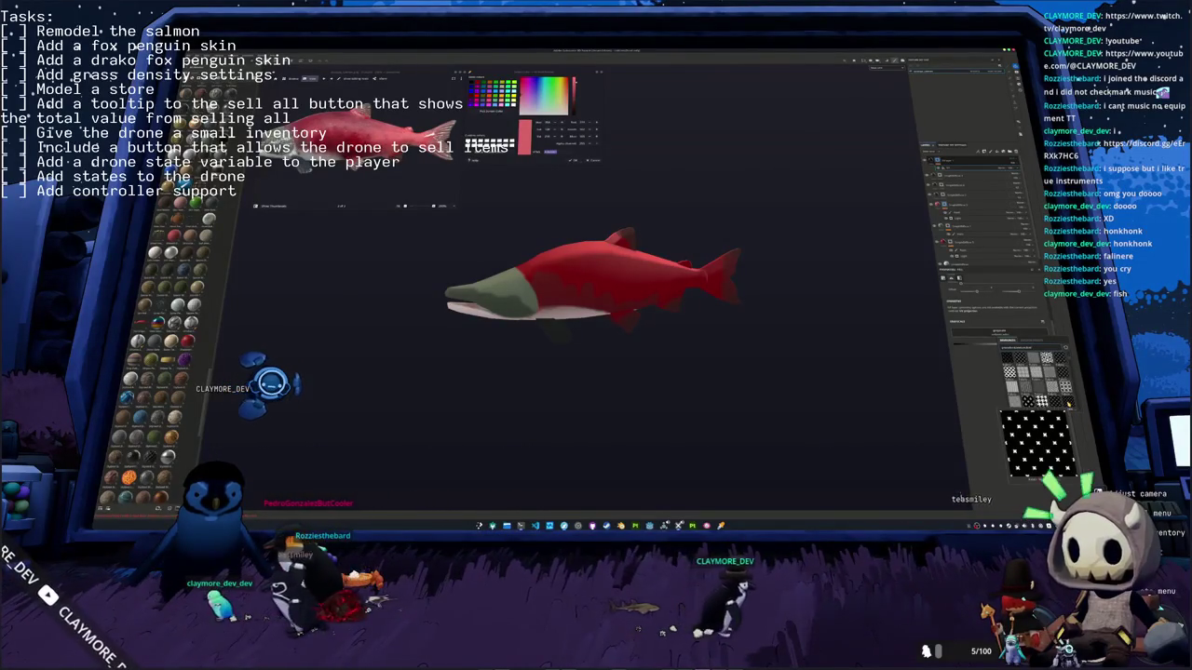
mouse_move(1041, 399)
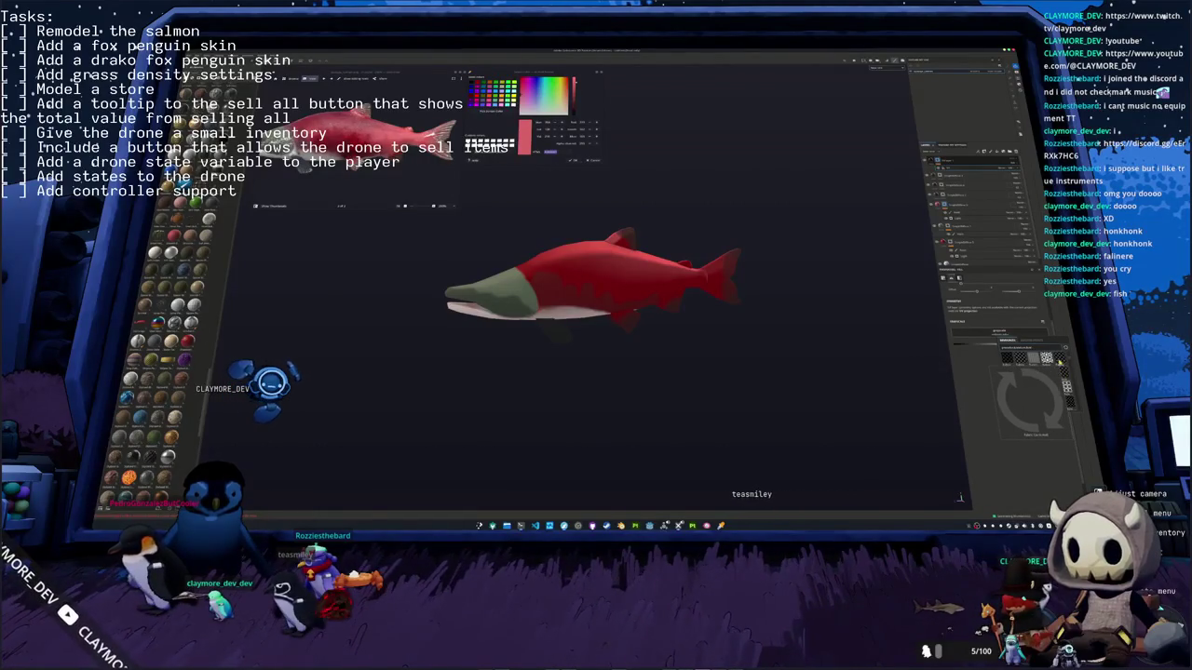
mouse_move(1024, 373)
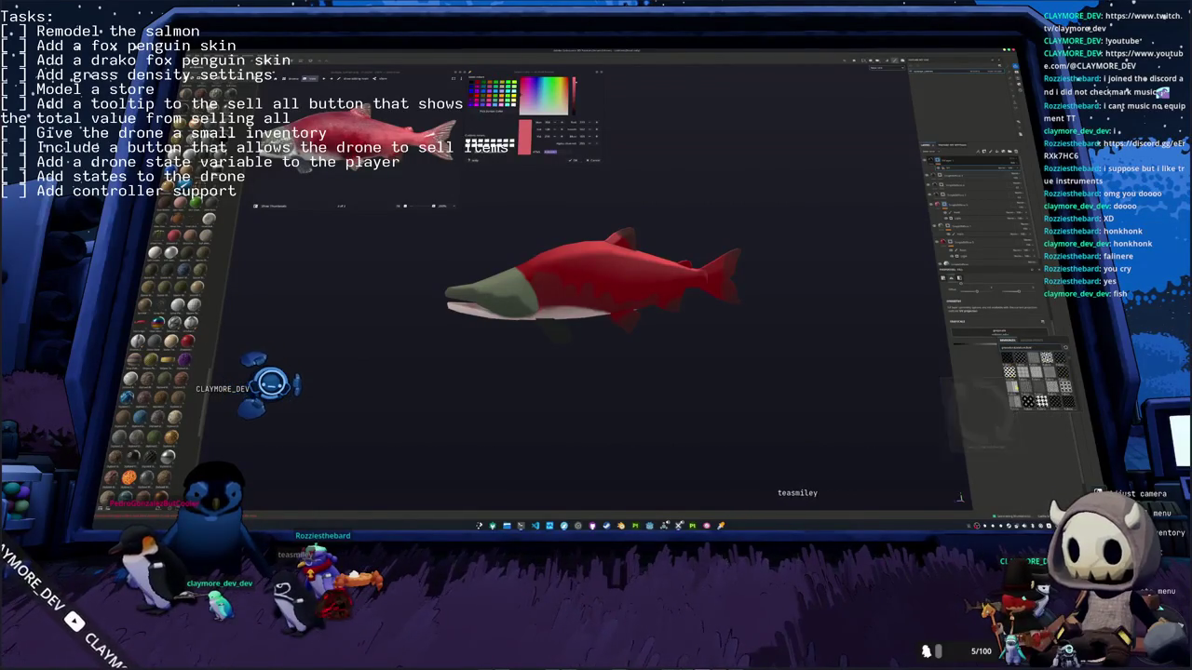
scroll(1014, 387, up, 2)
scroll(1014, 403, down, 2)
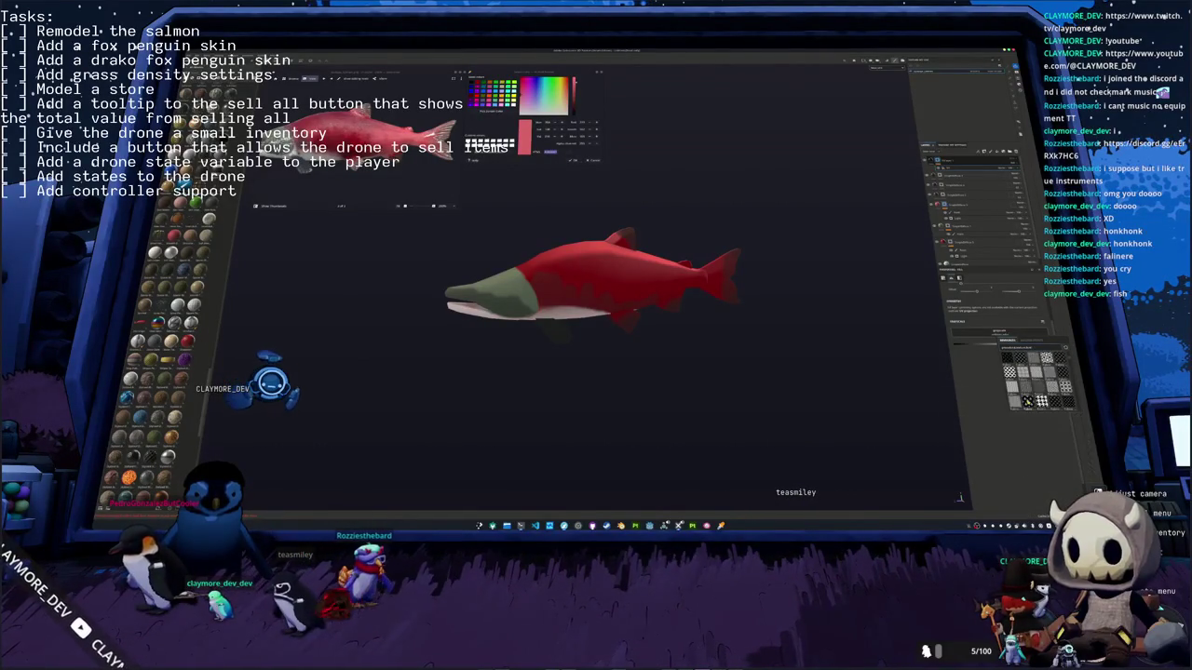
scroll(1015, 404, up, 2)
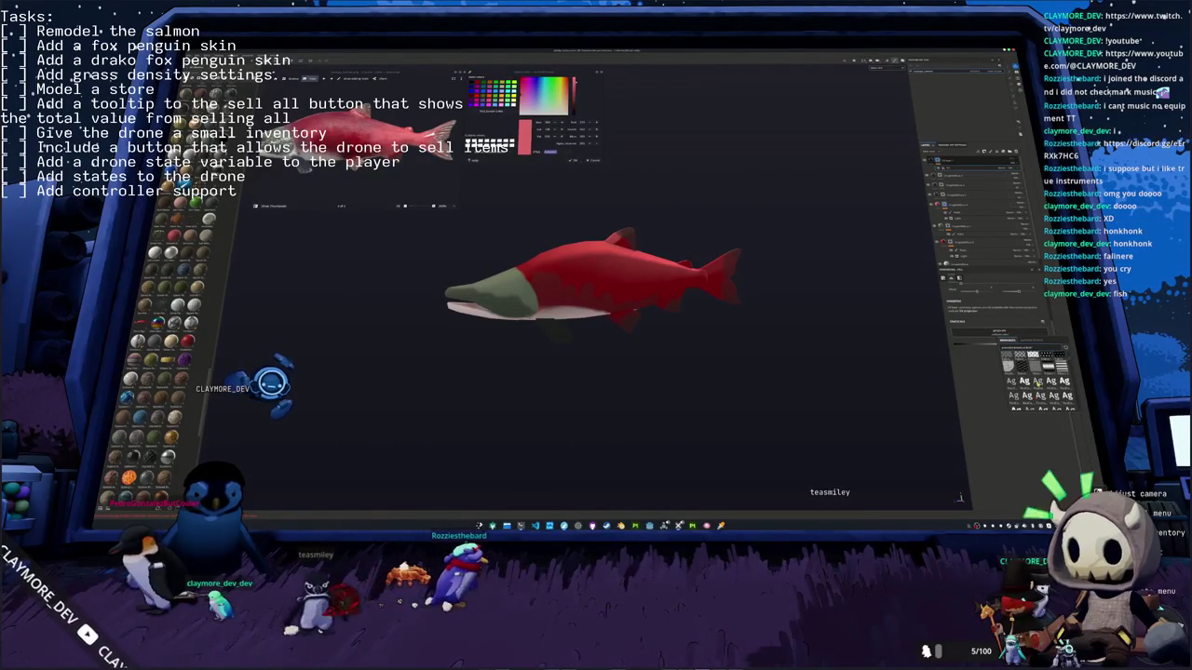
scroll(1037, 384, down, 2)
scroll(1036, 391, up, 2)
scroll(1036, 391, down, 2)
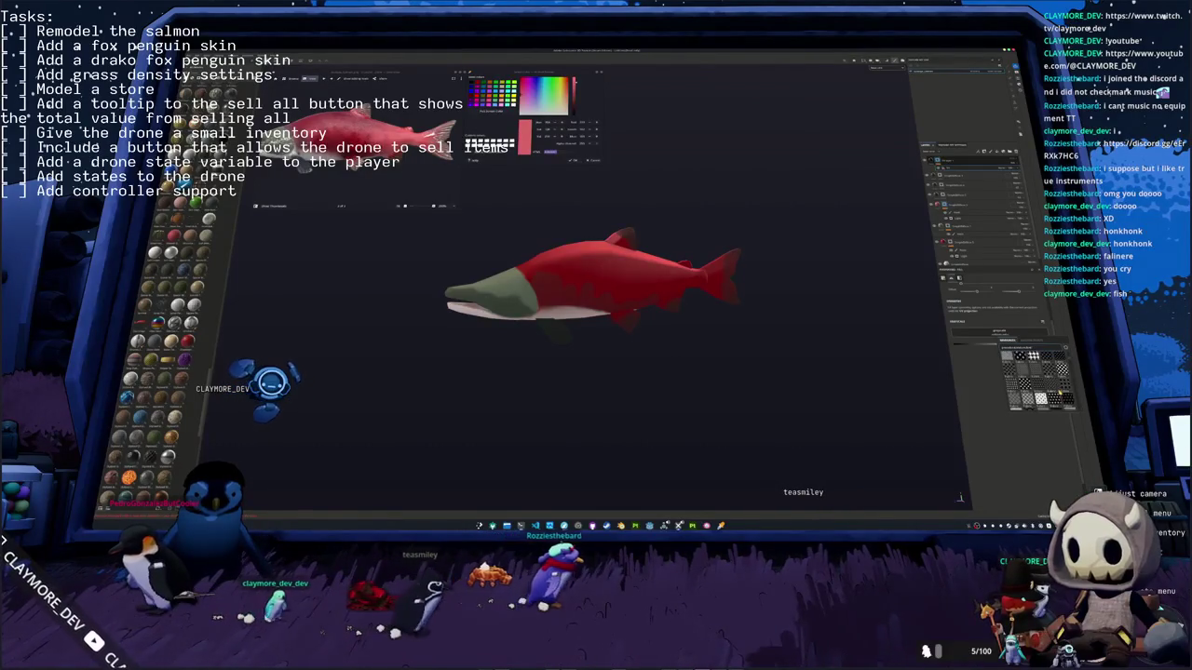
scroll(1039, 397, up, 2)
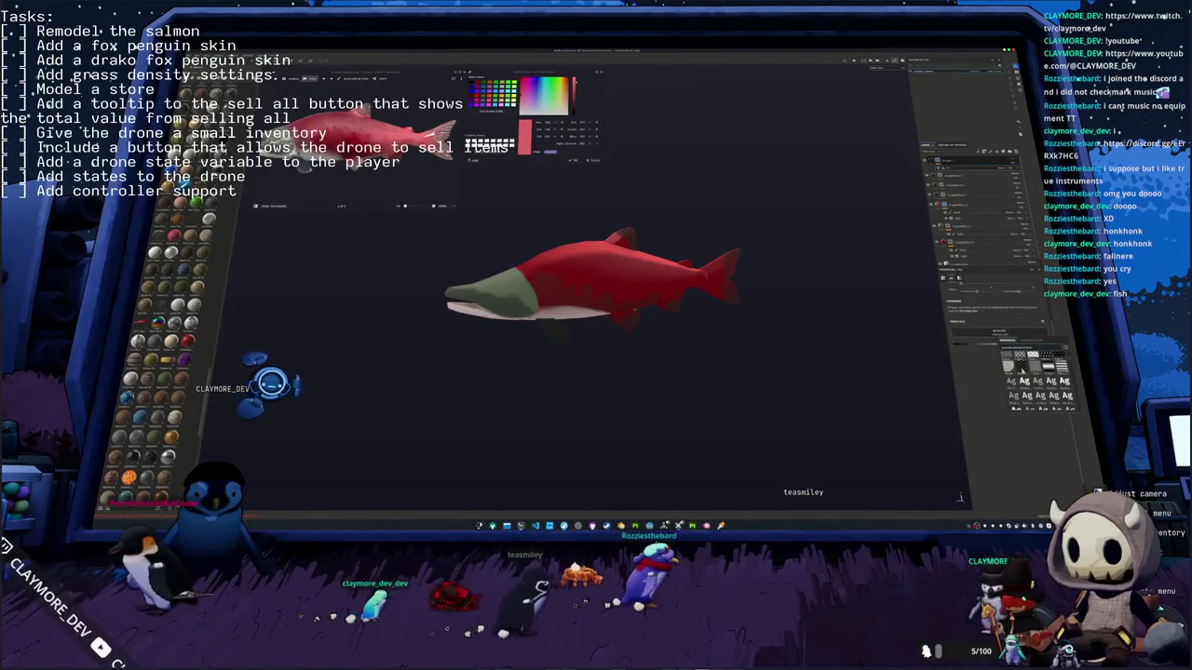
scroll(1024, 382, down, 2)
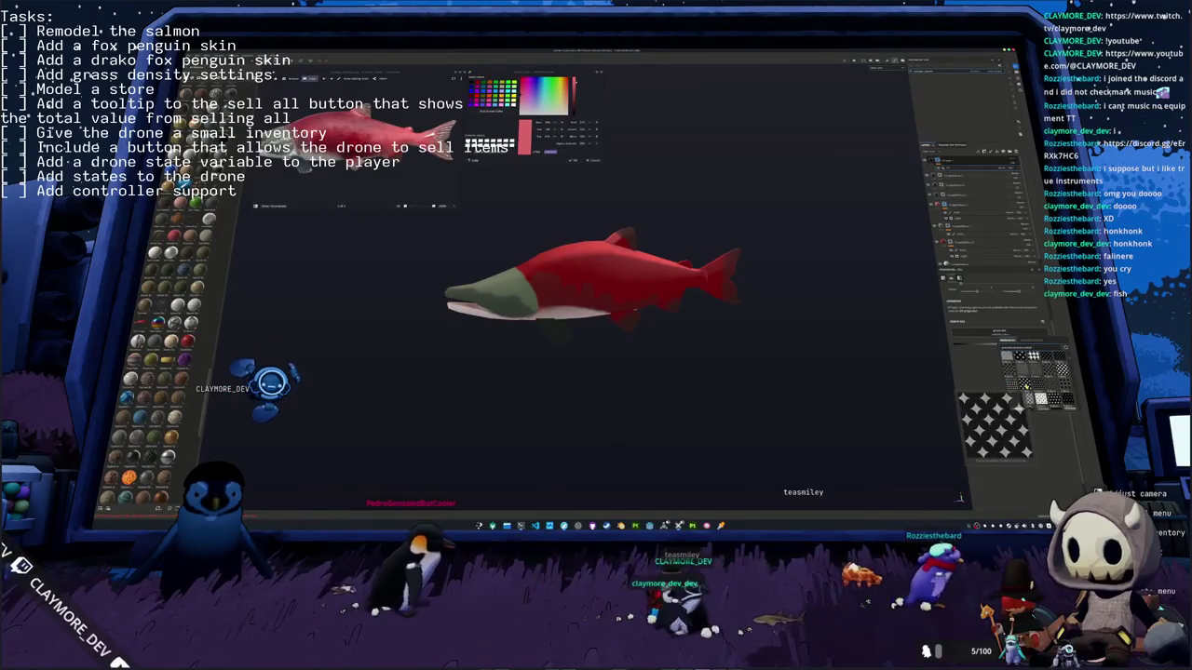
Step: Apply the diamond pattern with tri-planar projection, scaled down into fine halftone dots
click(1040, 397)
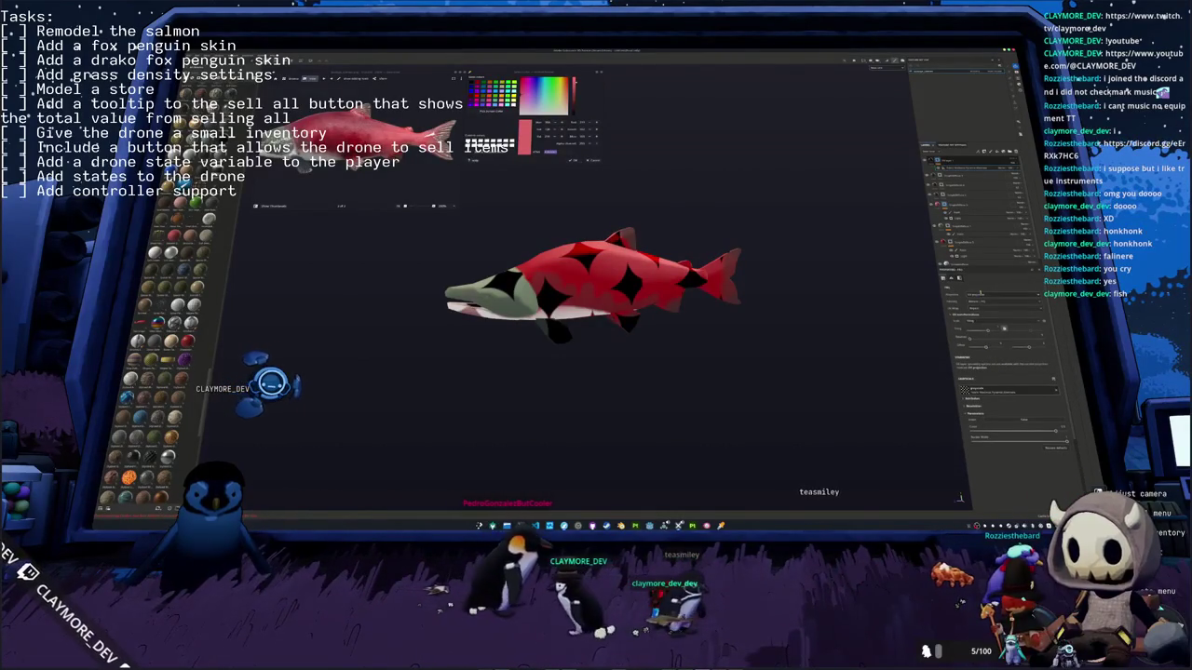
click(1004, 337)
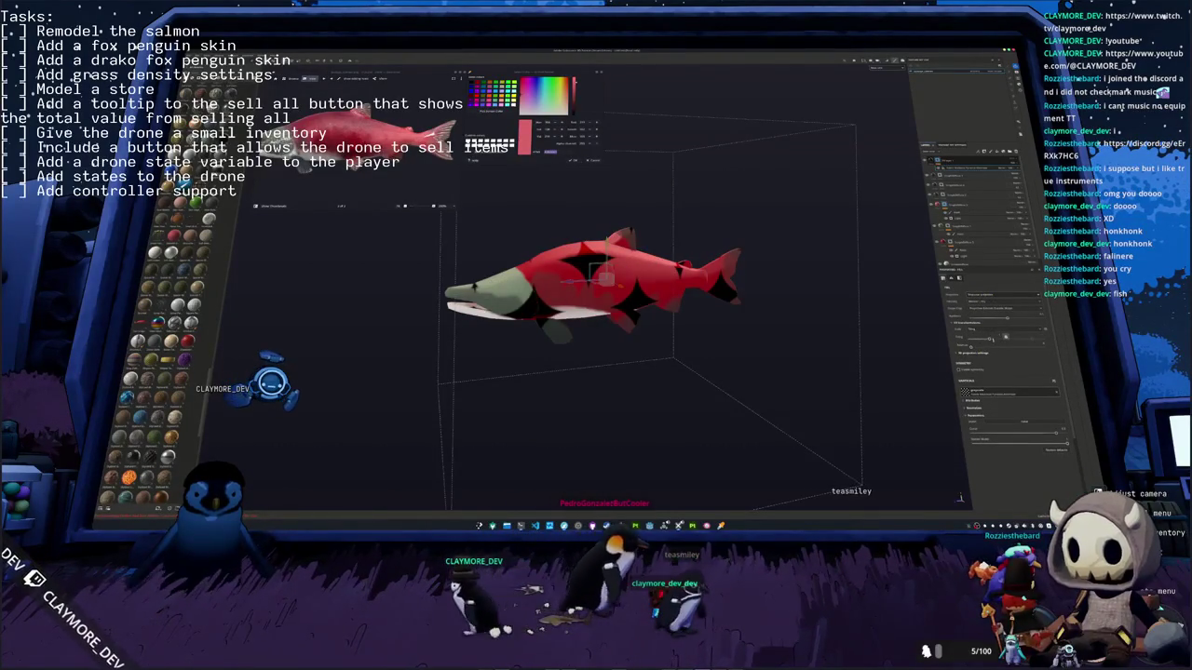
drag(1004, 337, 997, 337)
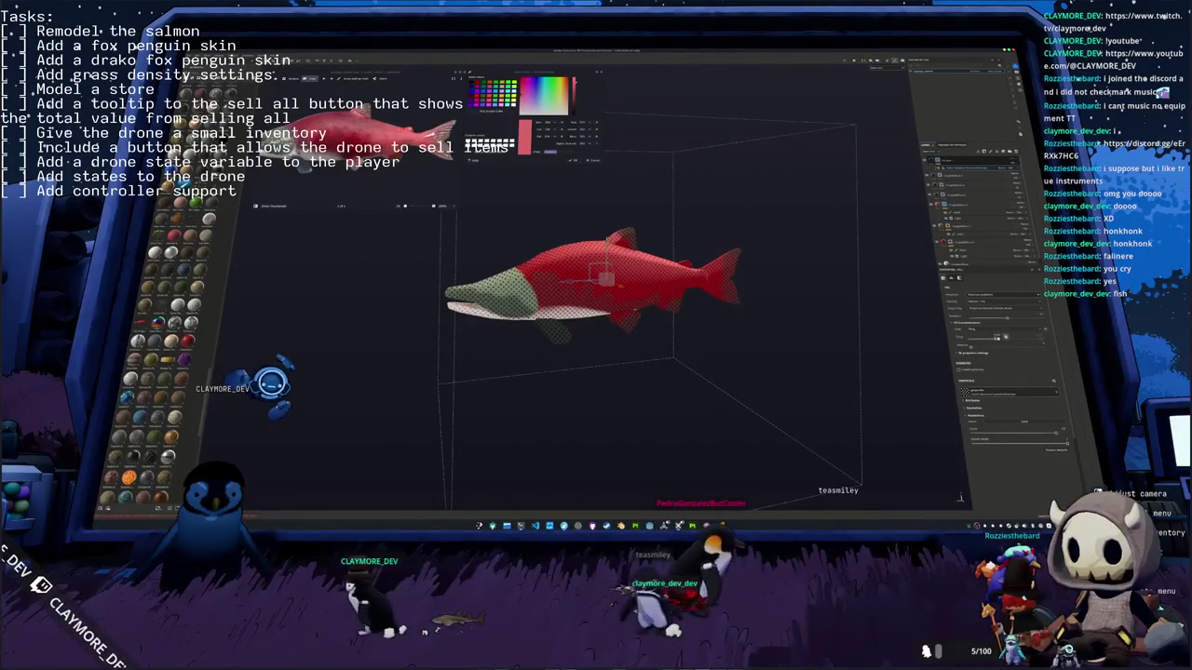
scroll(970, 438, down, 2)
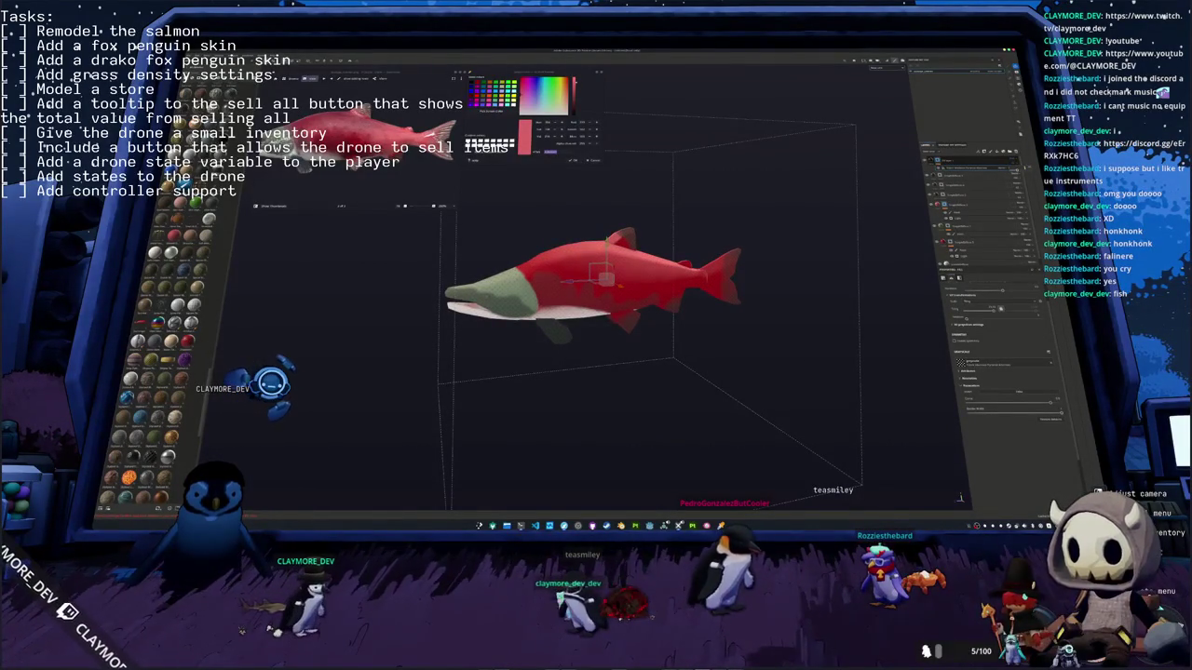
click(955, 284)
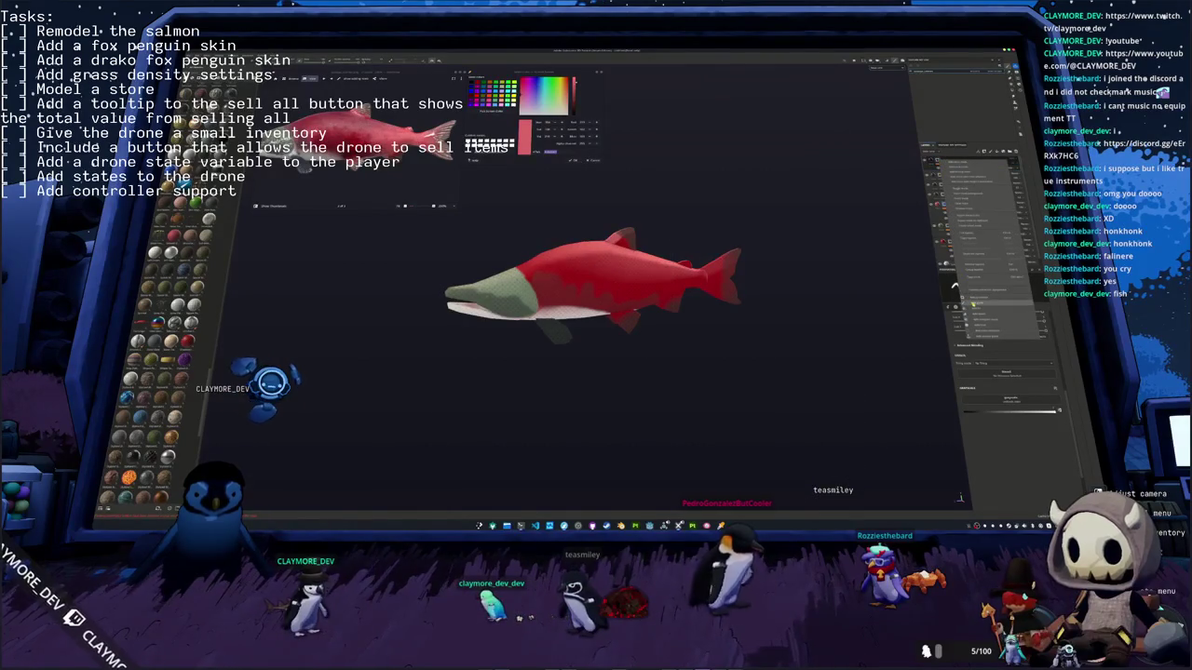
Step: Add a new paint layer to the layer stack
click(971, 303)
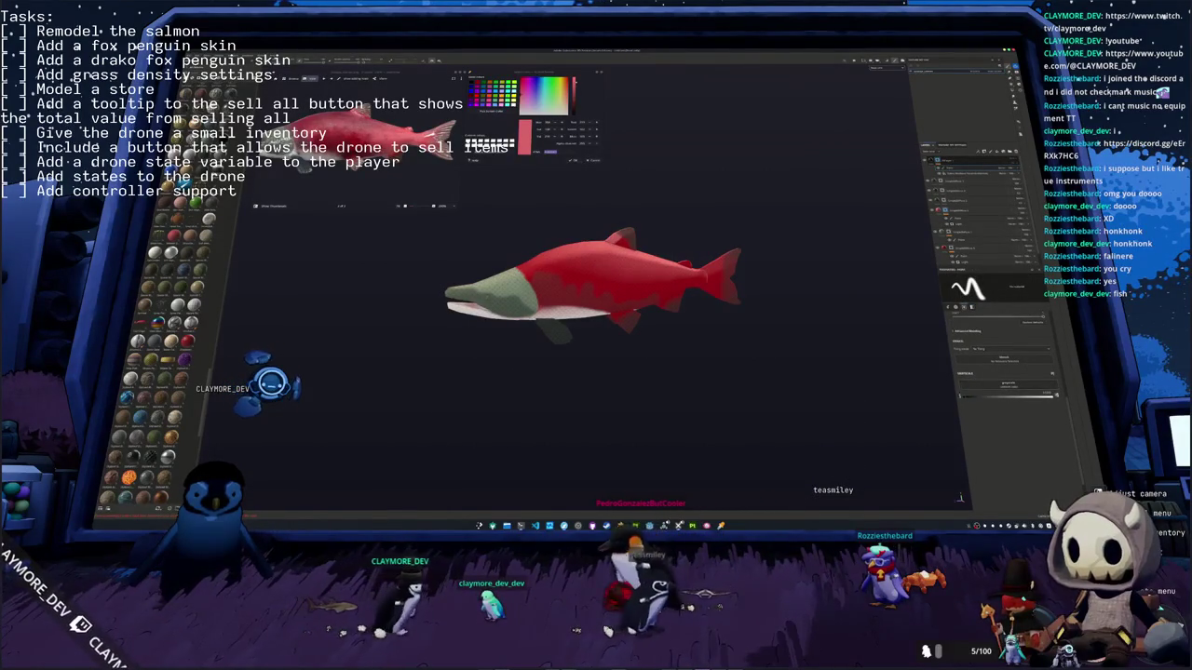
middle_drag(644, 351, 704, 372)
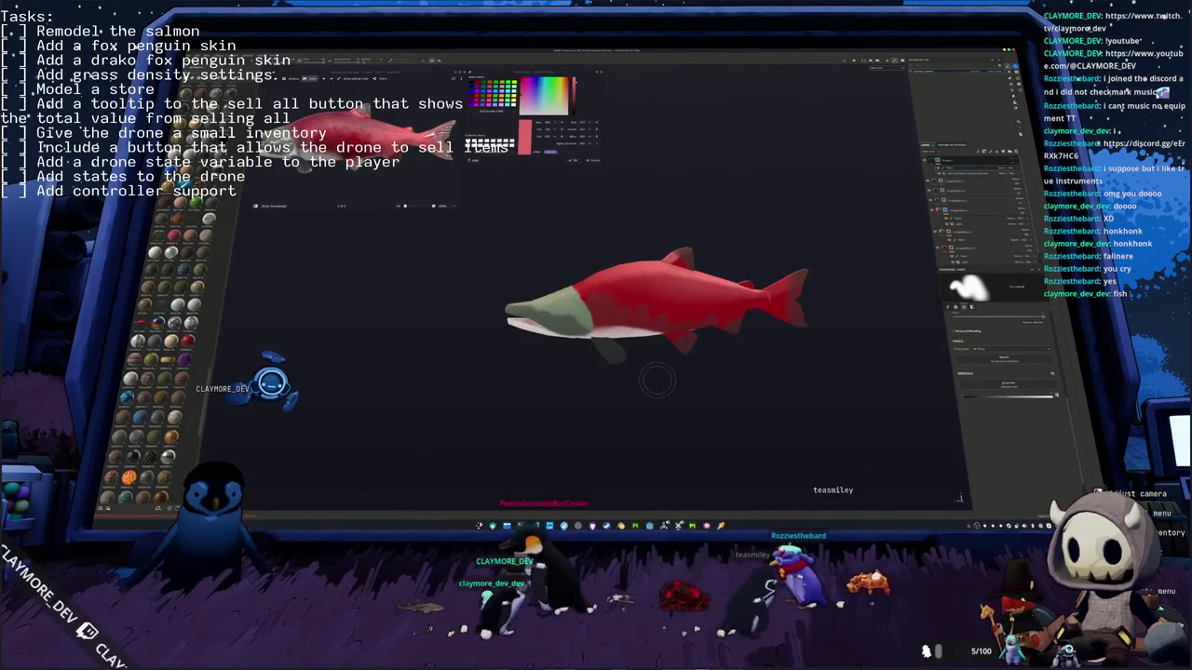
scroll(656, 379, up, 3)
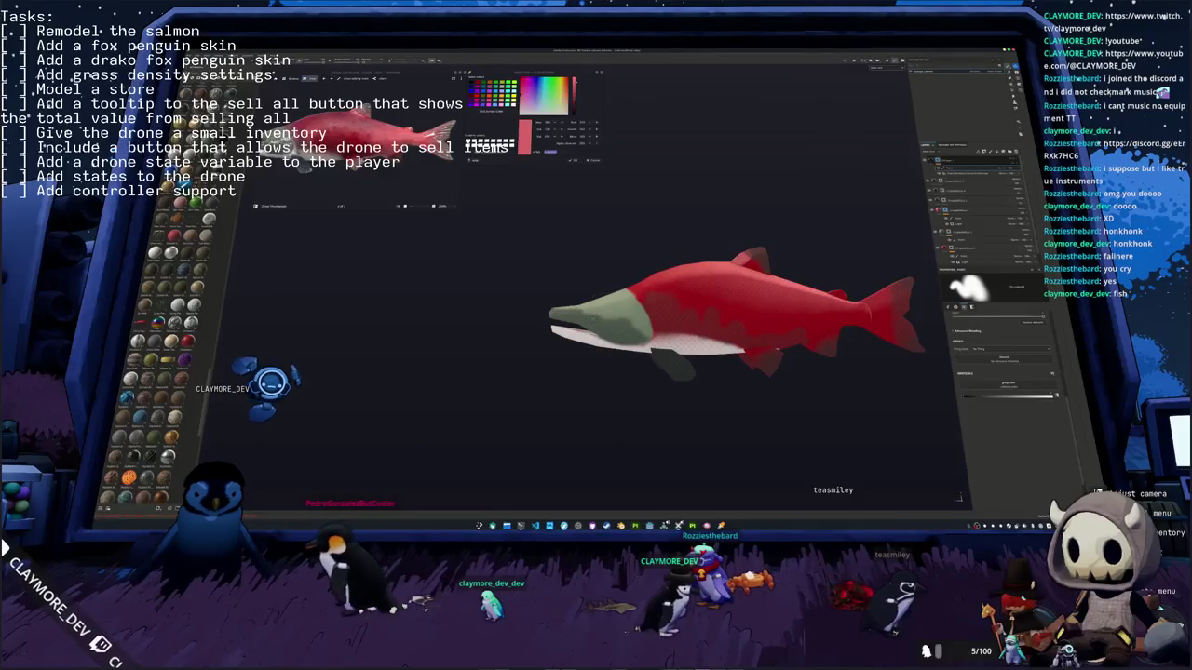
Step: Inspect the salmon's head, back and underside, then reframe it with F
middle_drag(556, 302, 577, 344)
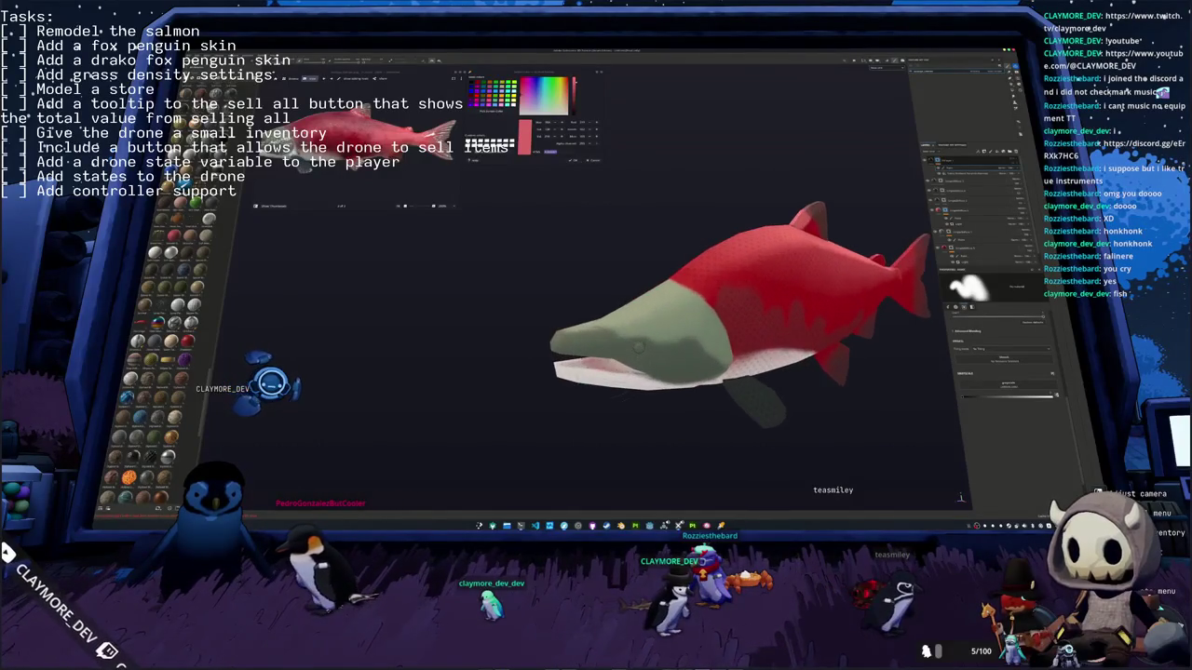
mouse_move(595, 393)
middle_down()
mouse_move(596, 408)
mouse_move(897, 213)
middle_up()
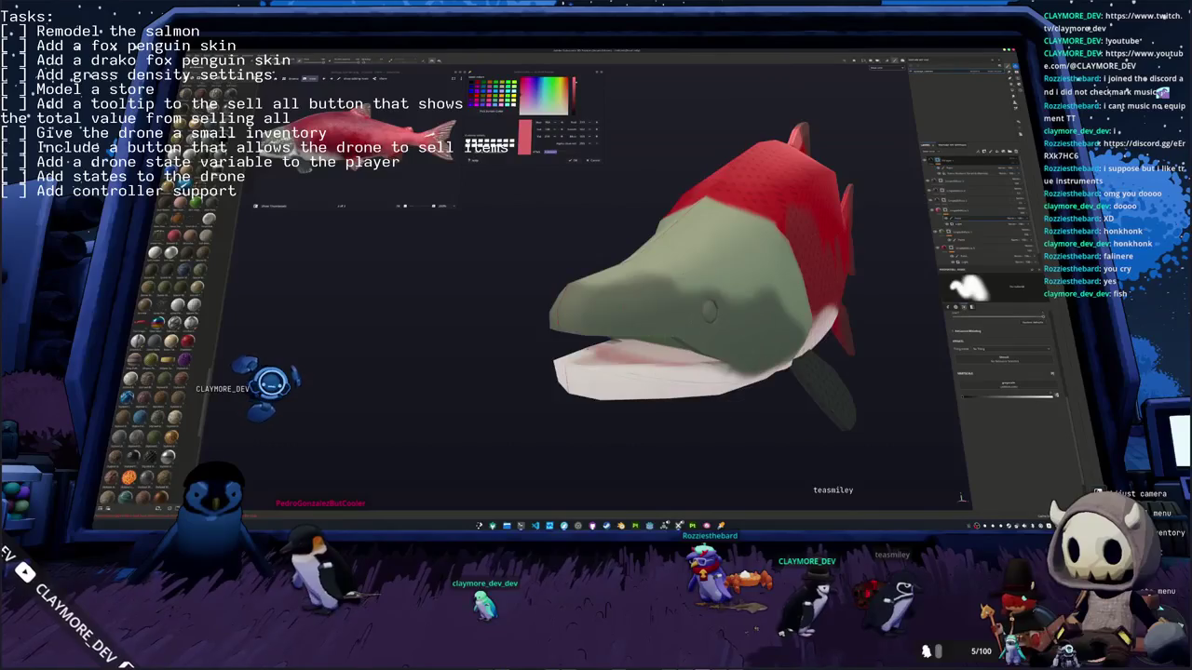
middle_drag(605, 382, 611, 407)
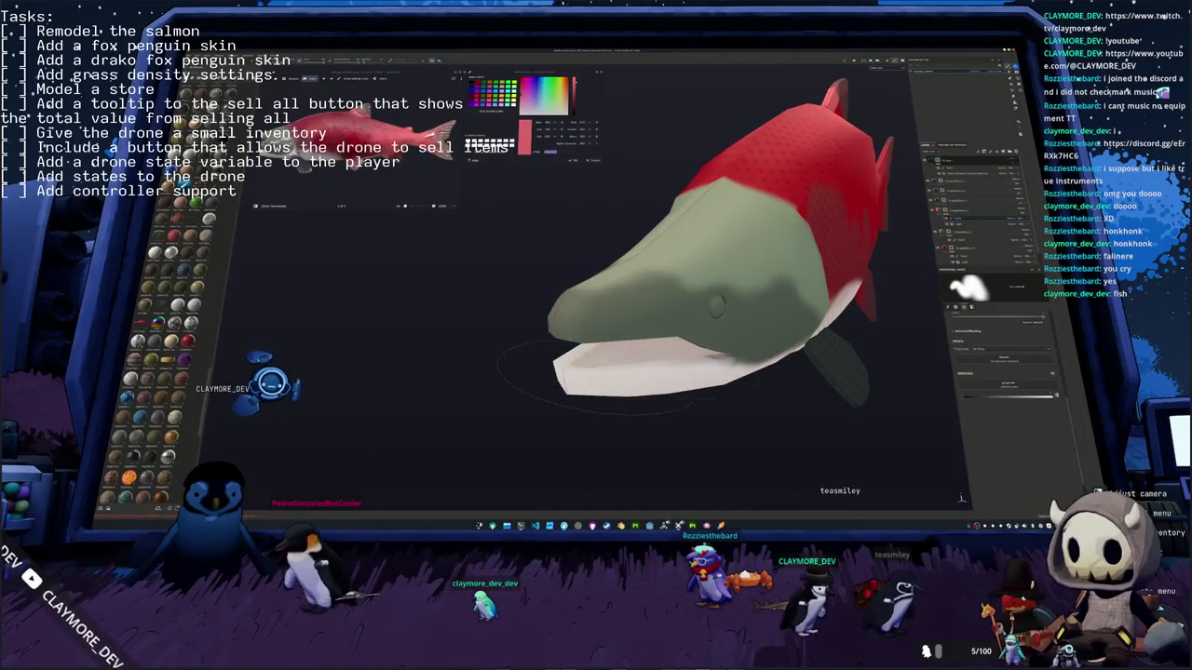
middle_drag(745, 372, 893, 461)
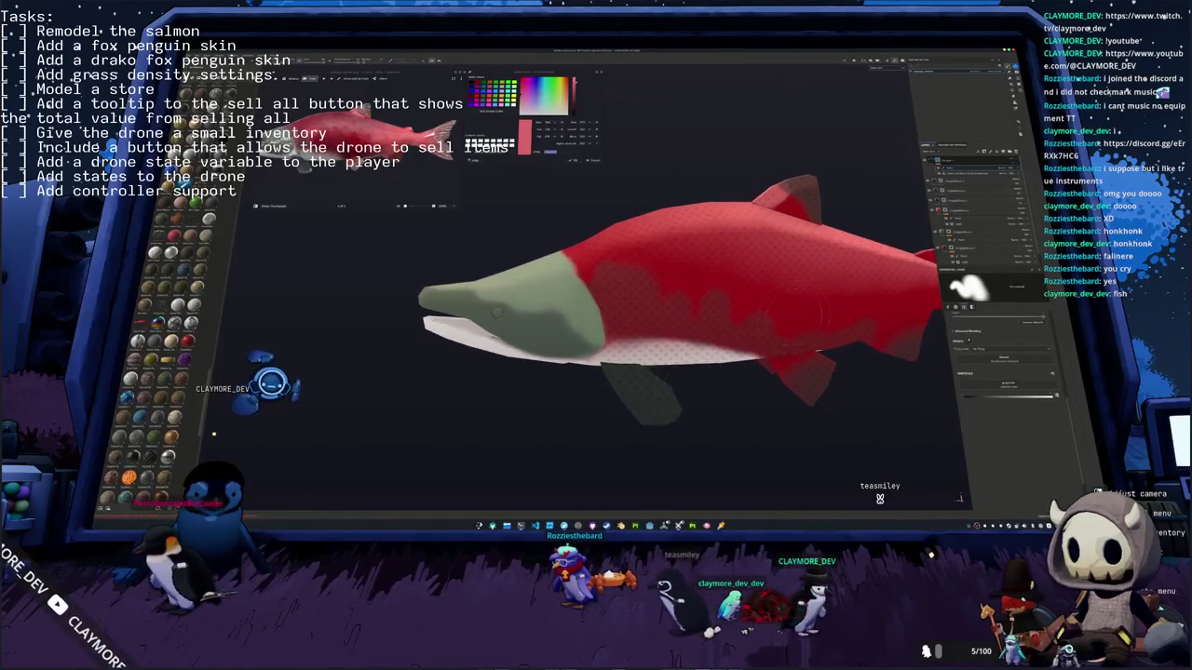
scroll(777, 435, down, 2)
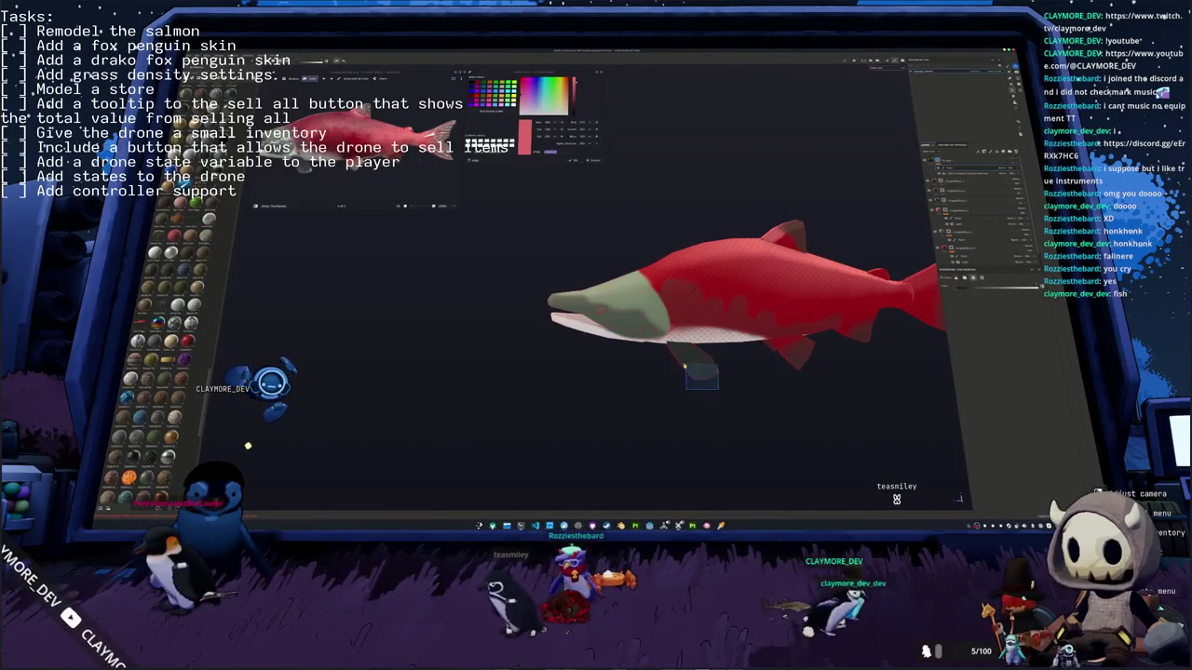
key(f)
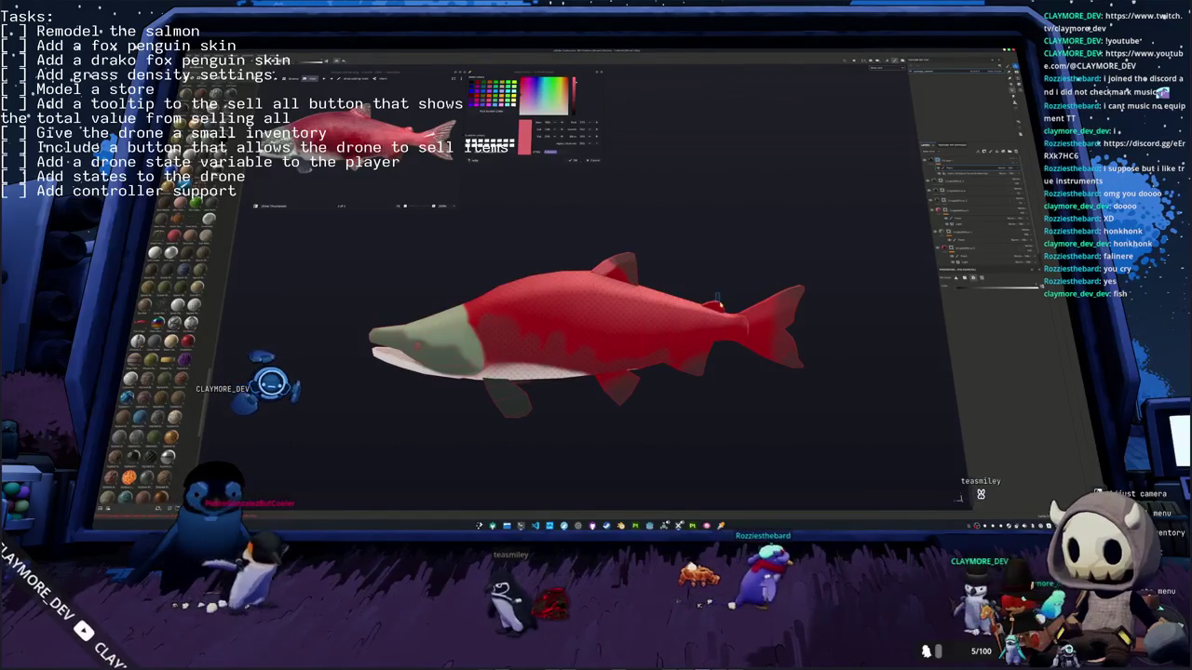
scroll(636, 265, down, 2)
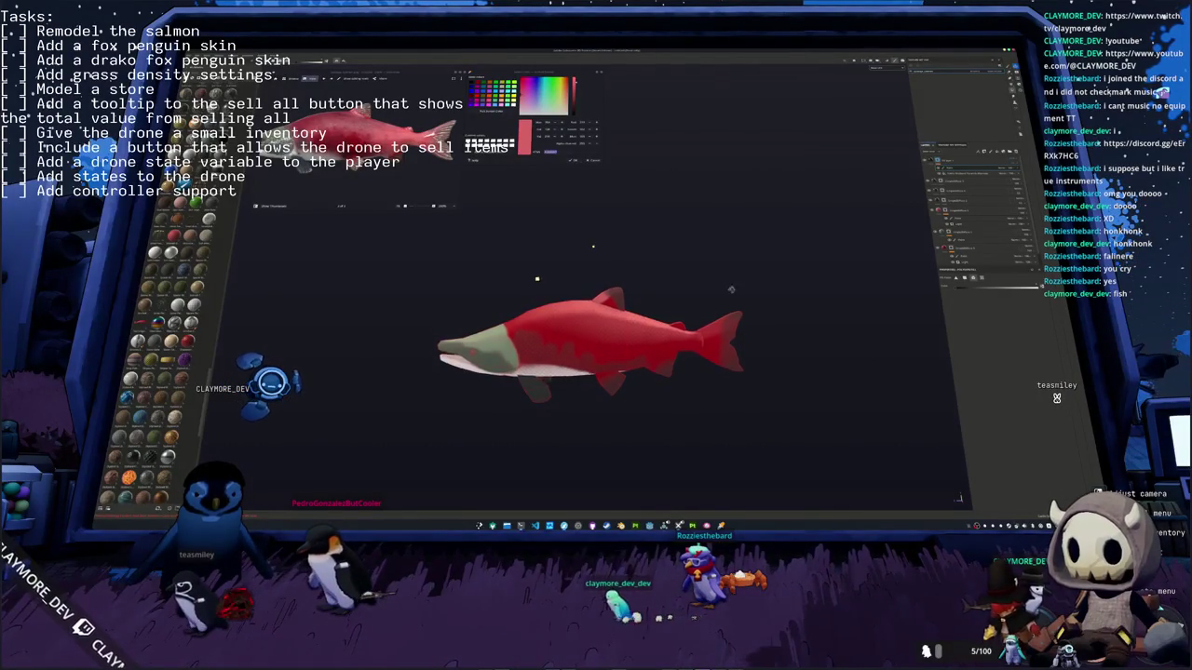
scroll(745, 299, up, 2)
scroll(724, 278, up, 2)
middle_drag(725, 278, 731, 274)
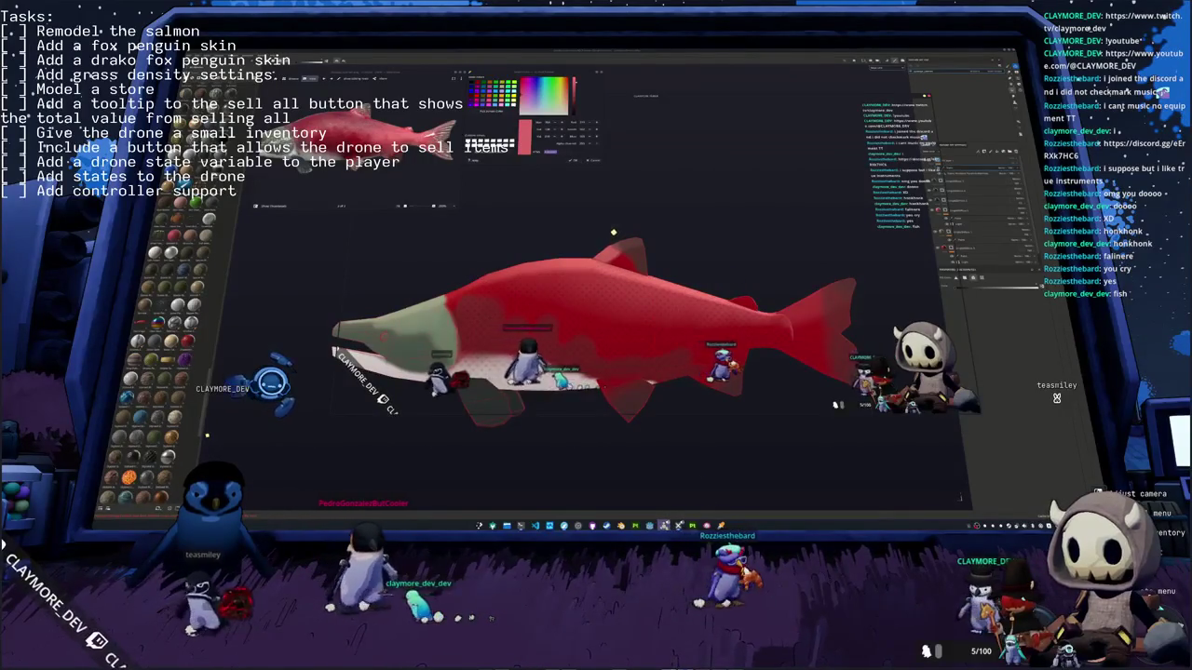
key(alt+Tab)
right_drag(718, 352, 1118, 354)
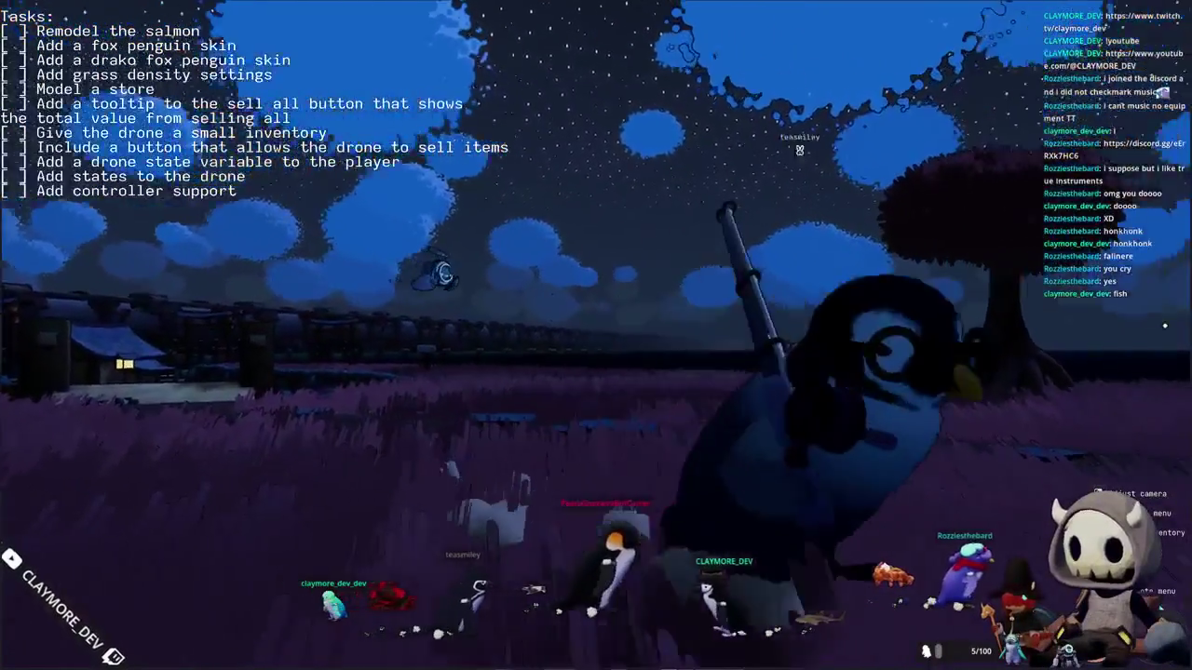
right_drag(596, 335, 894, 335)
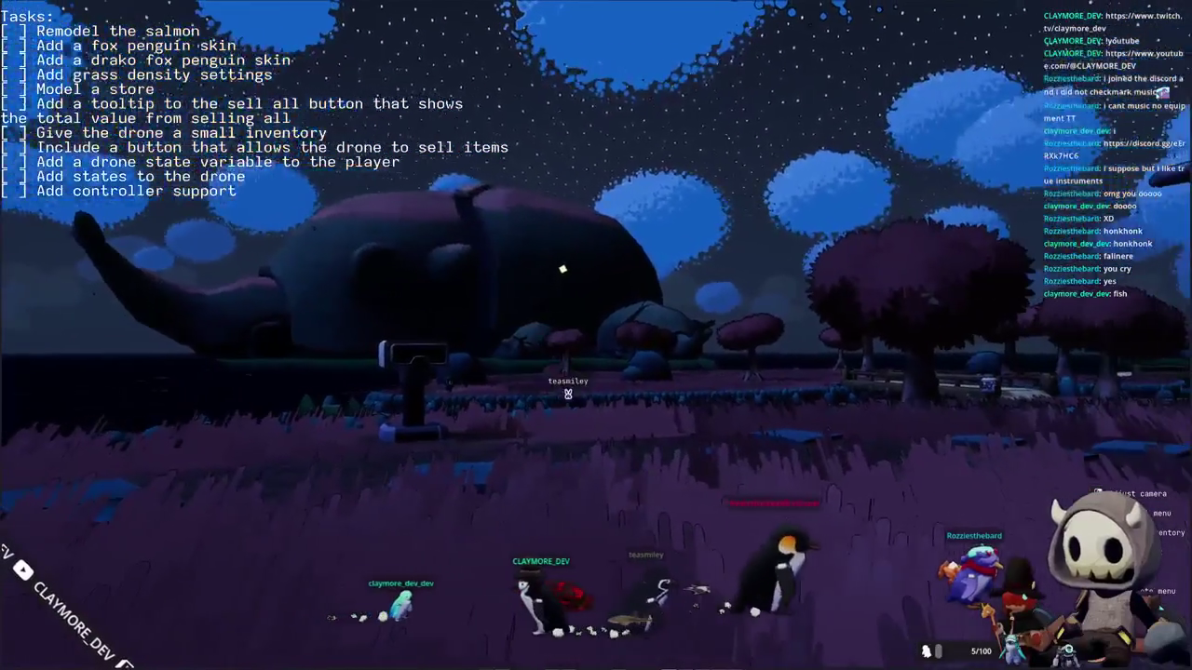
right_drag(596, 335, 894, 335)
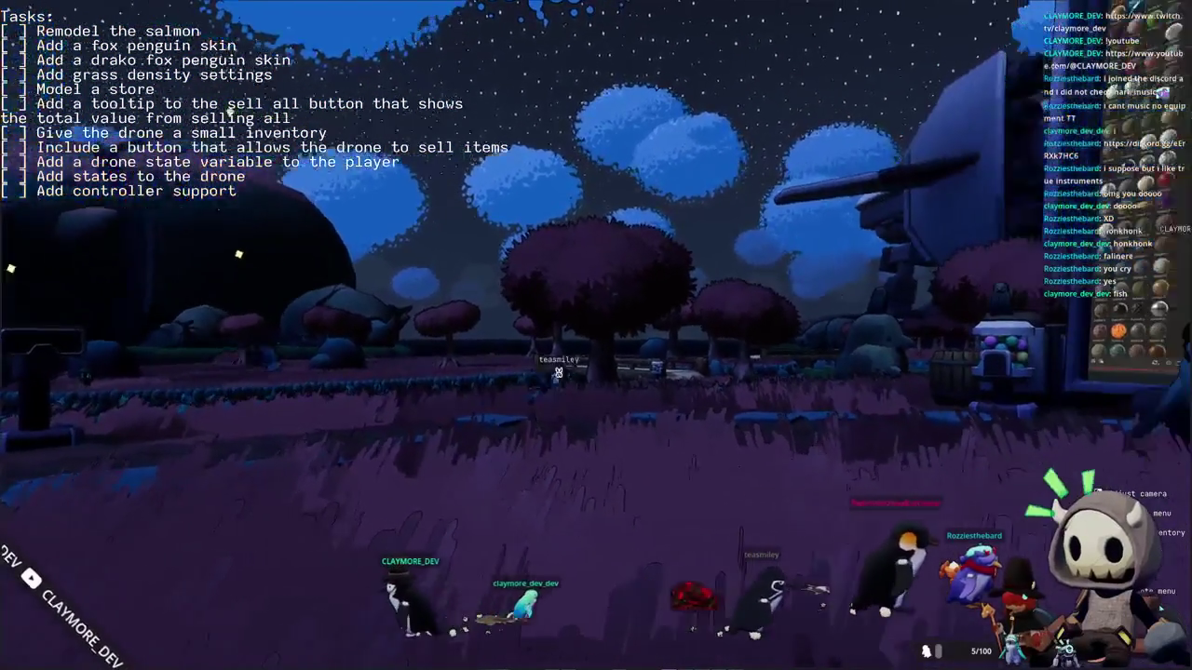
right_drag(596, 335, 689, 373)
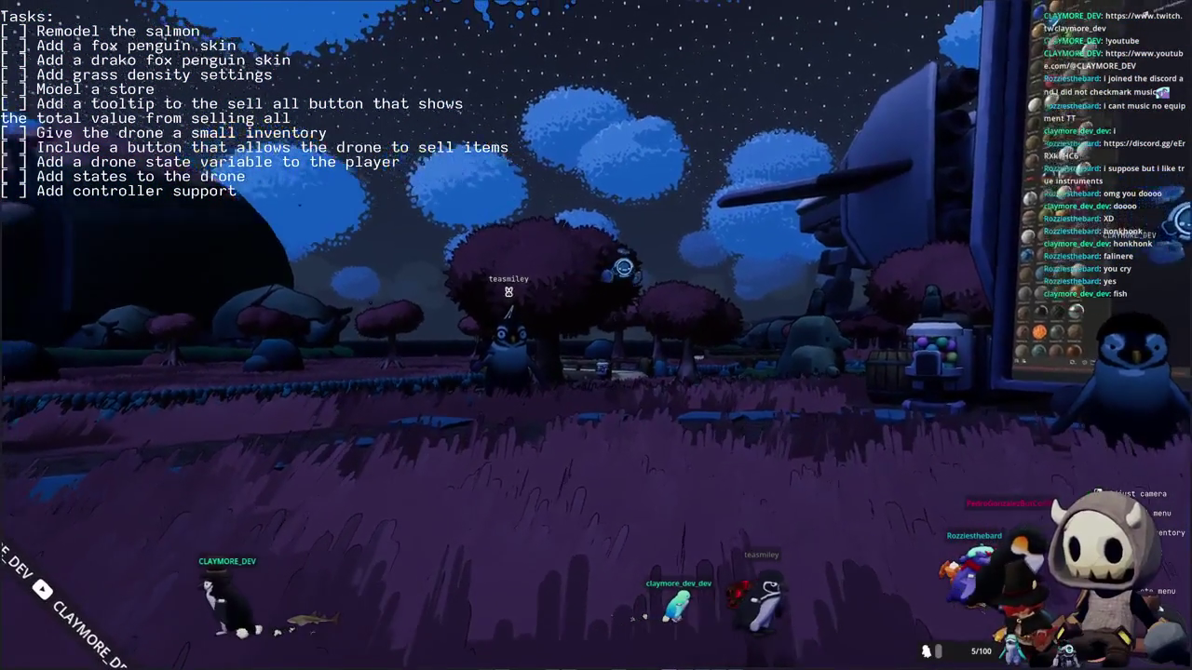
right_drag(689, 372, 580, 500)
key(e)
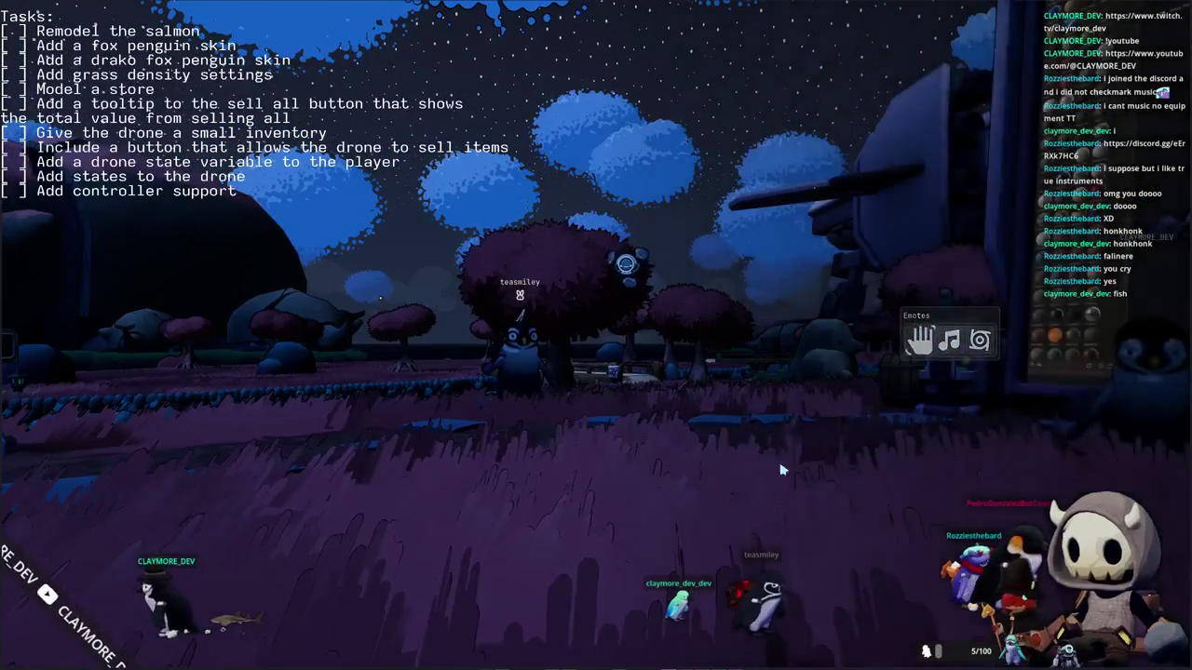
right_drag(596, 335, 596, 354)
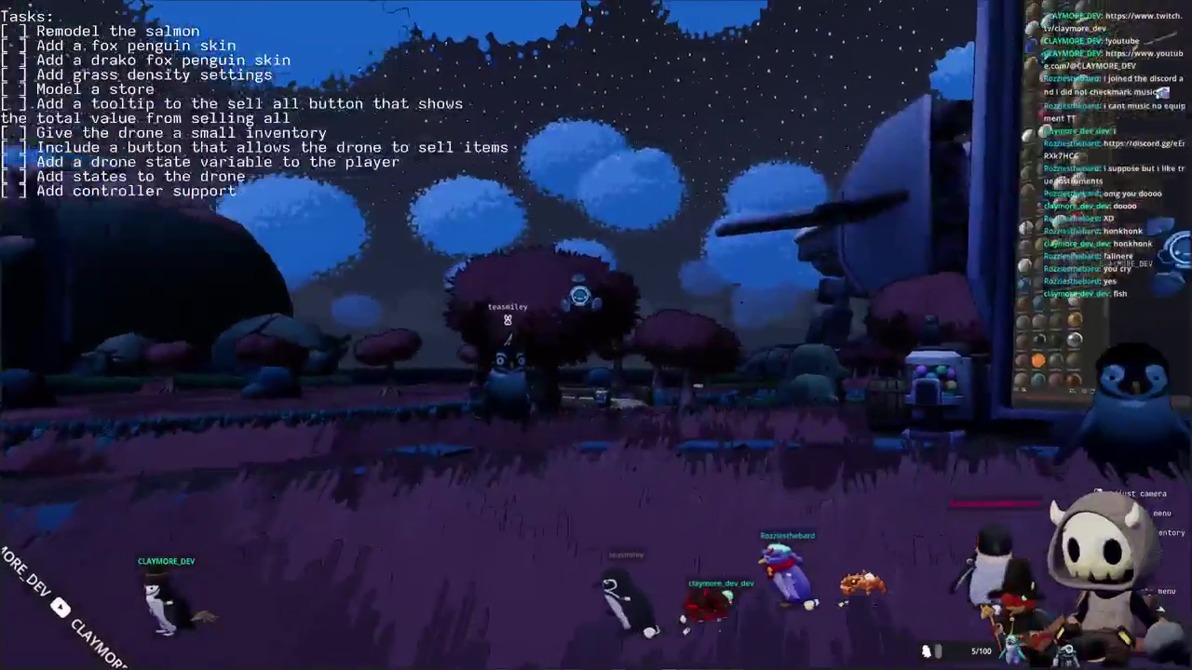
mouse_move(596, 291)
right_down()
mouse_move(600, 274)
mouse_move(596, 307)
right_up()
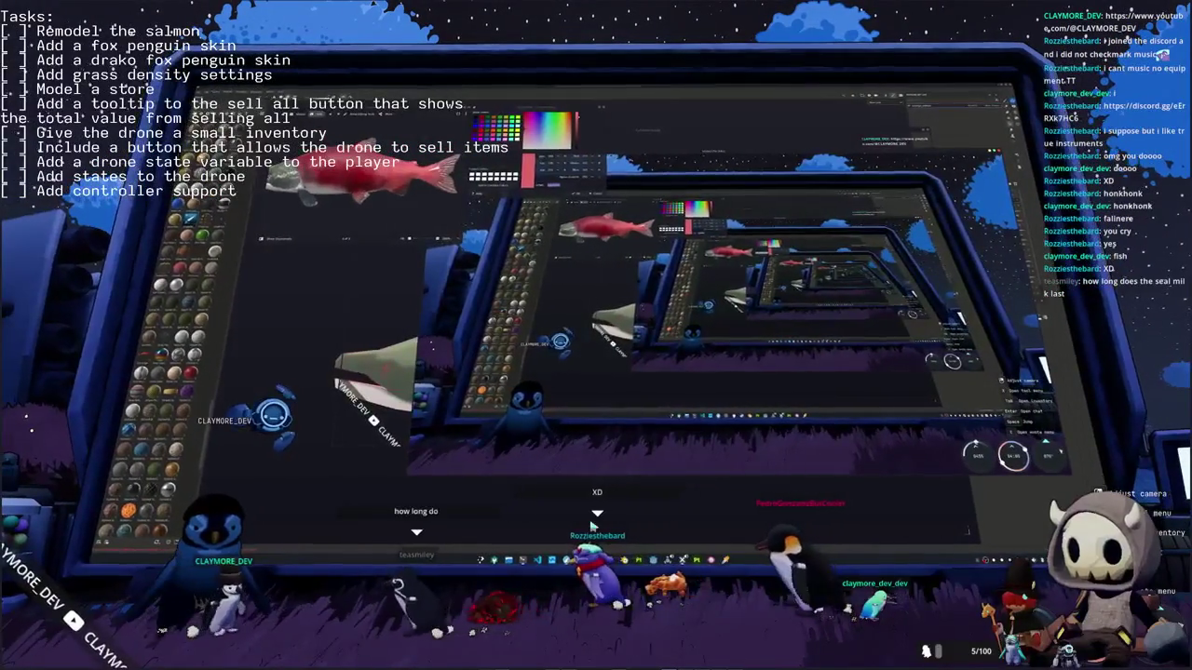
right_drag(596, 335, 605, 325)
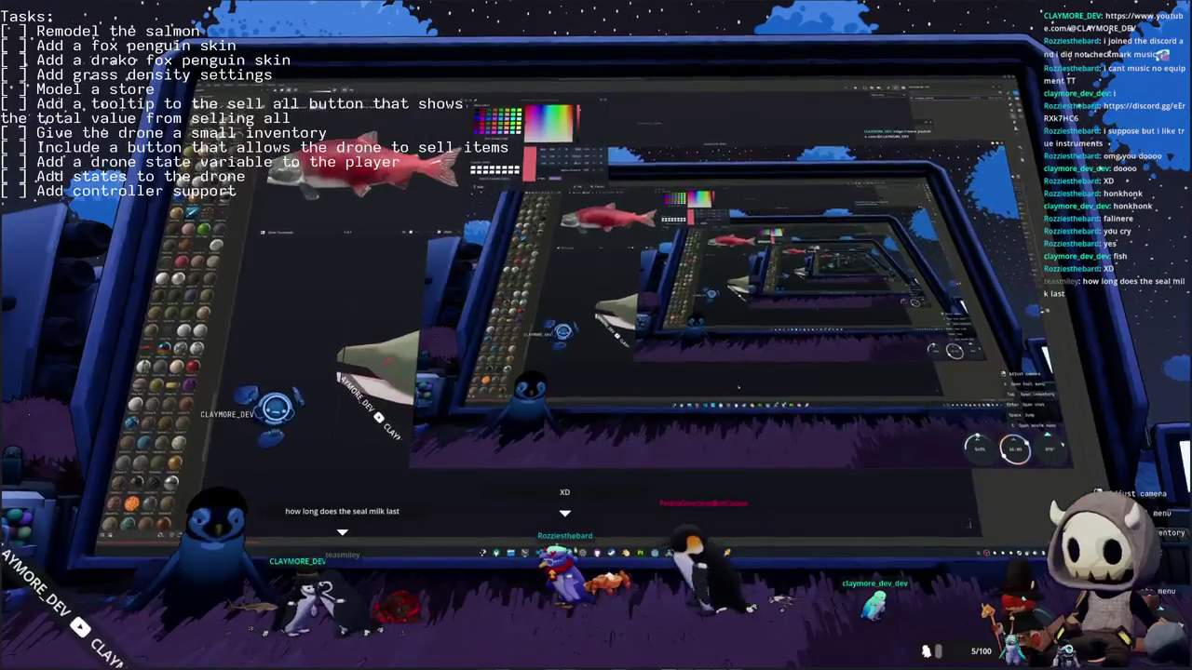
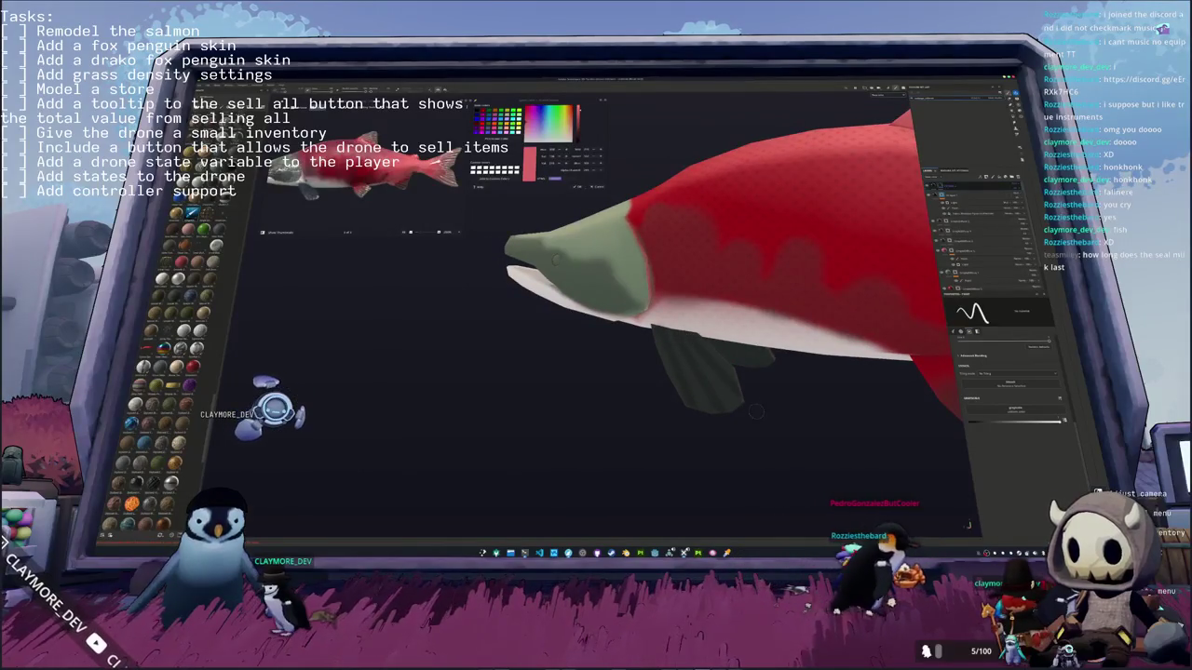
Step: Orbit around the salmon to inspect the paint on its red flank, fins and tail
alt+drag(708, 357, 735, 371)
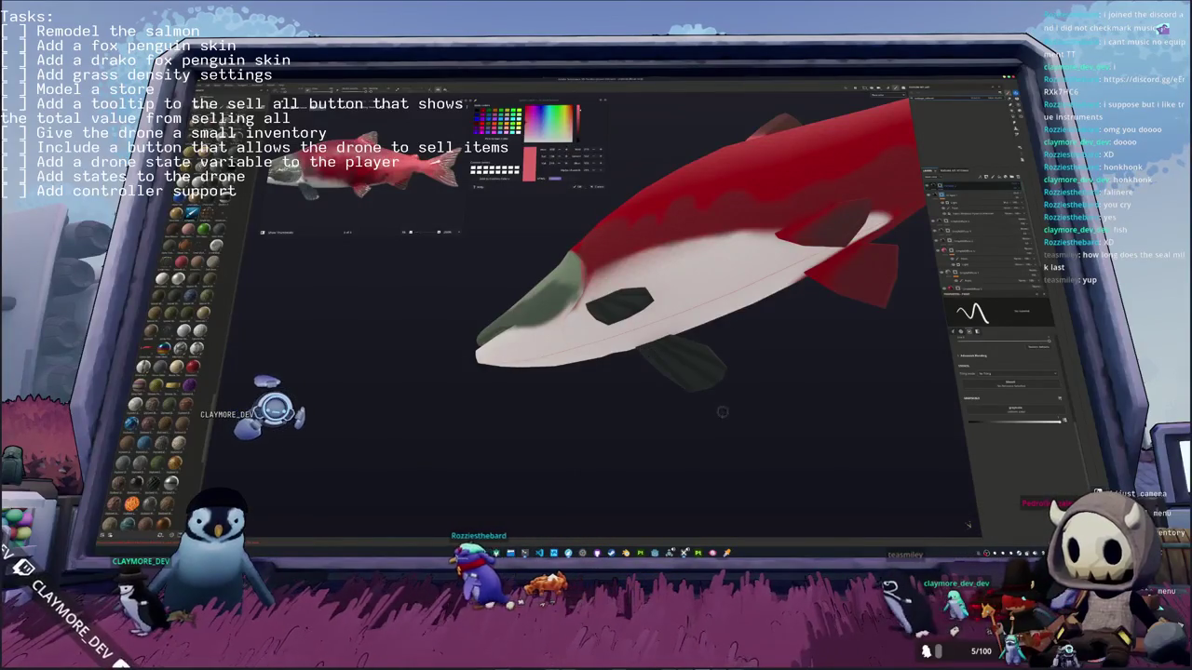
mouse_move(718, 416)
alt+mouse_down()
mouse_move(630, 389)
mouse_move(638, 352)
mouse_move(629, 398)
mouse_move(562, 339)
mouse_move(563, 384)
alt+mouse_up()
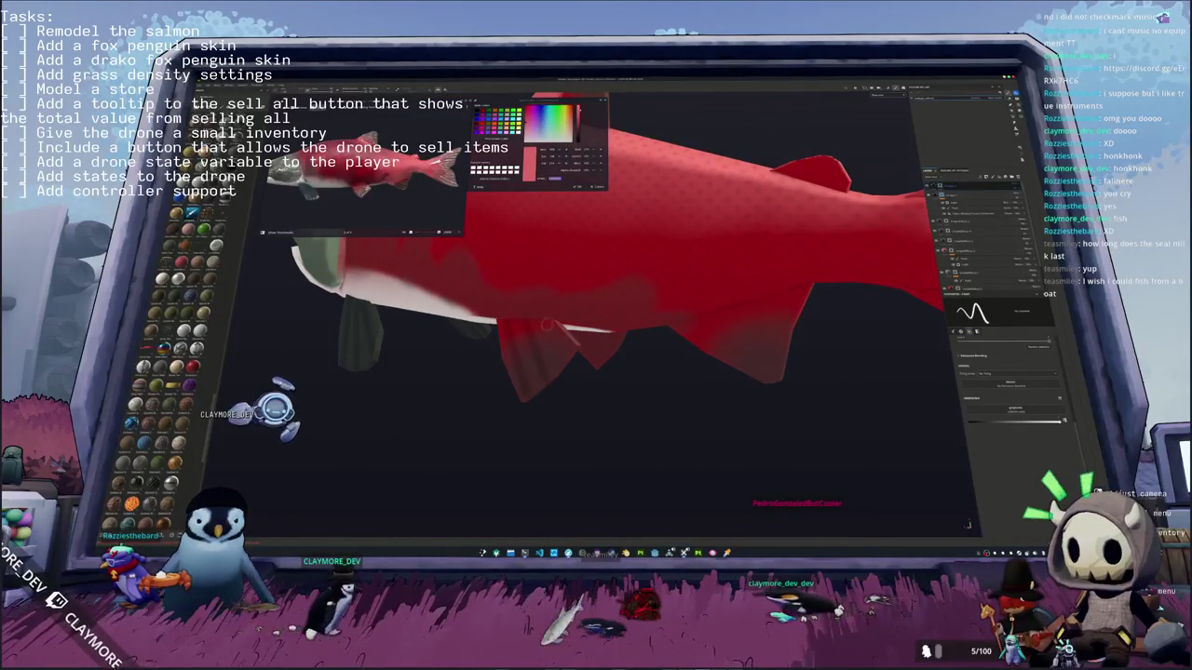
mouse_move(546, 323)
alt+mouse_down()
mouse_move(587, 413)
mouse_move(650, 346)
mouse_move(634, 391)
alt+mouse_up()
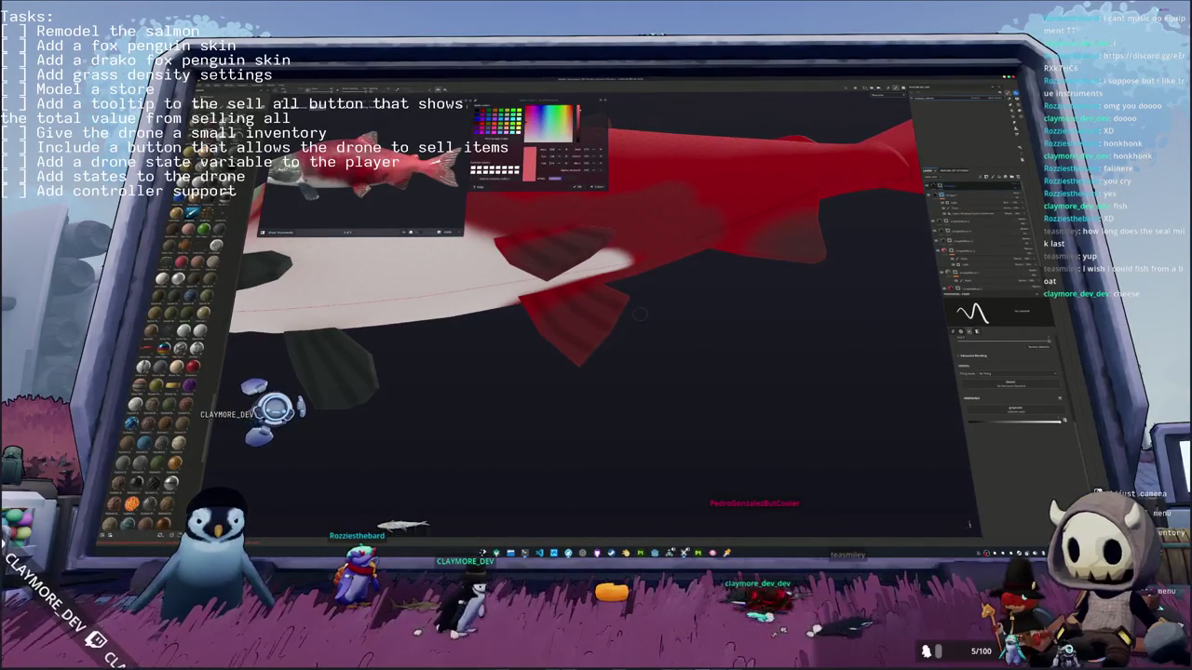
alt+drag(640, 315, 537, 338)
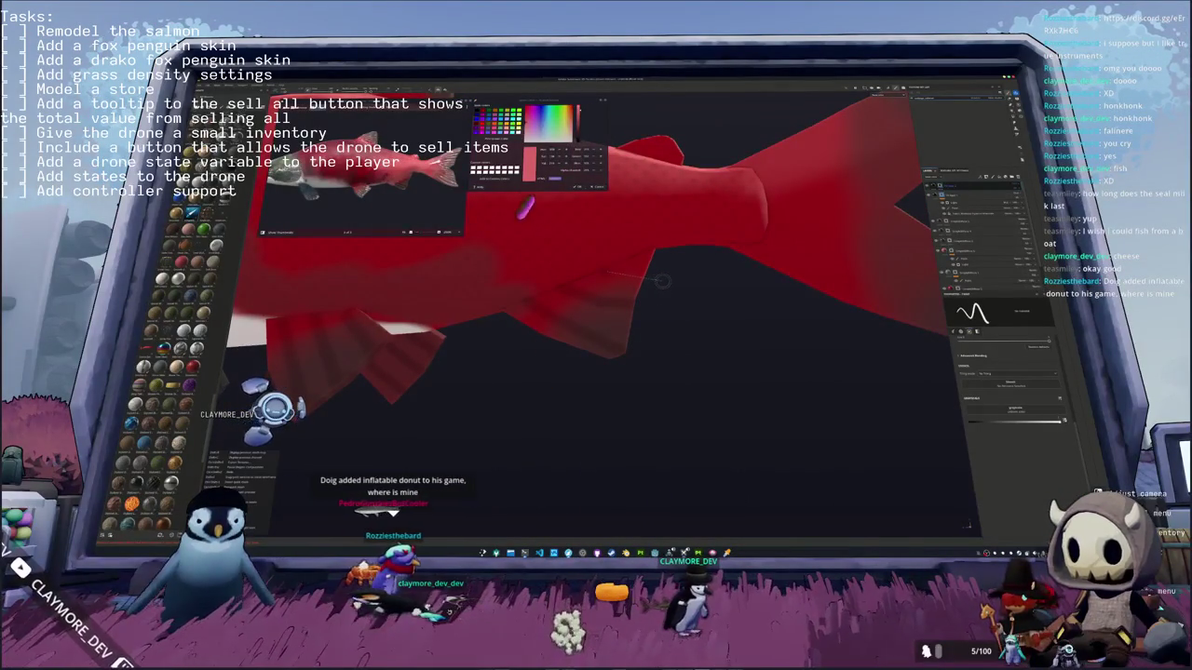
alt+drag(665, 276, 630, 338)
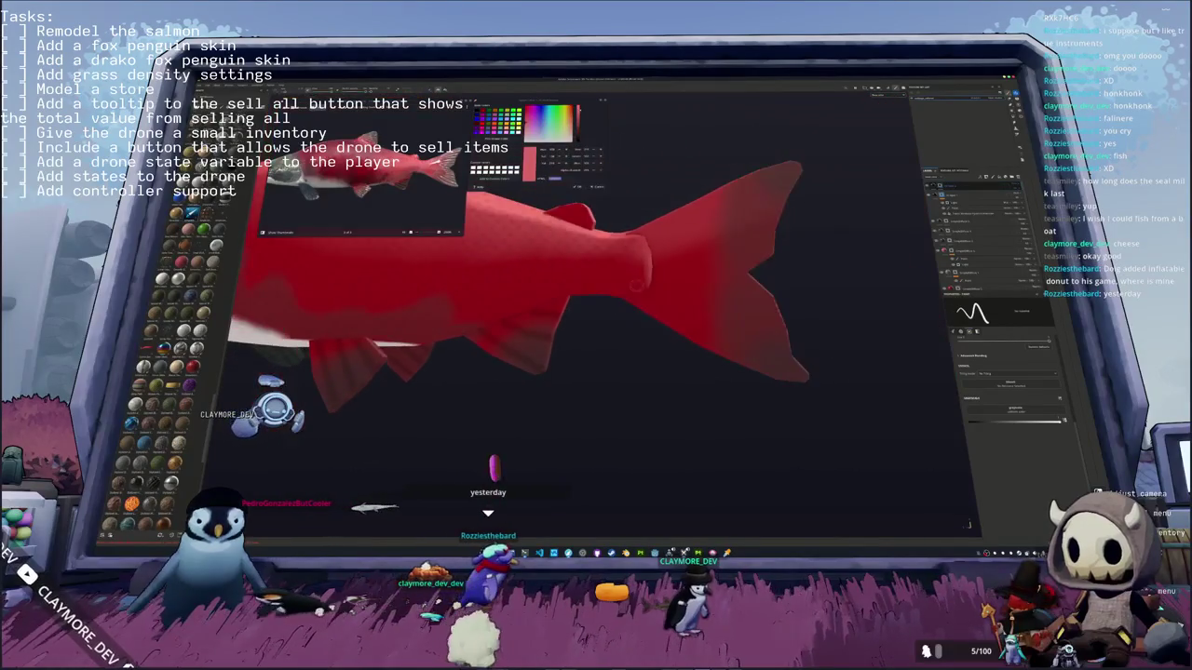
scroll(629, 338, up, 5)
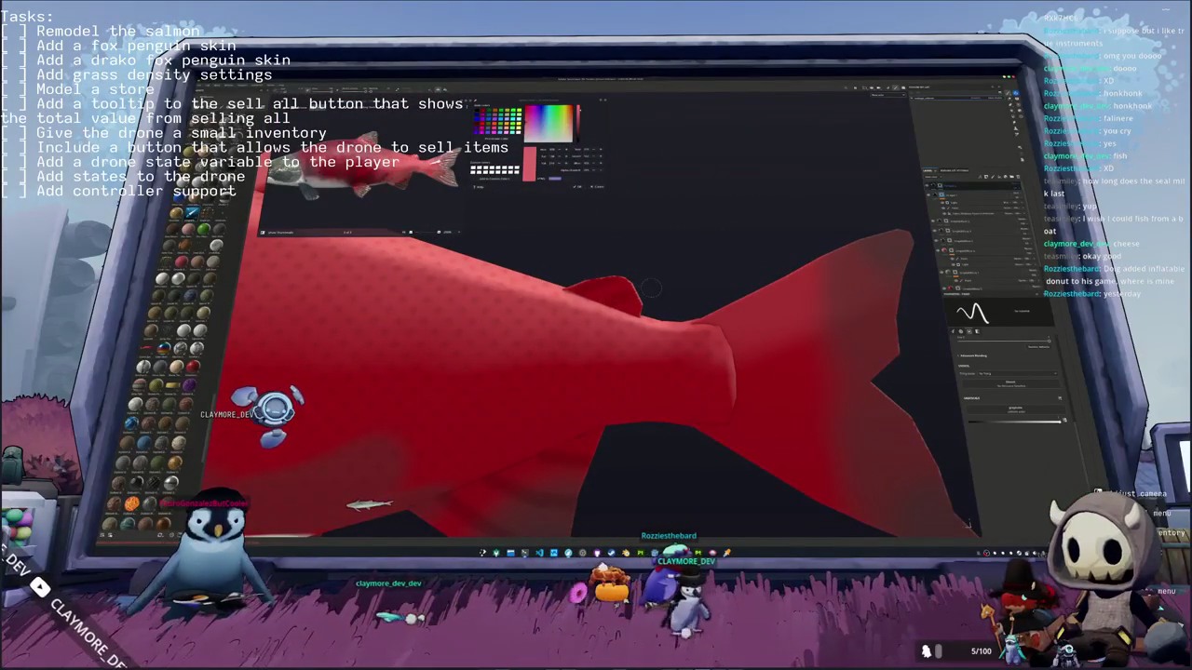
scroll(650, 288, down, 5)
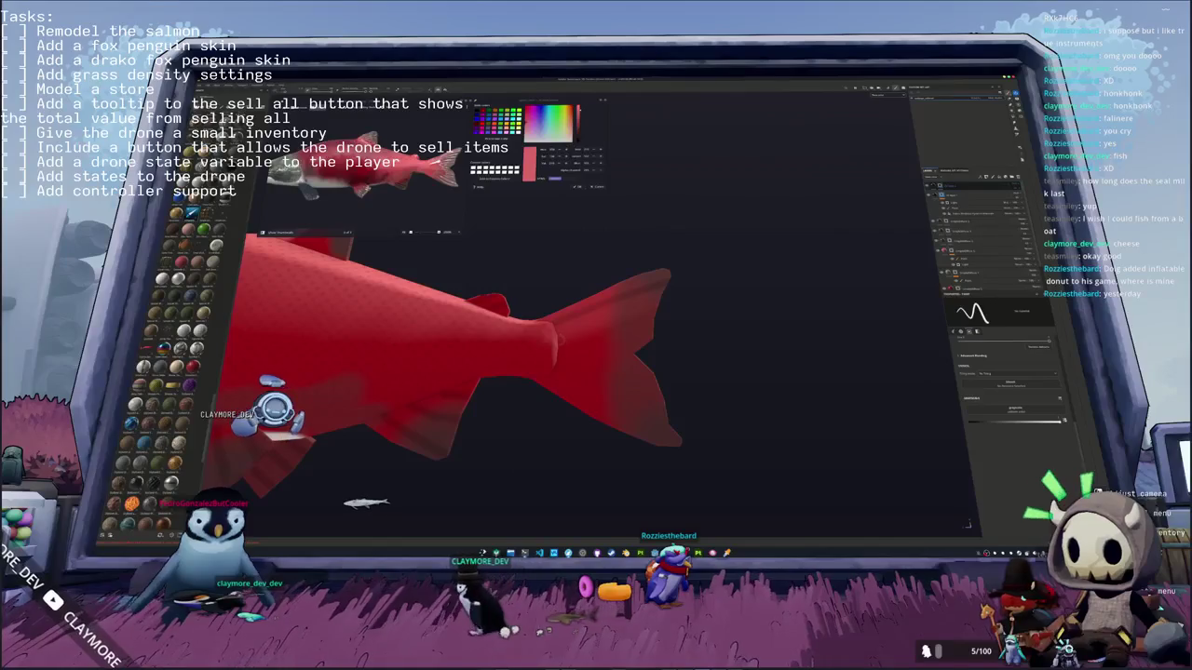
alt+drag(679, 309, 556, 307)
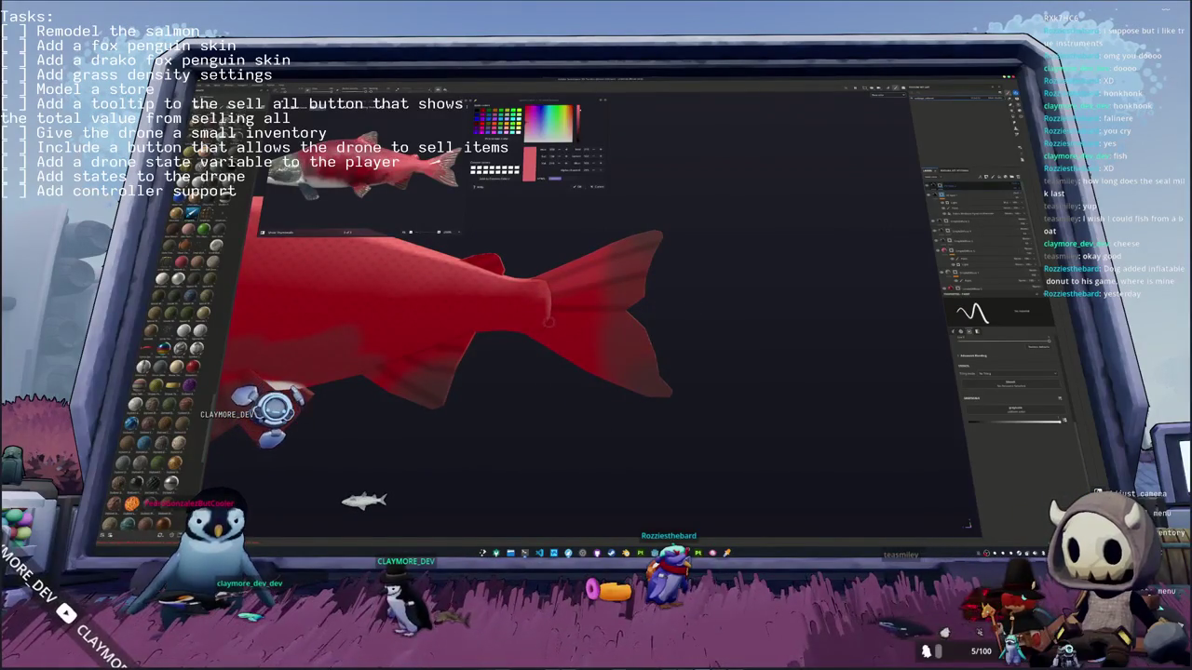
alt+drag(679, 350, 542, 301)
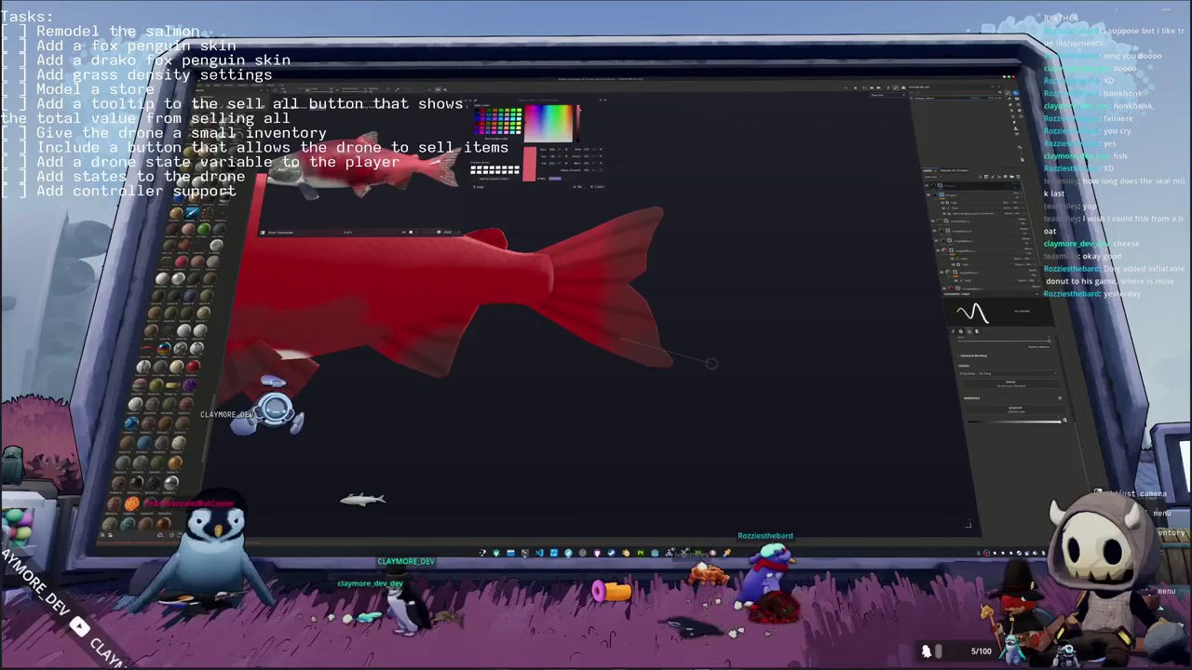
alt+drag(672, 346, 570, 342)
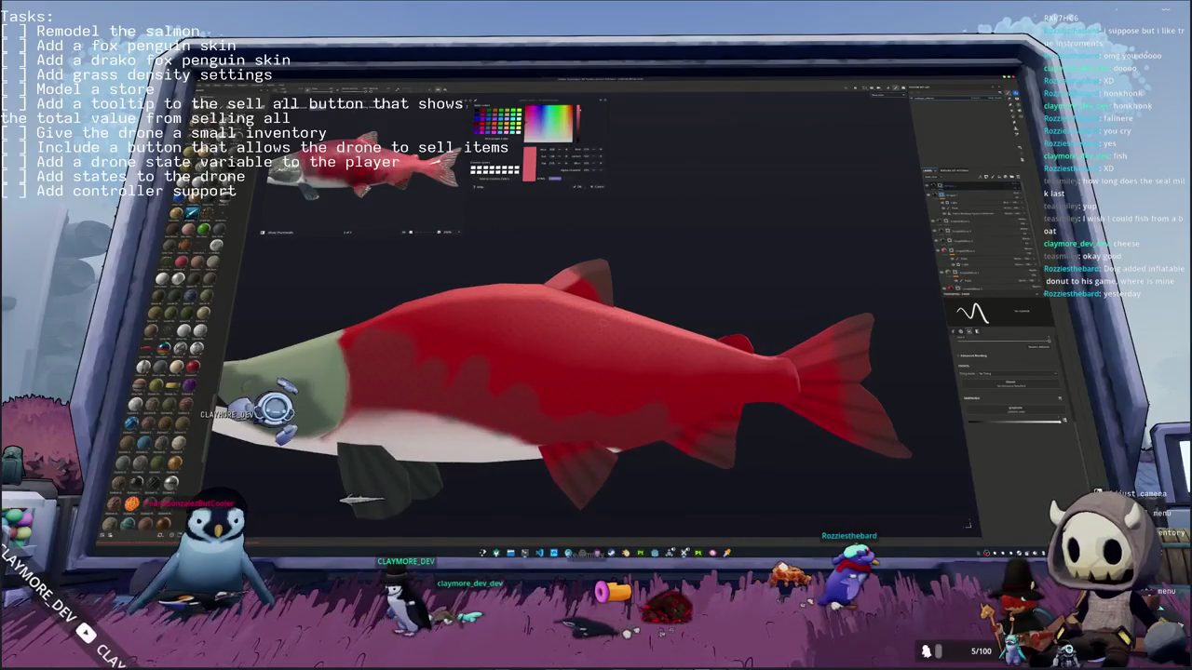
scroll(568, 341, up, 2)
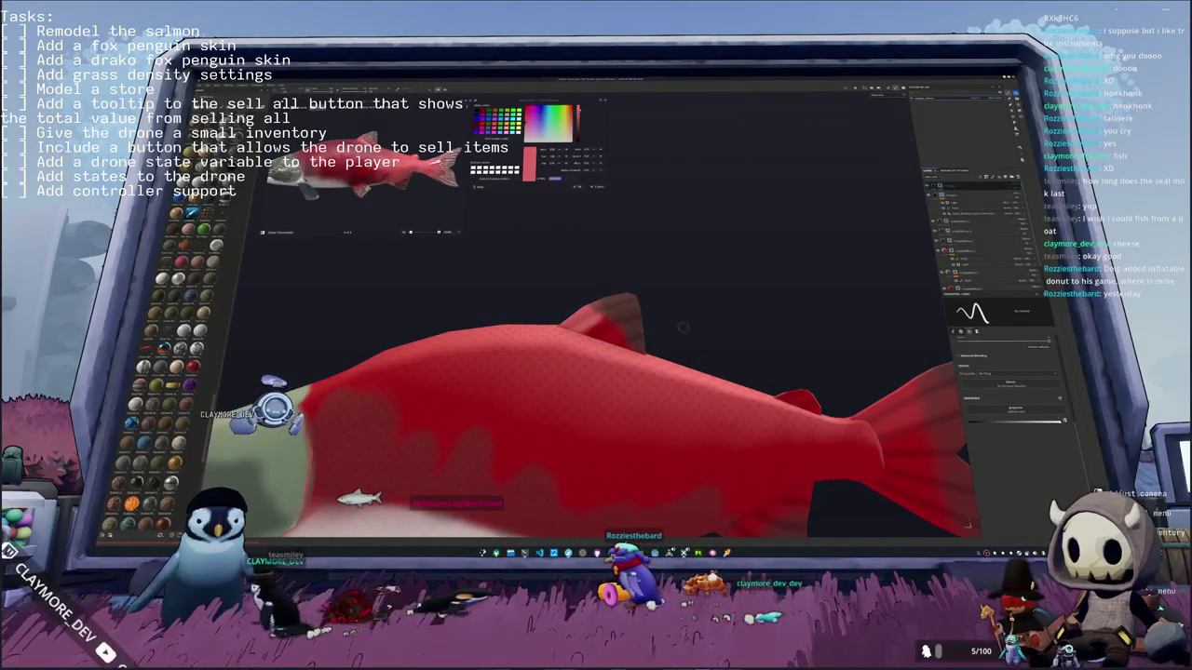
scroll(682, 327, down, 3)
Step: Rotate and zoom to inspect the salmon's head, belly and the dark marking underneath
alt+drag(559, 326, 390, 323)
scroll(596, 335, up, 2)
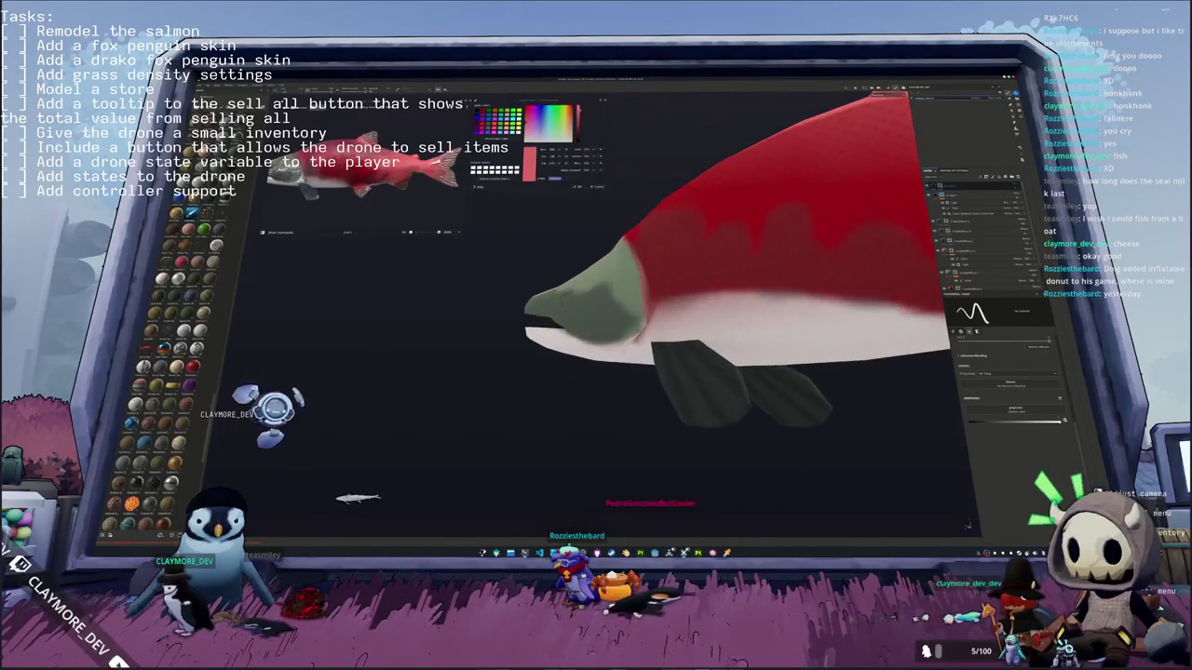
scroll(596, 335, up, 2)
scroll(596, 336, up, 2)
alt+drag(595, 336, 686, 398)
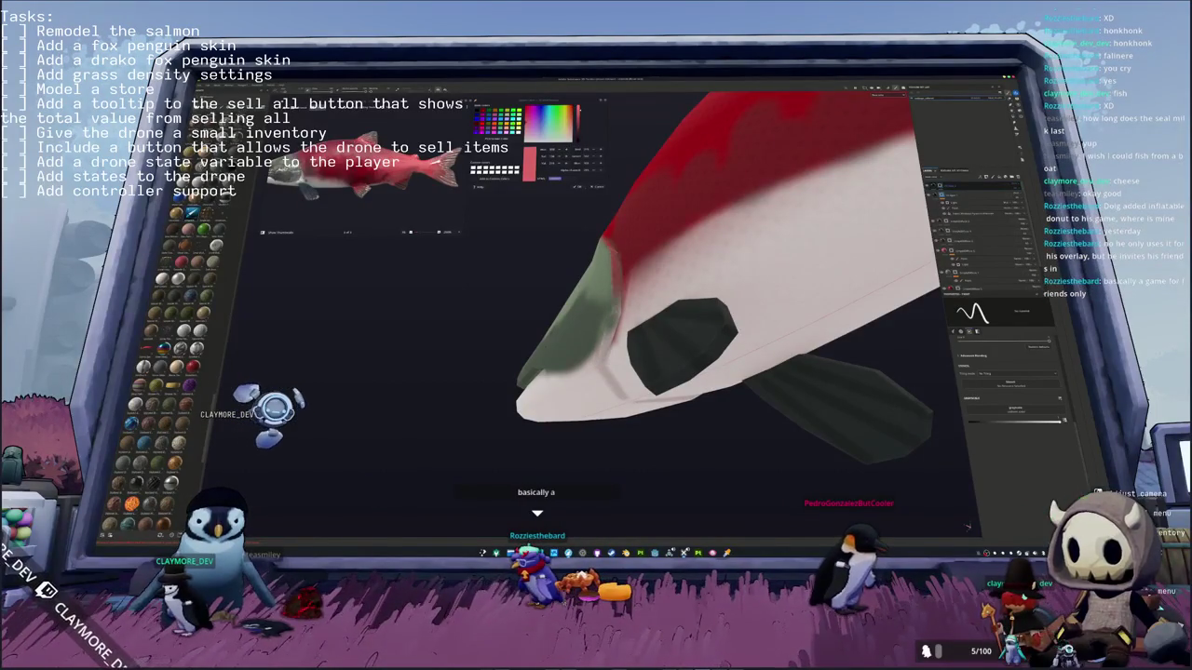
alt+drag(726, 316, 773, 233)
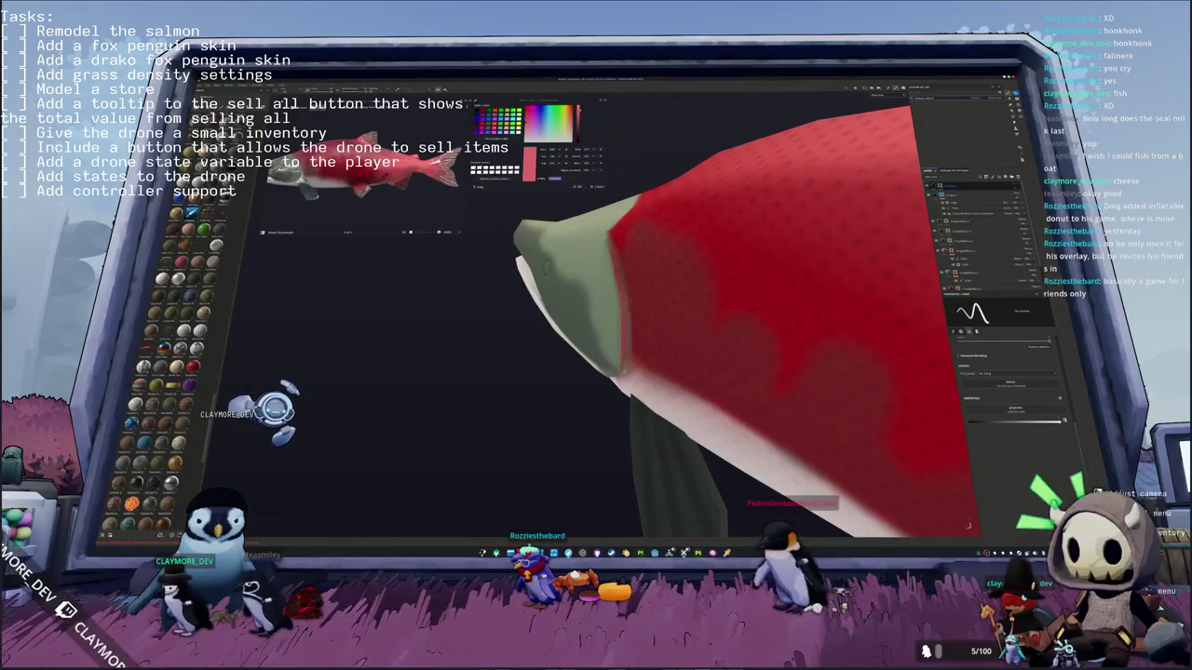
alt+drag(745, 279, 736, 391)
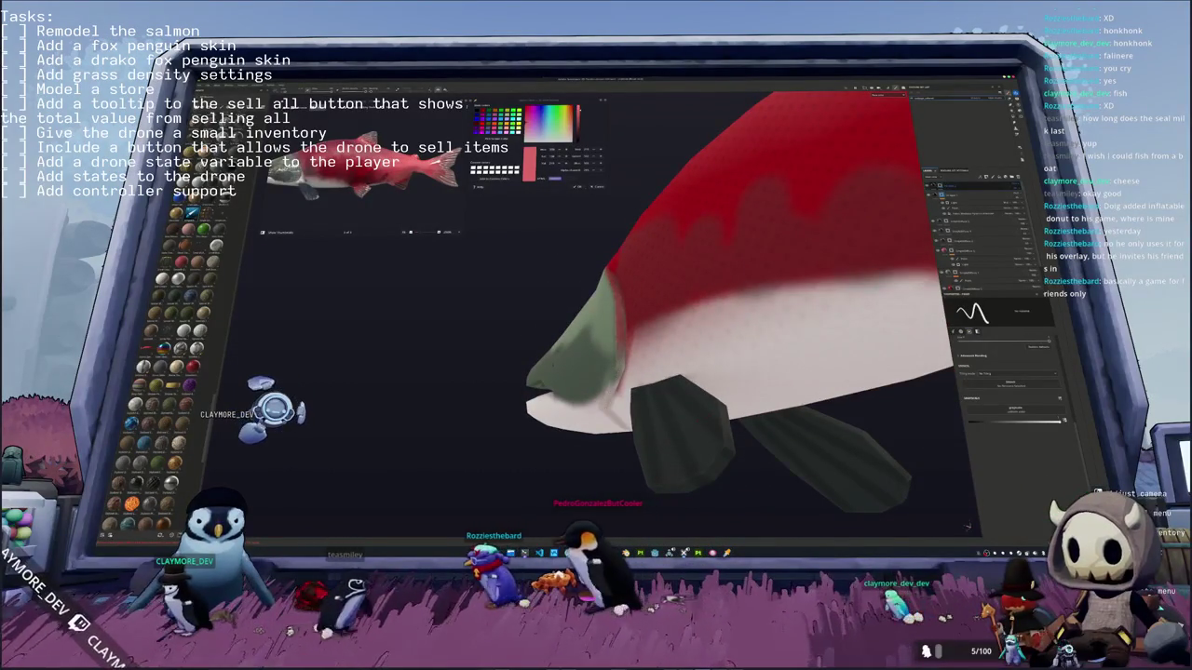
alt+drag(727, 298, 707, 391)
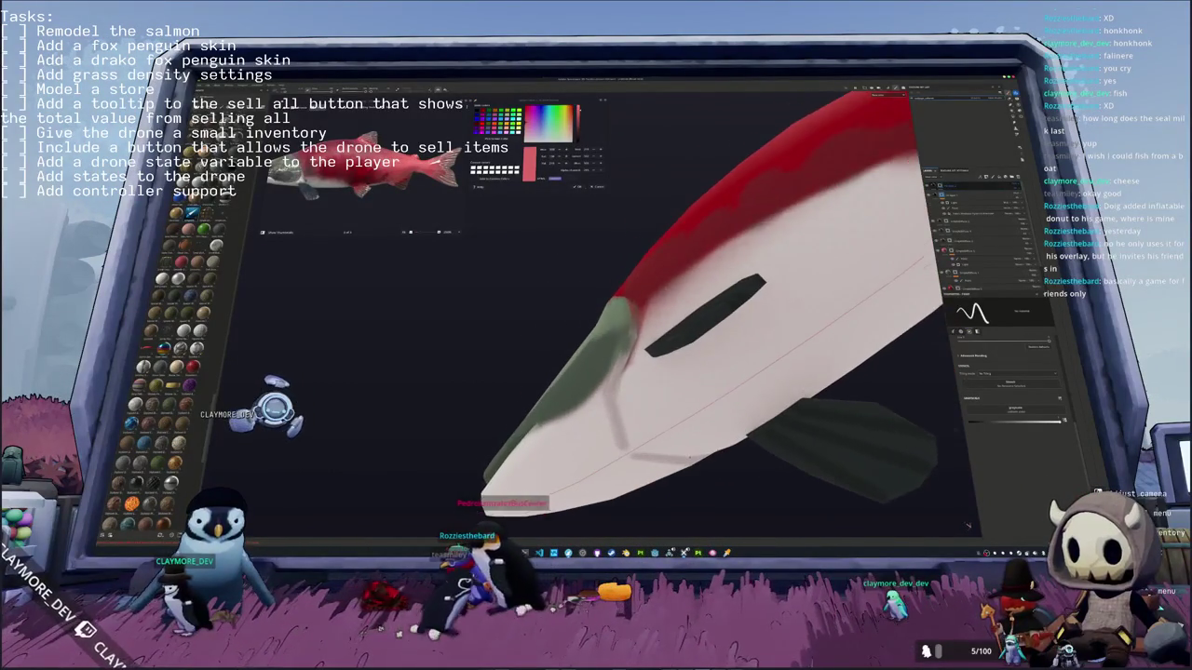
mouse_move(635, 460)
mouse_down()
mouse_move(689, 460)
mouse_move(576, 357)
mouse_move(605, 357)
mouse_up()
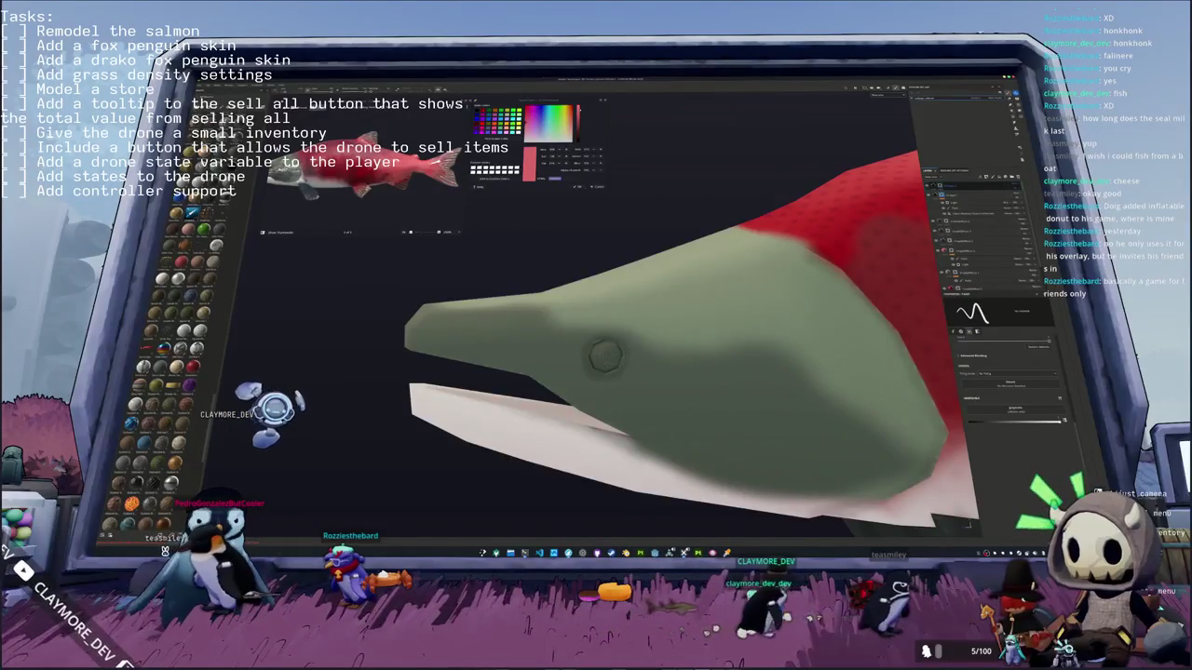
alt+drag(605, 355, 540, 347)
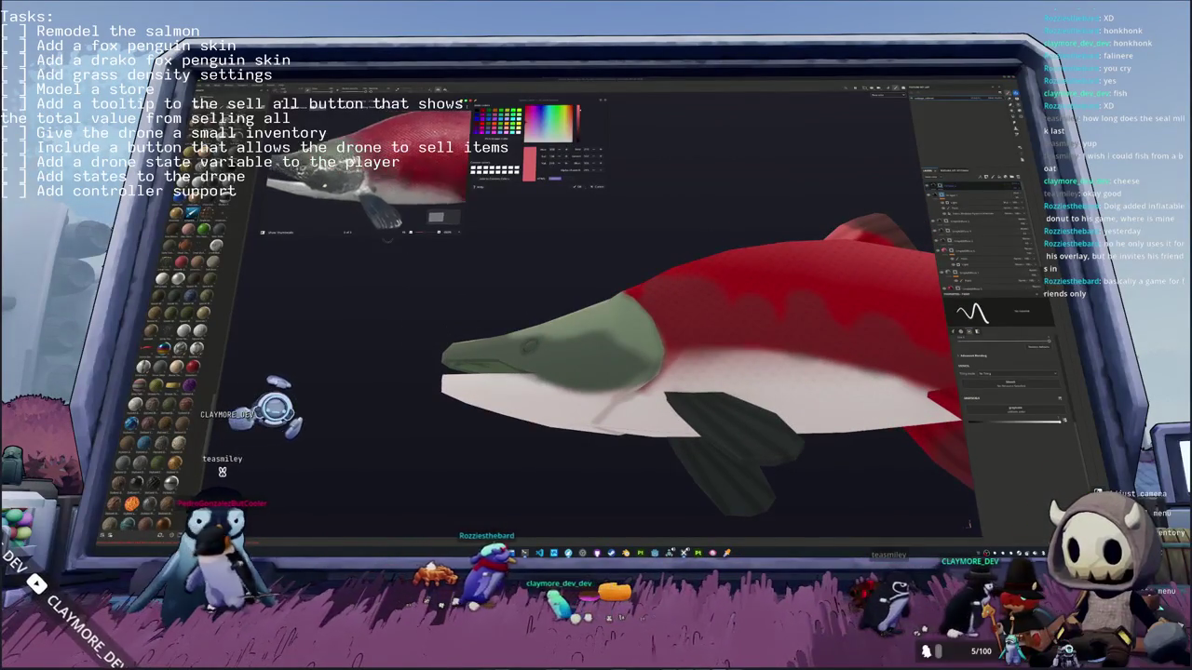
mouse_move(540, 346)
alt+mouse_down()
mouse_move(594, 380)
mouse_move(603, 351)
mouse_move(592, 346)
alt+mouse_up()
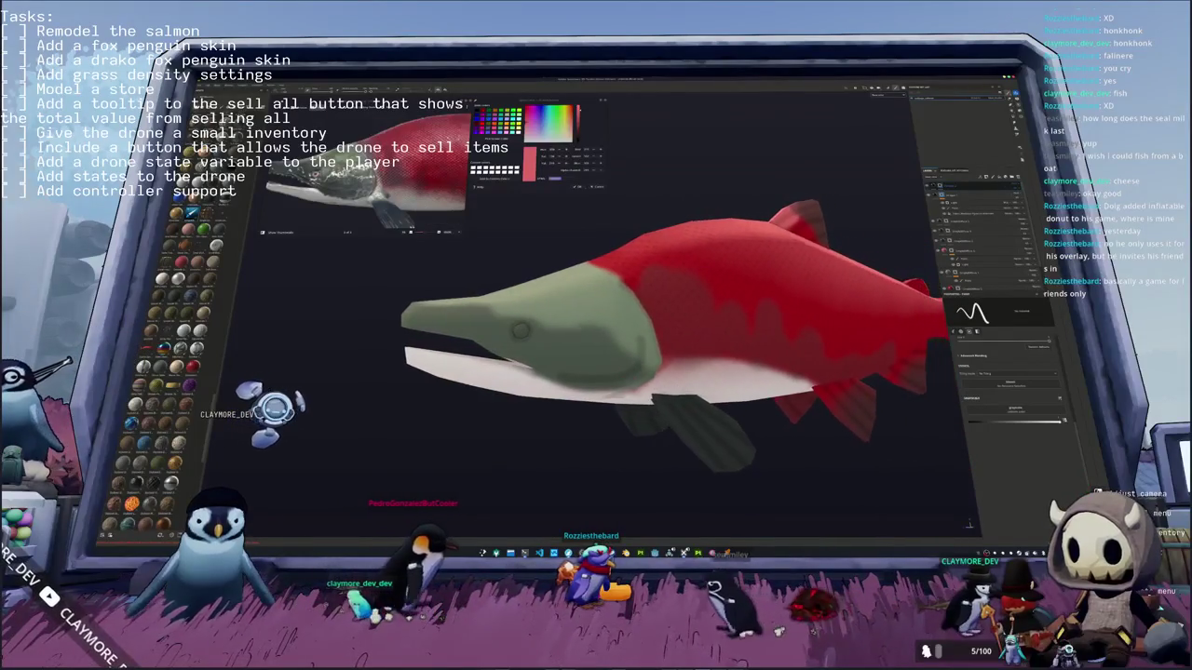
scroll(593, 347, up, 2)
scroll(633, 361, up, 3)
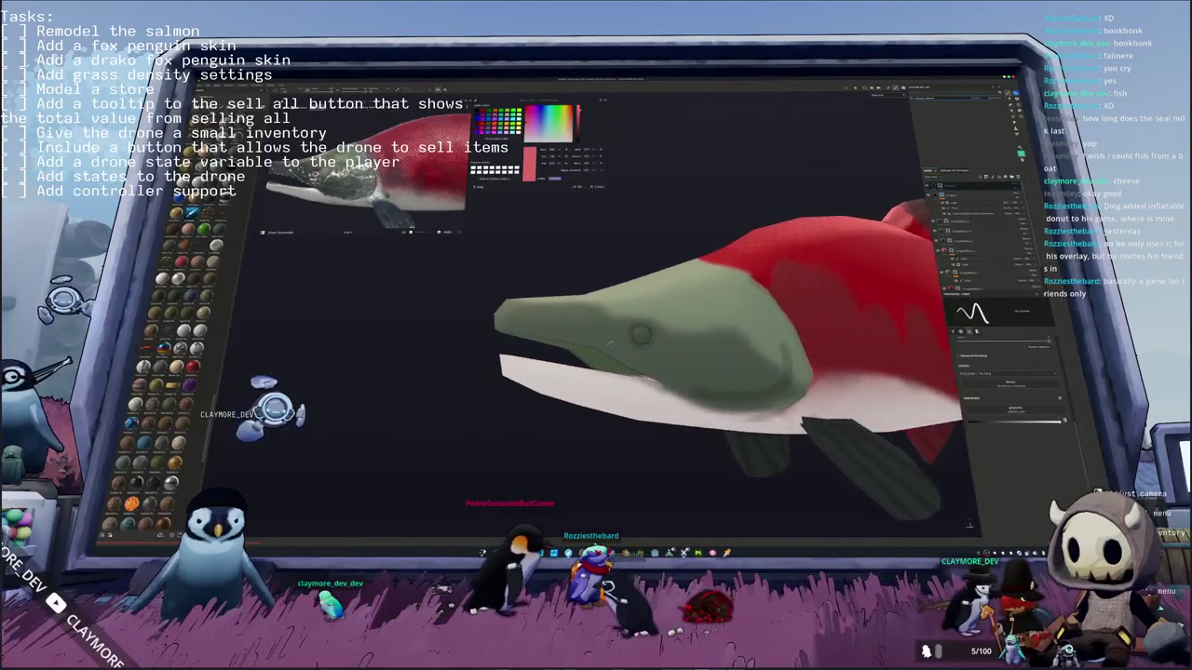
scroll(672, 375, up, 2)
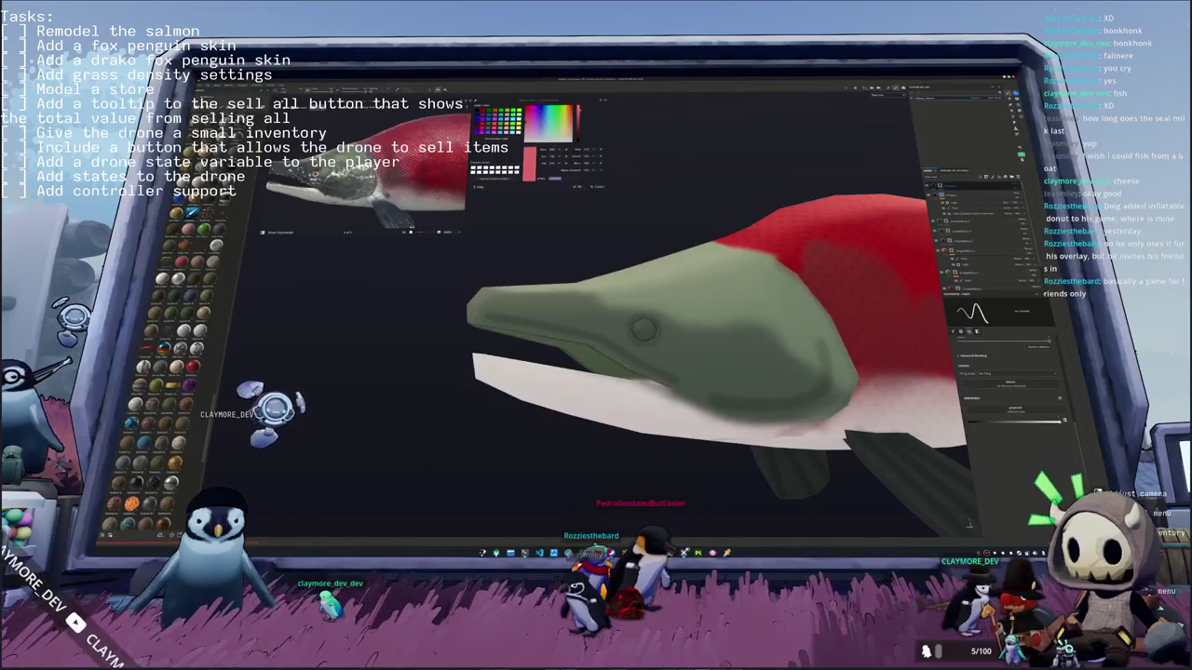
Step: Orbit over the back, tail fin and jaw to review the head from several angles
mouse_move(459, 317)
alt+mouse_down()
mouse_move(494, 336)
mouse_move(447, 326)
alt+mouse_up()
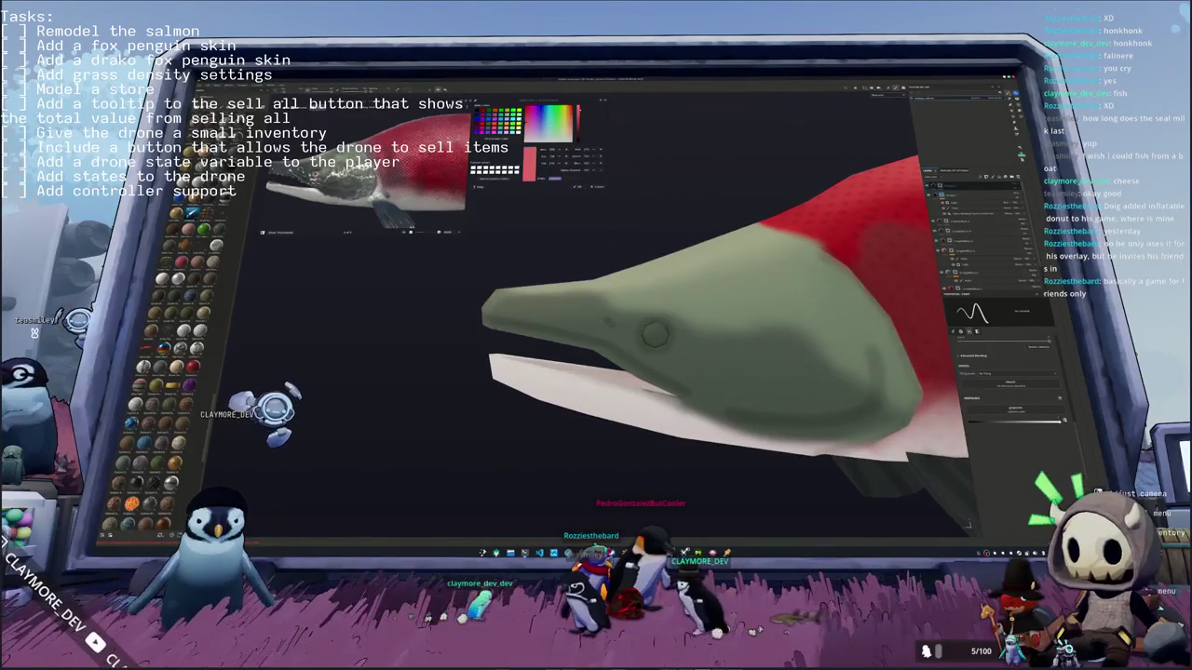
mouse_move(447, 326)
alt+mouse_down()
mouse_move(428, 335)
mouse_move(406, 312)
alt+mouse_up()
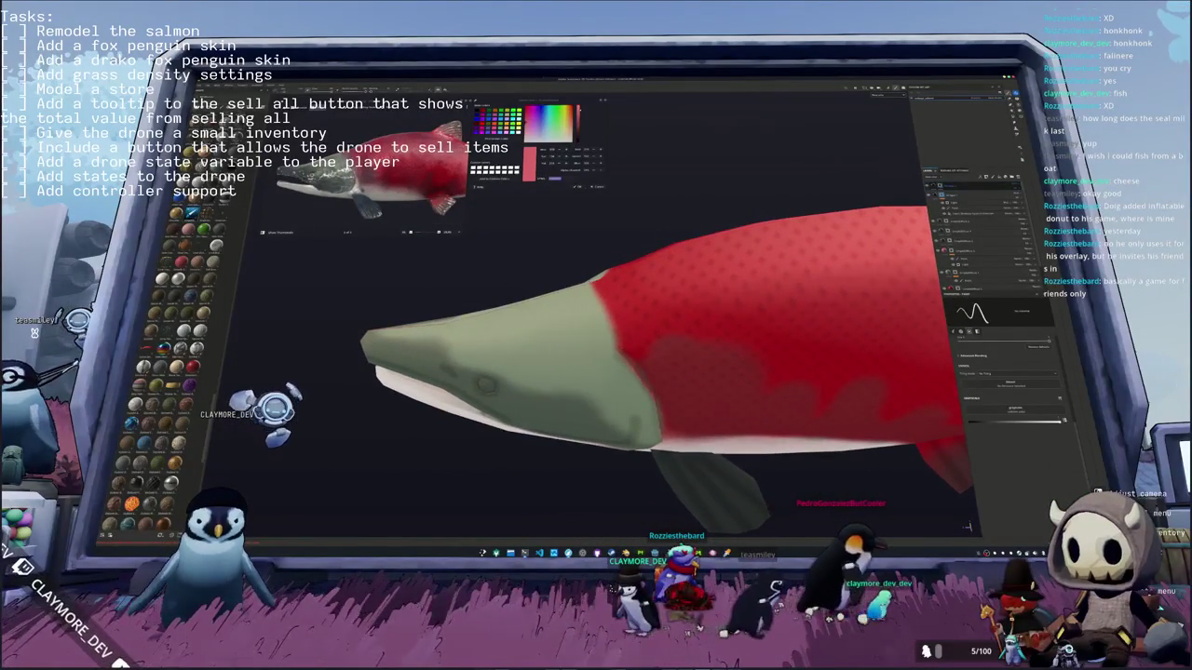
mouse_move(708, 279)
alt+mouse_down()
mouse_move(676, 265)
mouse_move(538, 373)
mouse_move(574, 325)
mouse_move(548, 338)
mouse_move(516, 330)
mouse_move(525, 340)
mouse_move(513, 374)
mouse_move(680, 372)
alt+mouse_up()
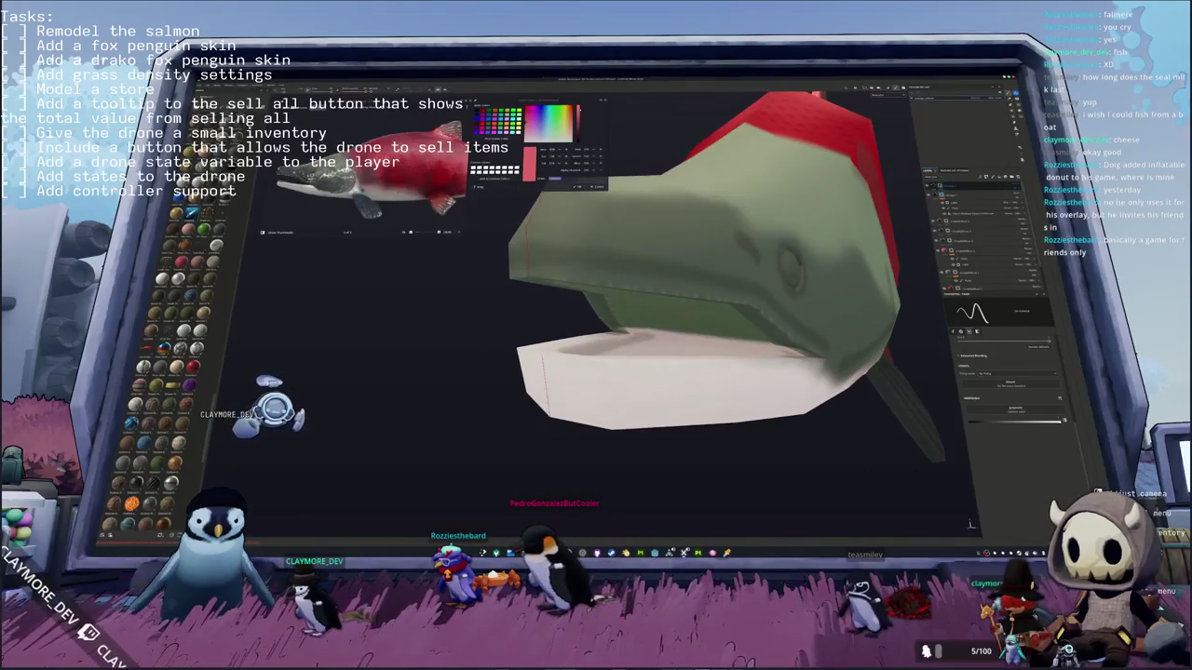
mouse_move(679, 372)
alt+mouse_down()
mouse_move(702, 342)
mouse_move(722, 363)
alt+mouse_up()
scroll(726, 368, up, 2)
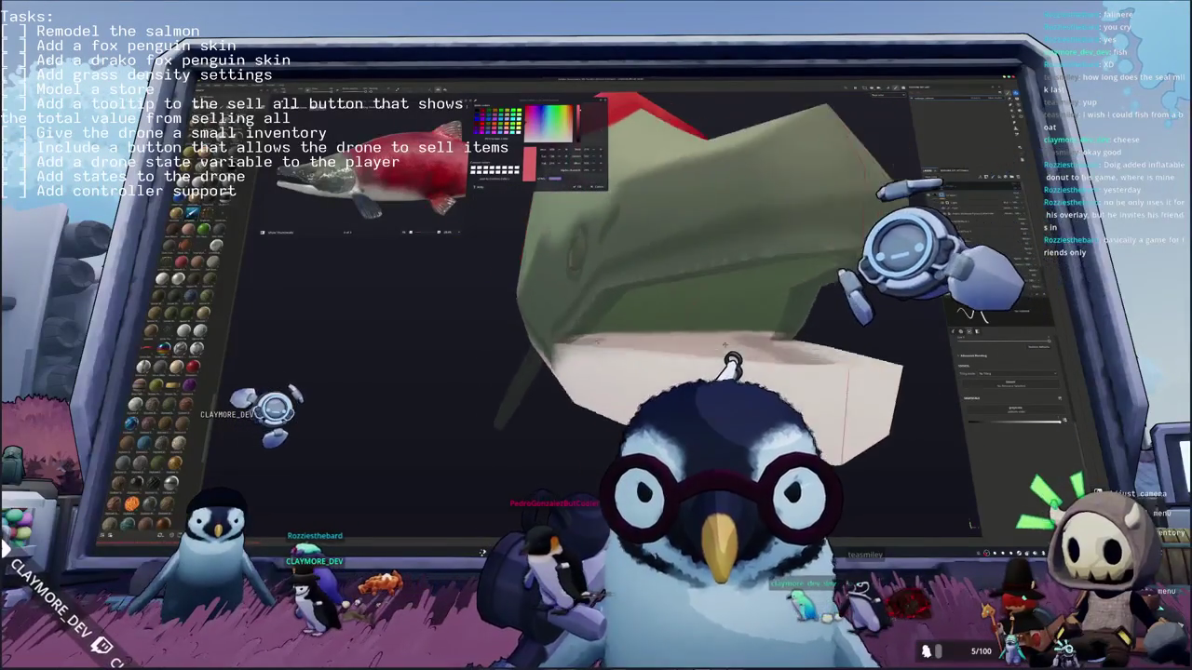
scroll(731, 371, up, 2)
mouse_move(731, 371)
middle_down()
mouse_move(688, 391)
mouse_move(731, 368)
middle_up()
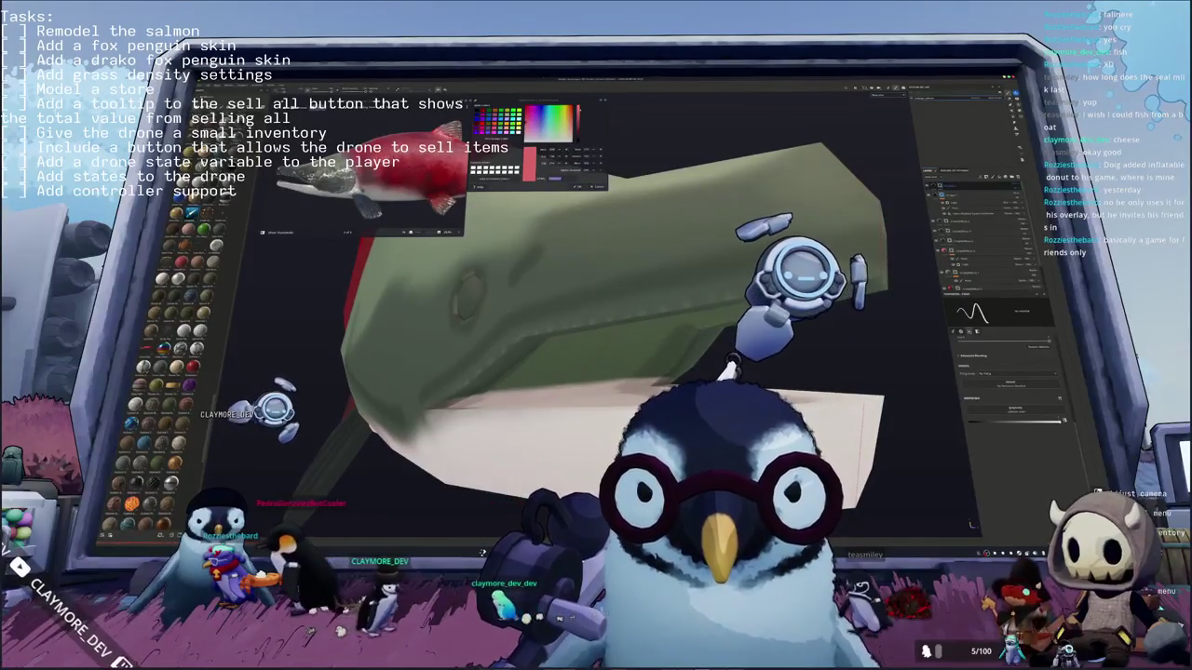
alt+drag(726, 368, 702, 391)
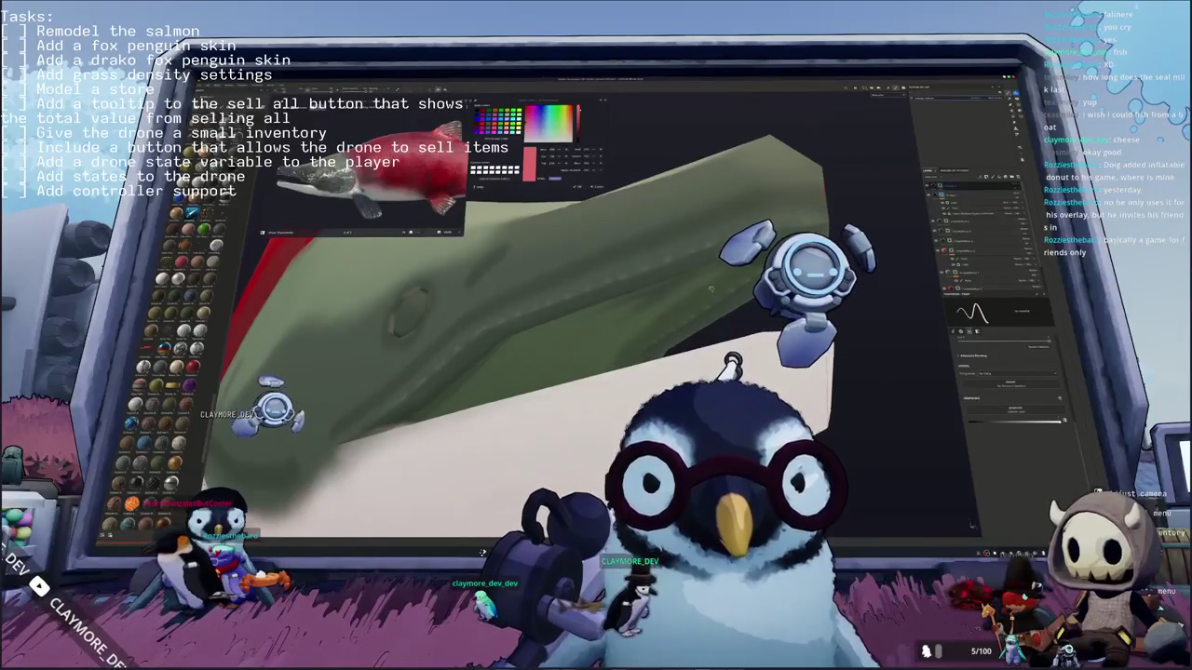
alt+drag(482, 552, 482, 552)
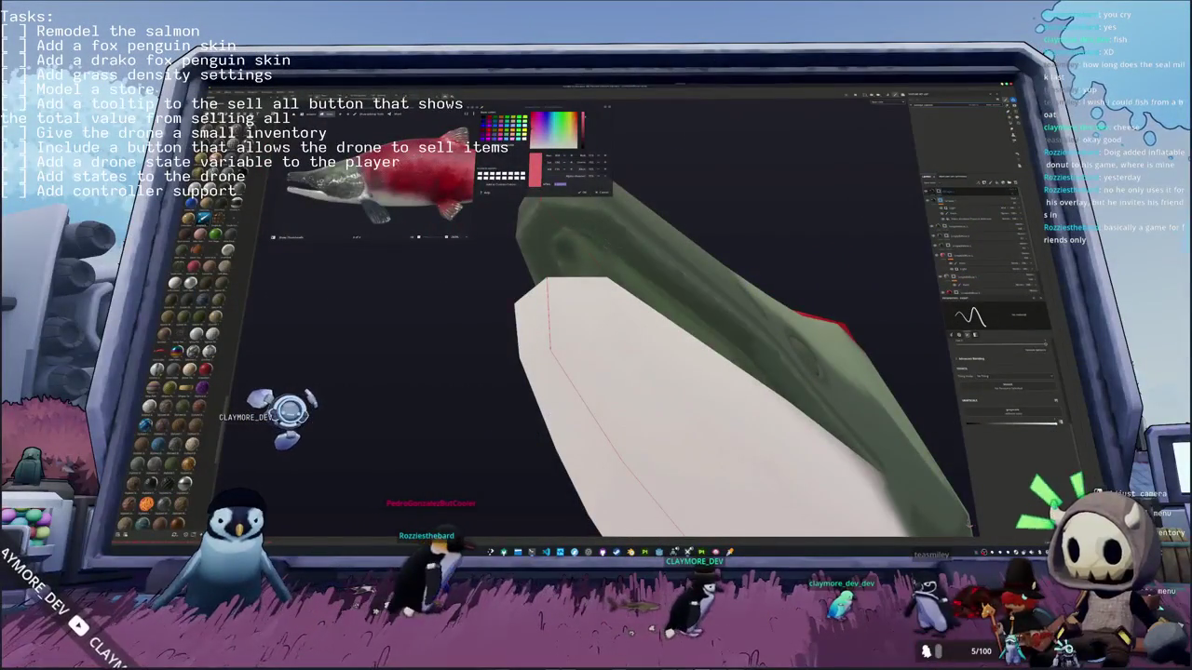
alt+drag(596, 354, 652, 336)
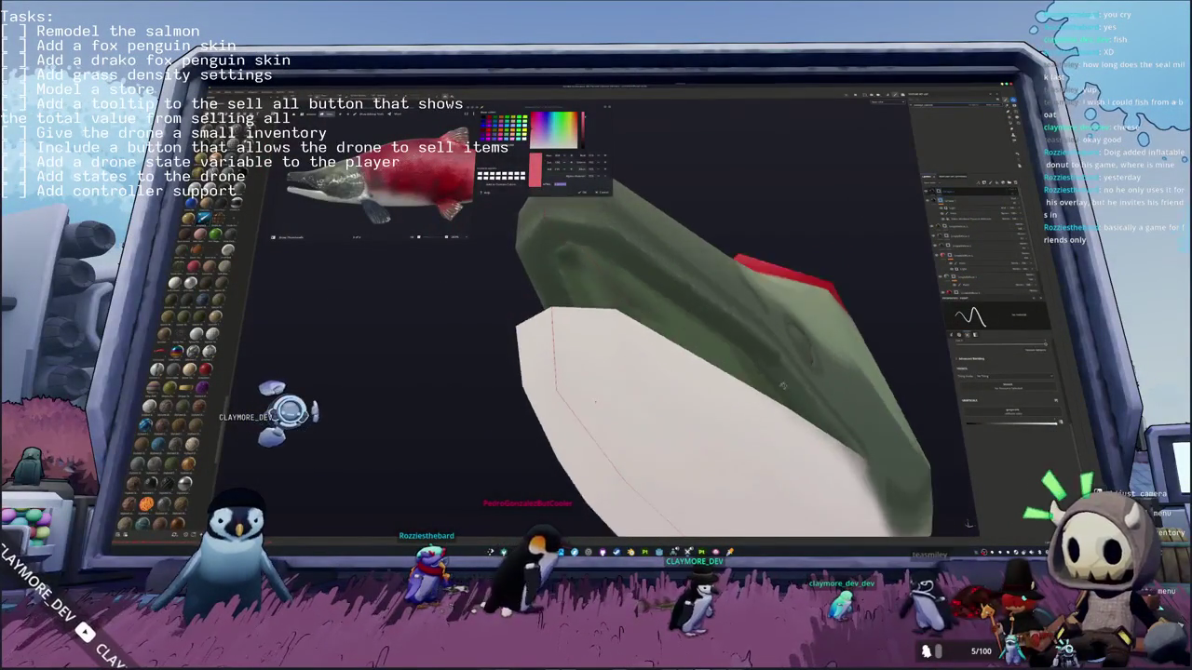
alt+drag(438, 391, 429, 377)
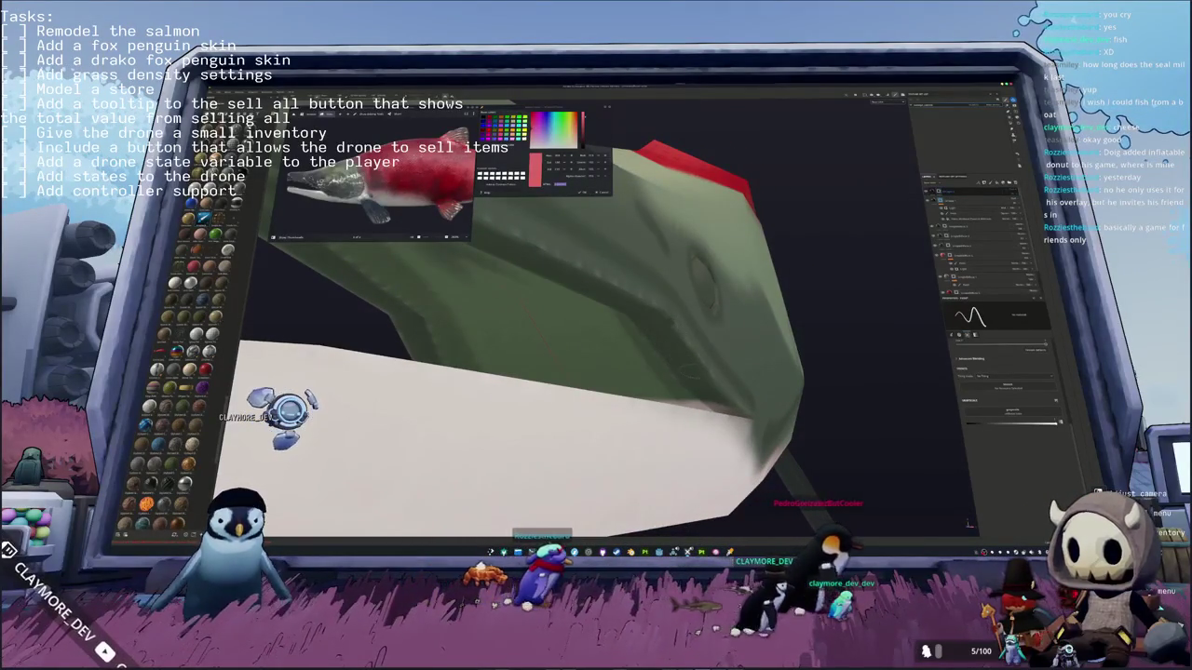
mouse_move(633, 381)
alt+mouse_down()
mouse_move(660, 372)
mouse_move(661, 300)
alt+mouse_up()
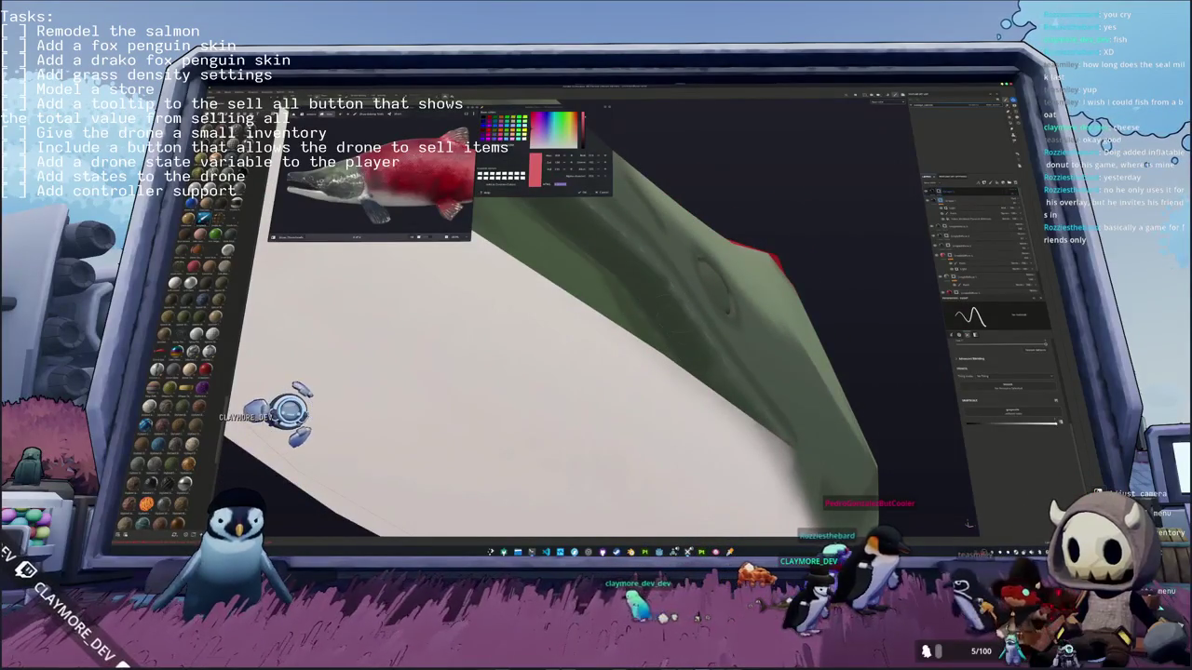
alt+drag(661, 300, 642, 373)
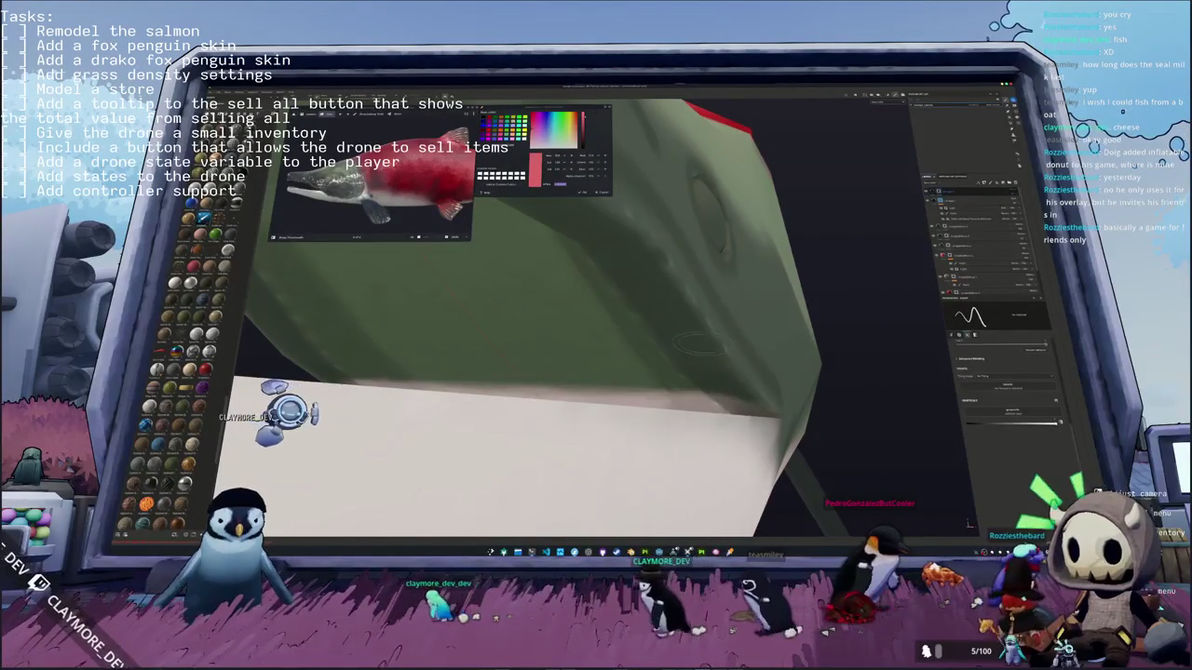
mouse_move(696, 344)
alt+mouse_down()
mouse_move(674, 358)
mouse_move(534, 337)
mouse_move(697, 372)
alt+mouse_up()
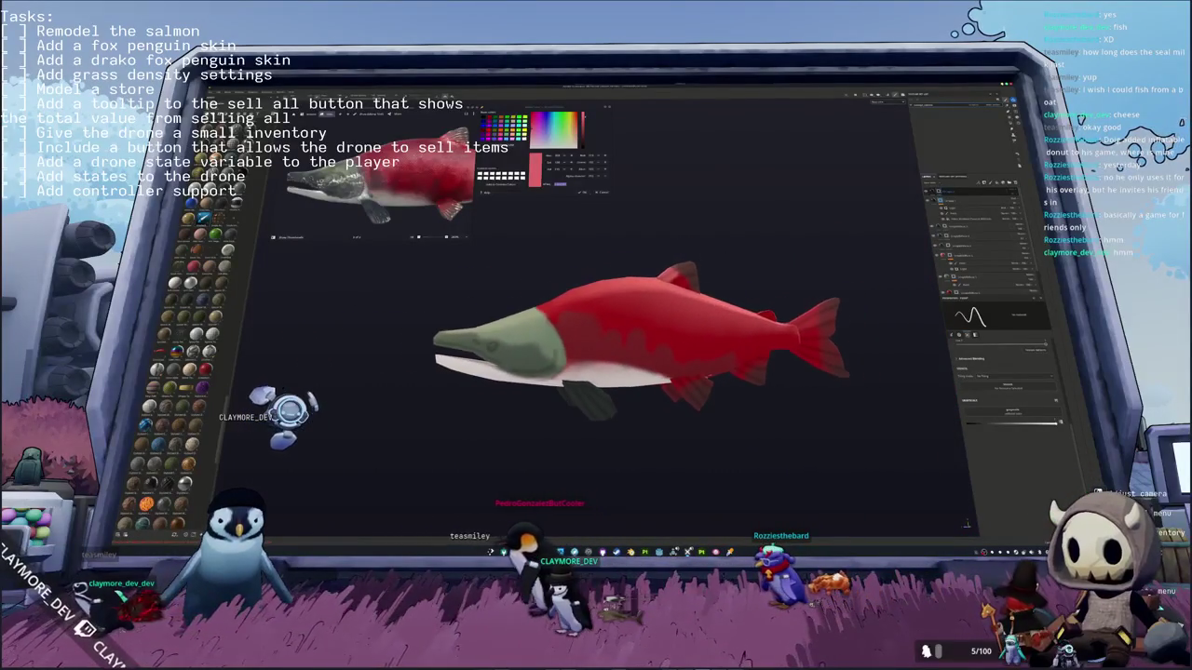
Step: Select the head's fill layer and drag its Base Color down to a deeper green
right_click(989, 199)
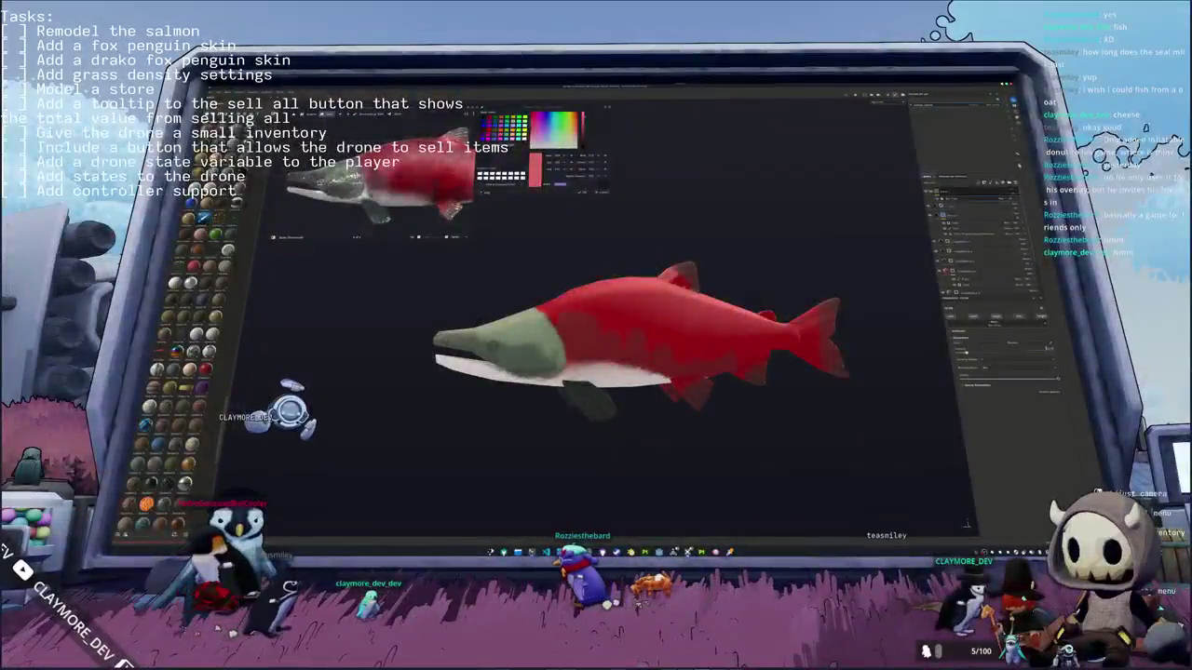
alt+drag(700, 315, 786, 309)
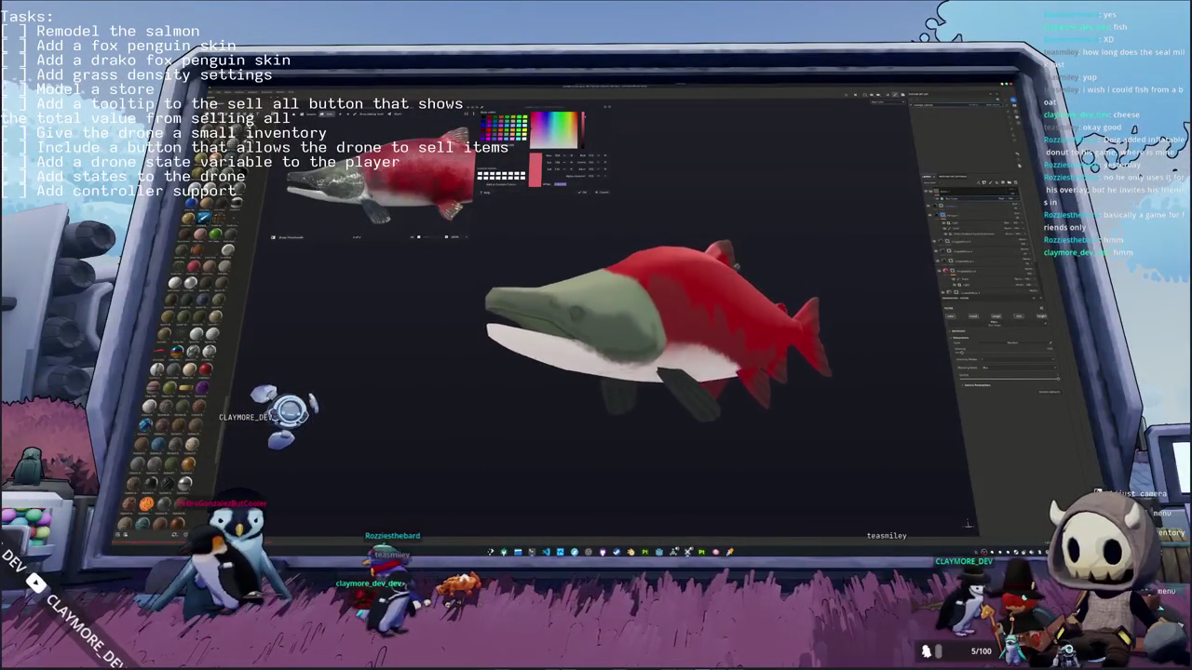
alt+drag(787, 309, 843, 313)
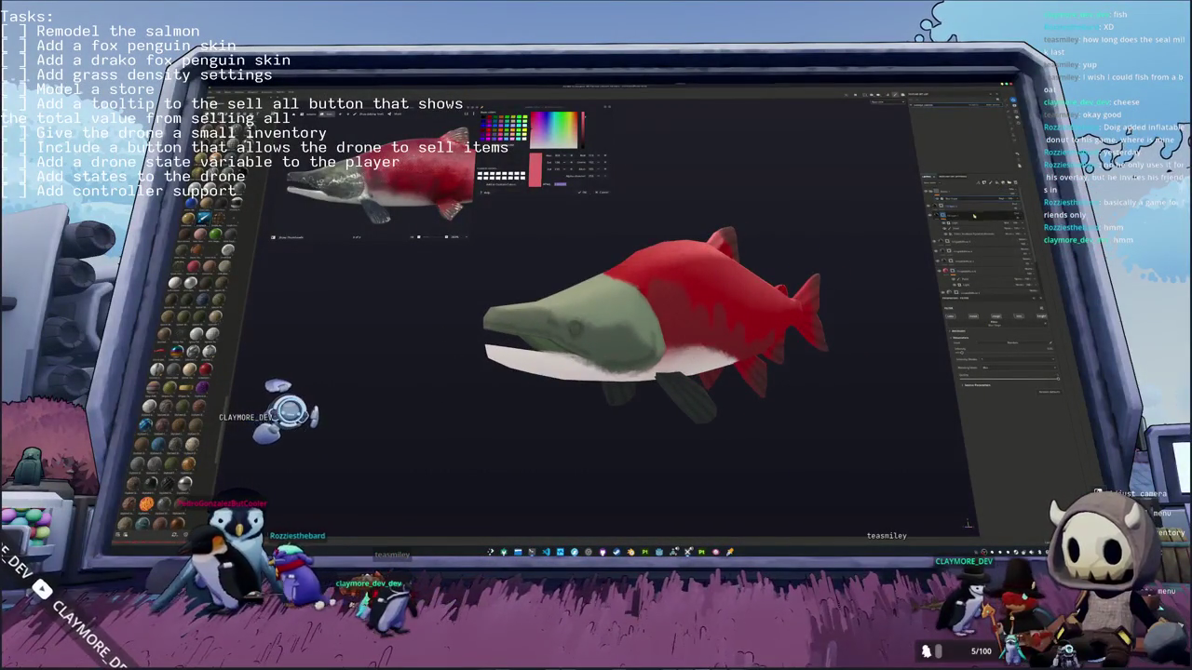
click(966, 246)
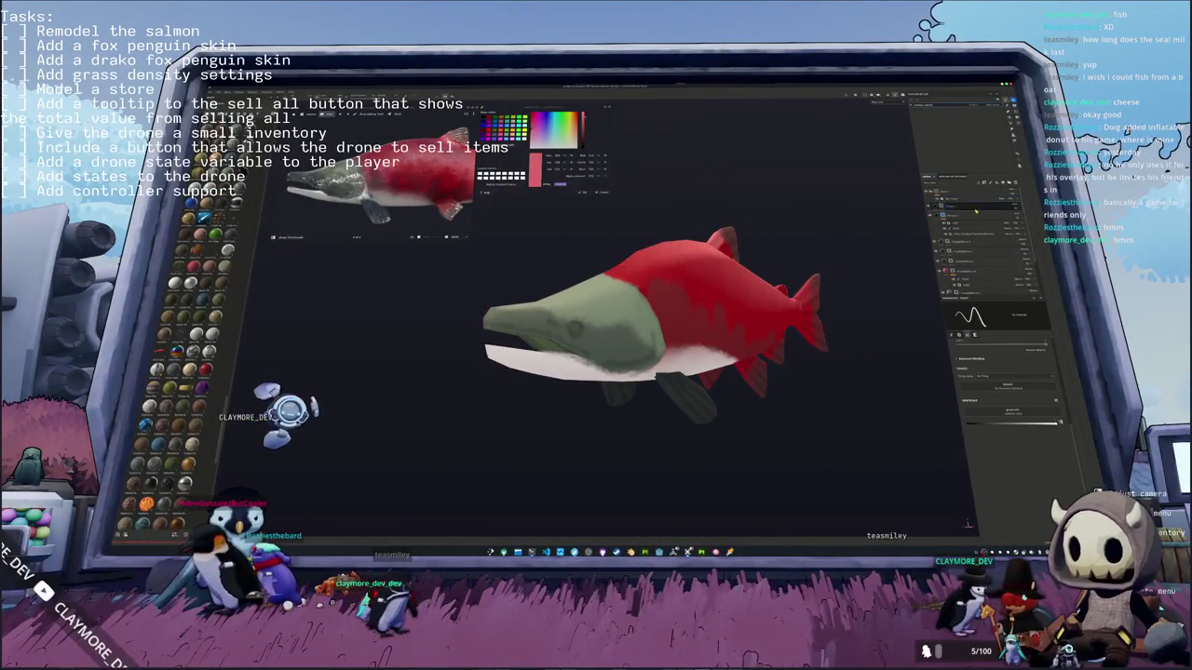
click(973, 267)
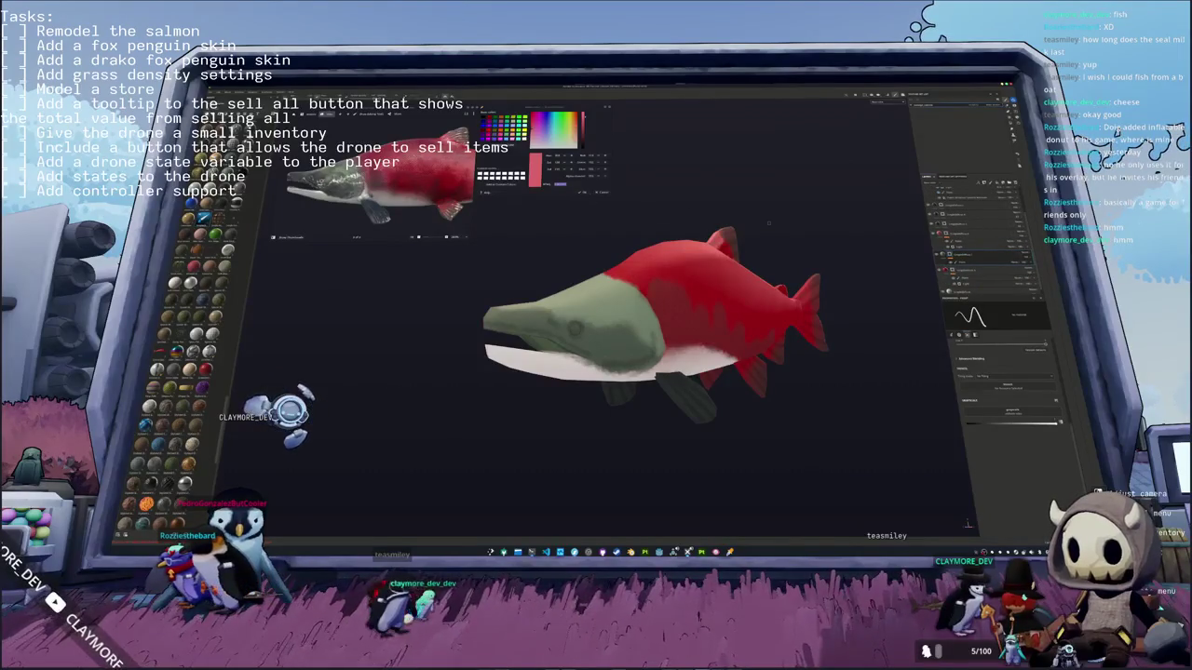
click(973, 277)
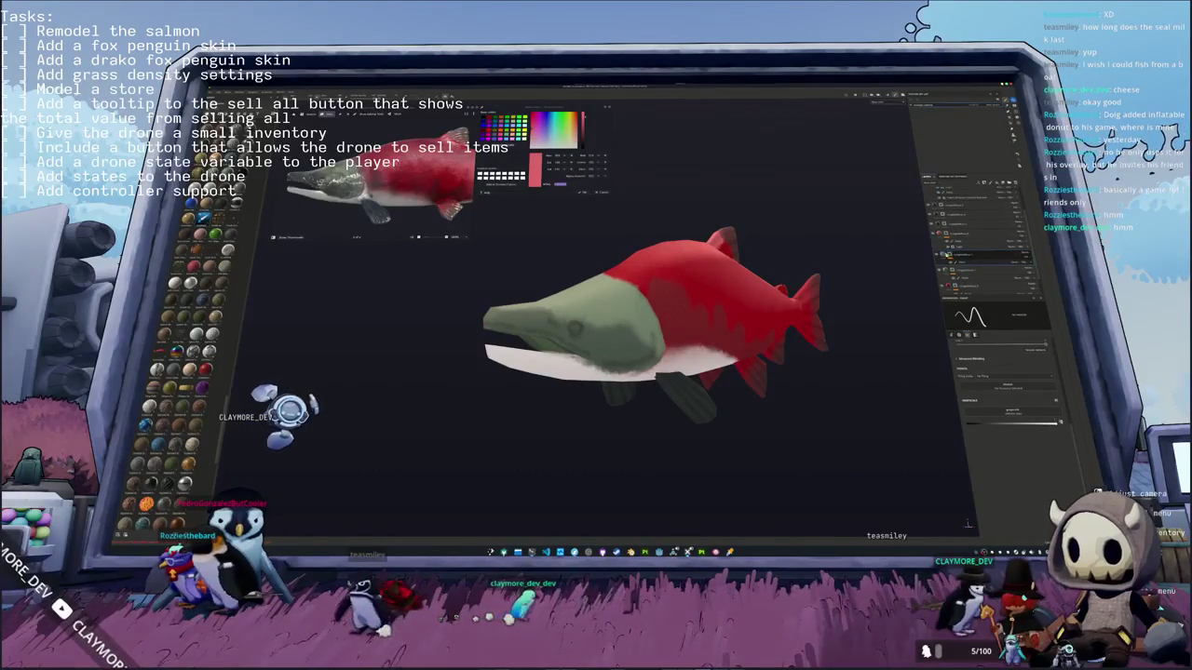
click(969, 253)
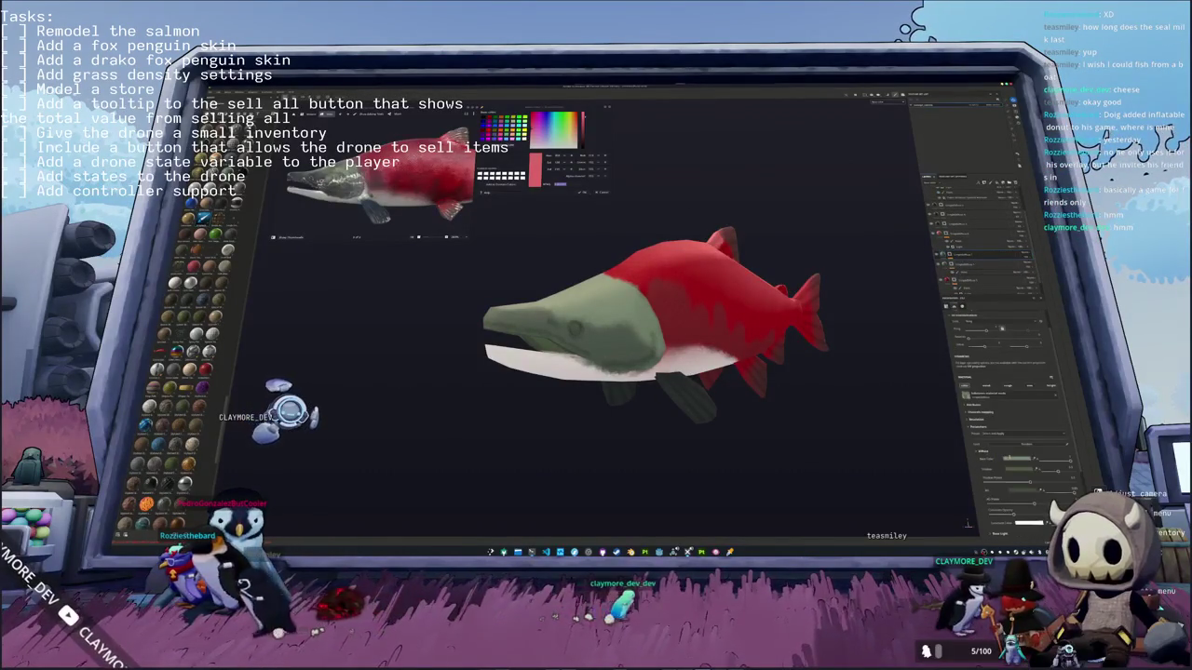
click(1018, 458)
drag(1017, 435, 1020, 441)
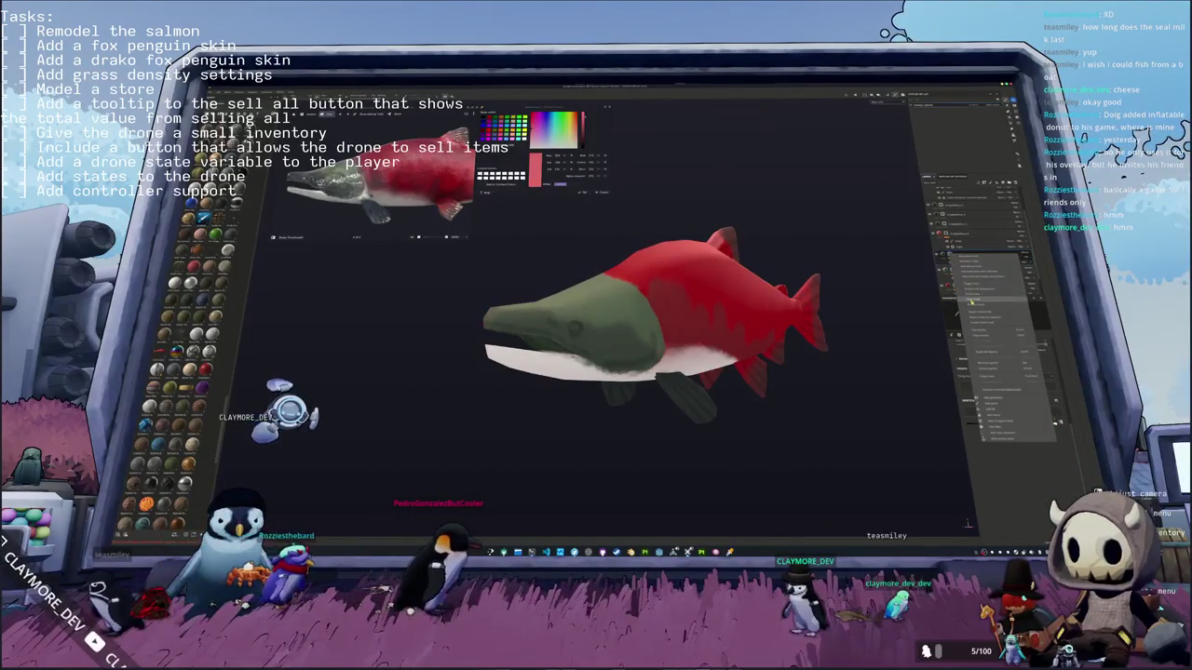
scroll(996, 354, down, 5)
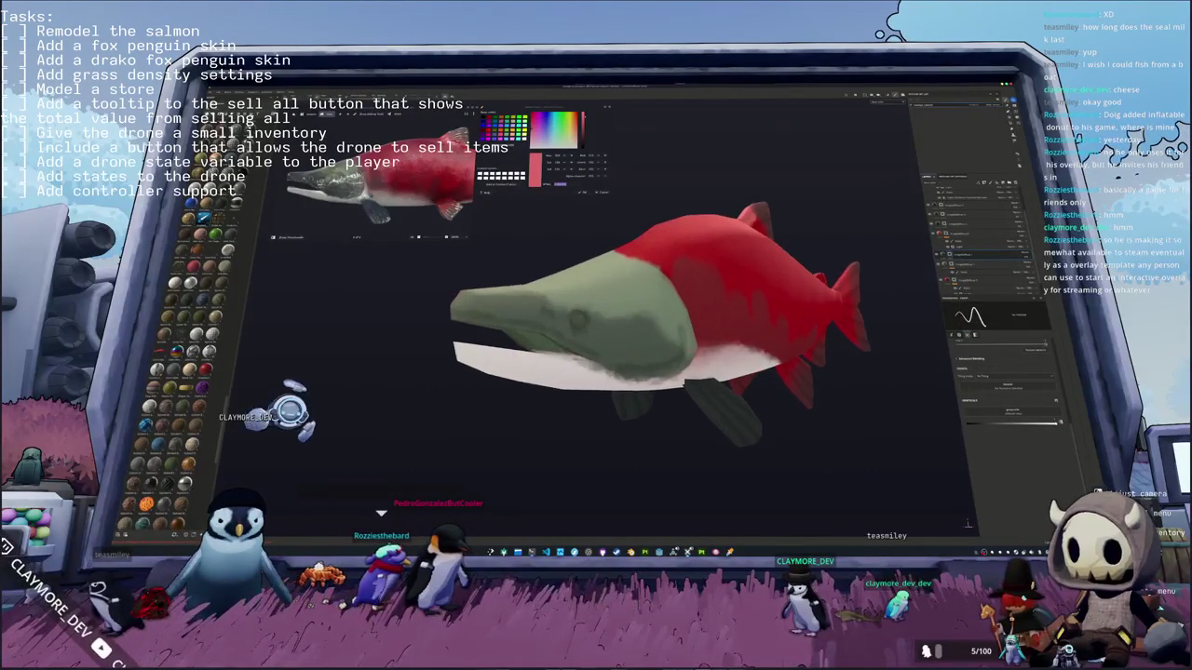
scroll(563, 344, up, 5)
middle_drag(563, 345, 466, 348)
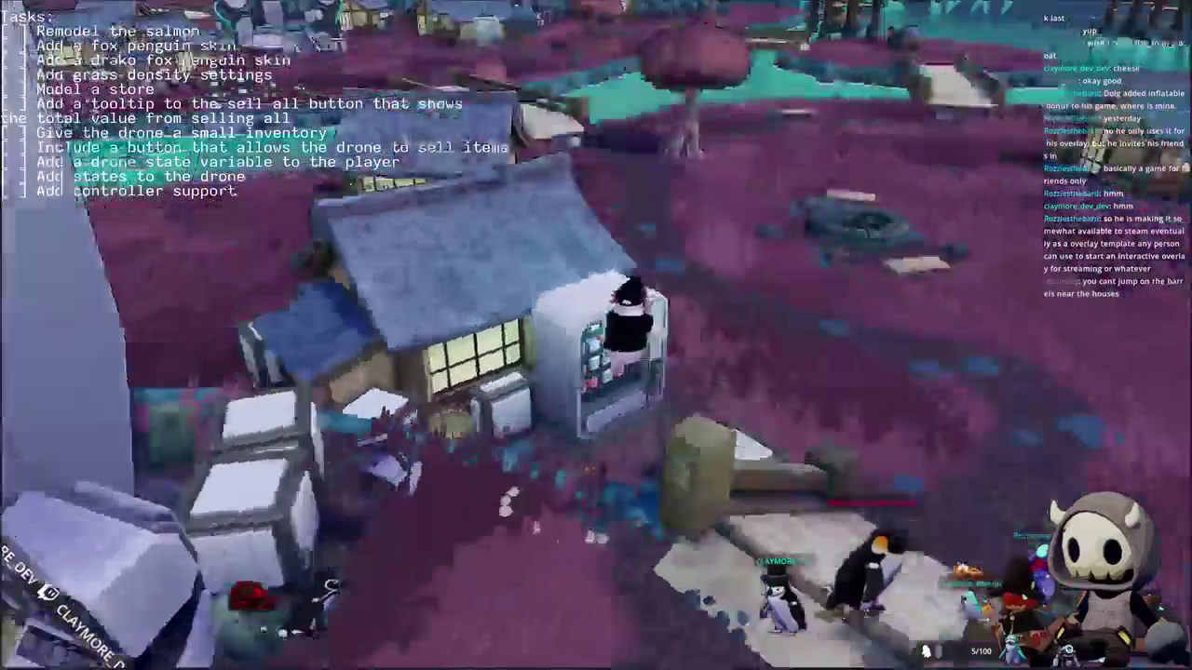
Step: Walk to the vending machine and open its Vendor Inventory with F
key(f)
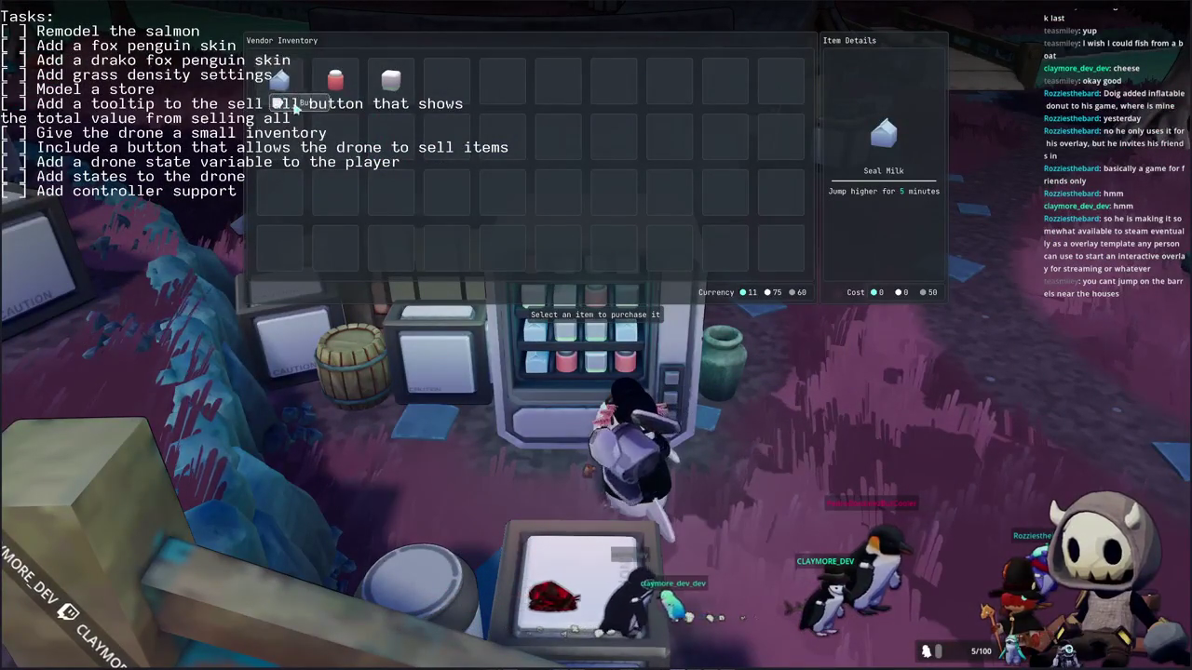
Step: Buy a Seal Milk, run the penguin to the house, and start a chat message 'move right'
click(279, 79)
key(Escape)
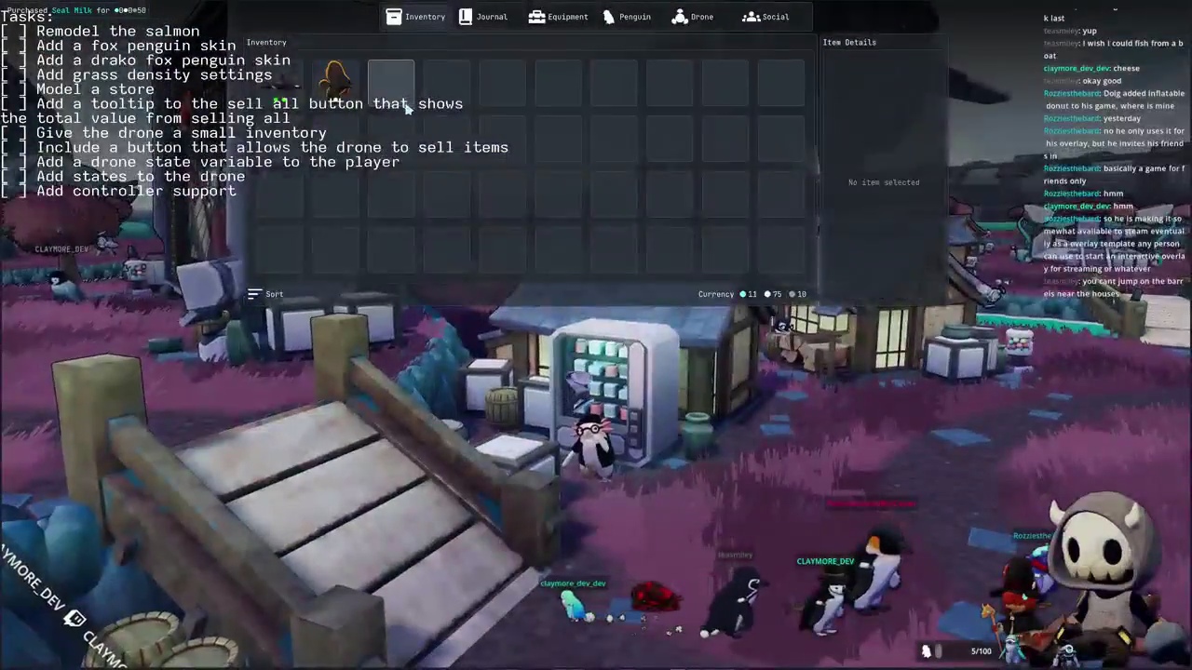
key(d)
key(w)
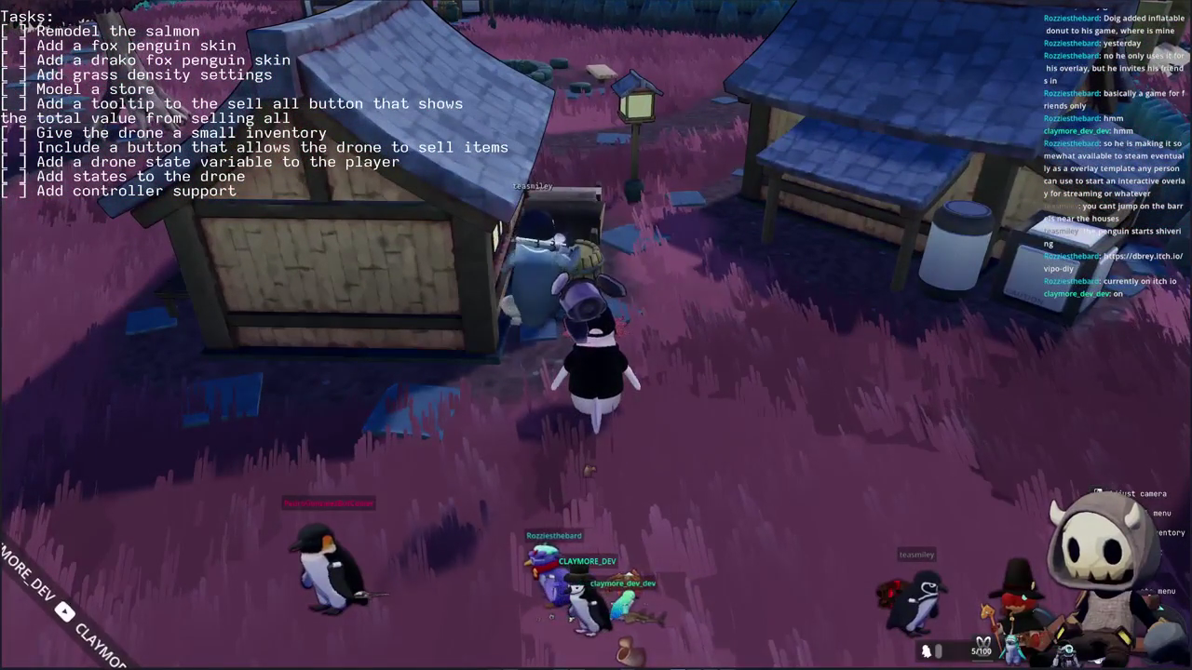
key(Return)
text(move right)
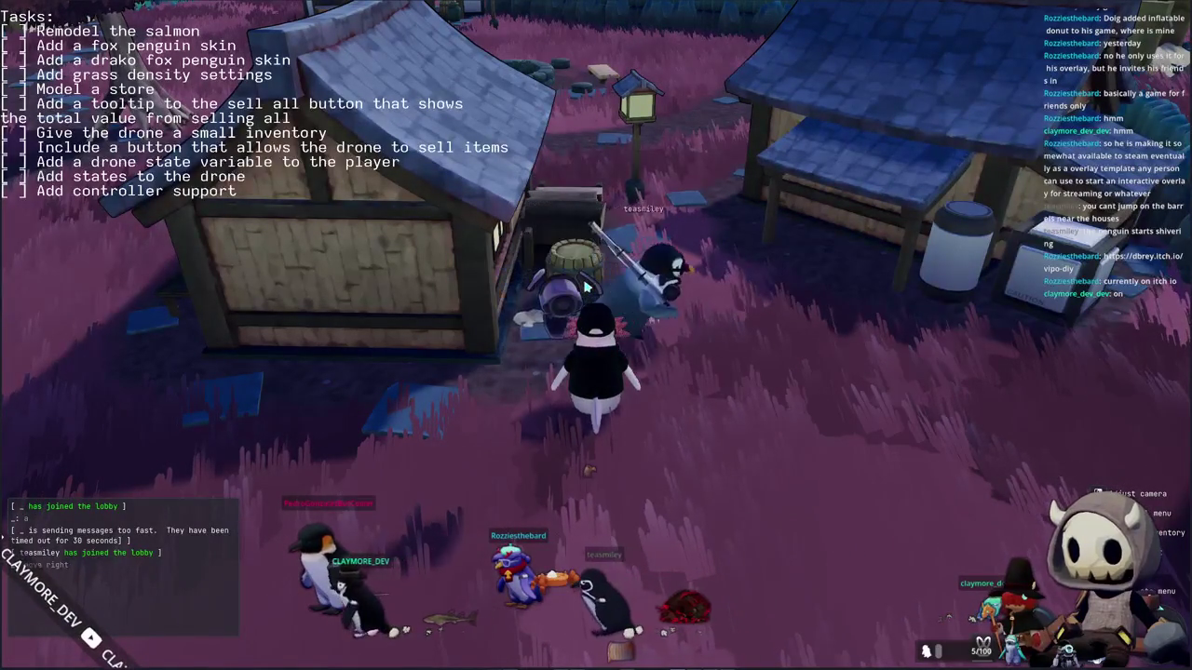
Step: Bring up the in-game chat message box with Enter
key(Return)
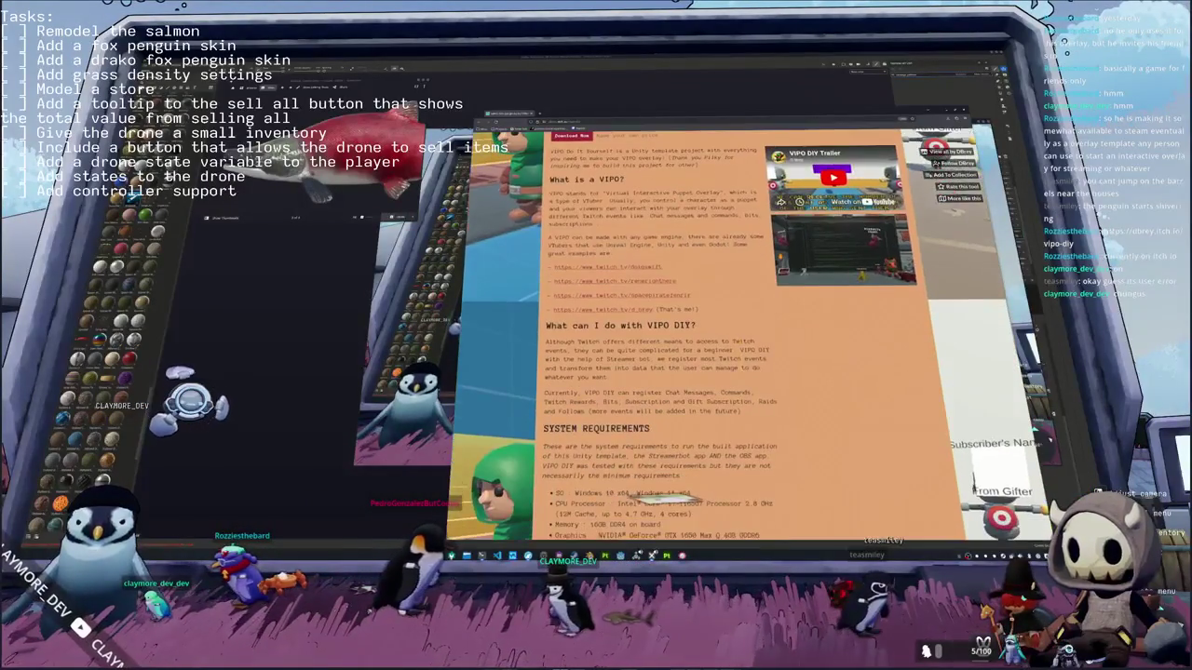
Step: Scroll the itch.io page back to the top and switch to the Twitch channel tab
scroll(726, 335, up, 1)
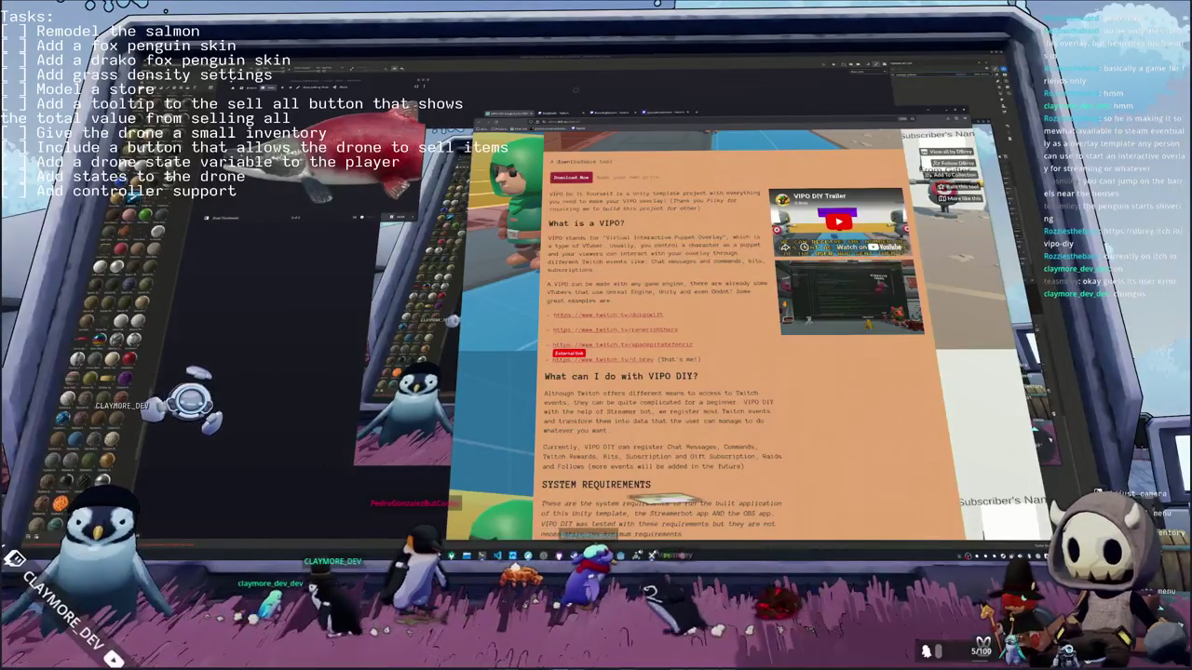
key(ctrl+Tab)
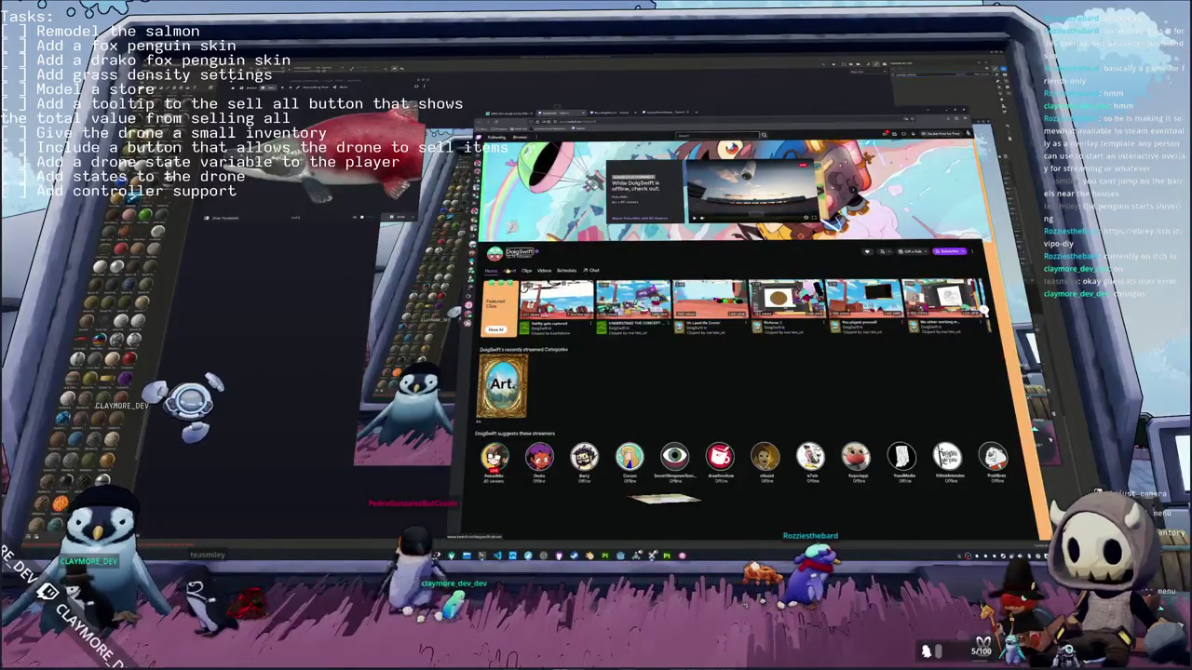
Step: Go to the channel's Videos section and play the Neon Odyssey trailer
click(548, 271)
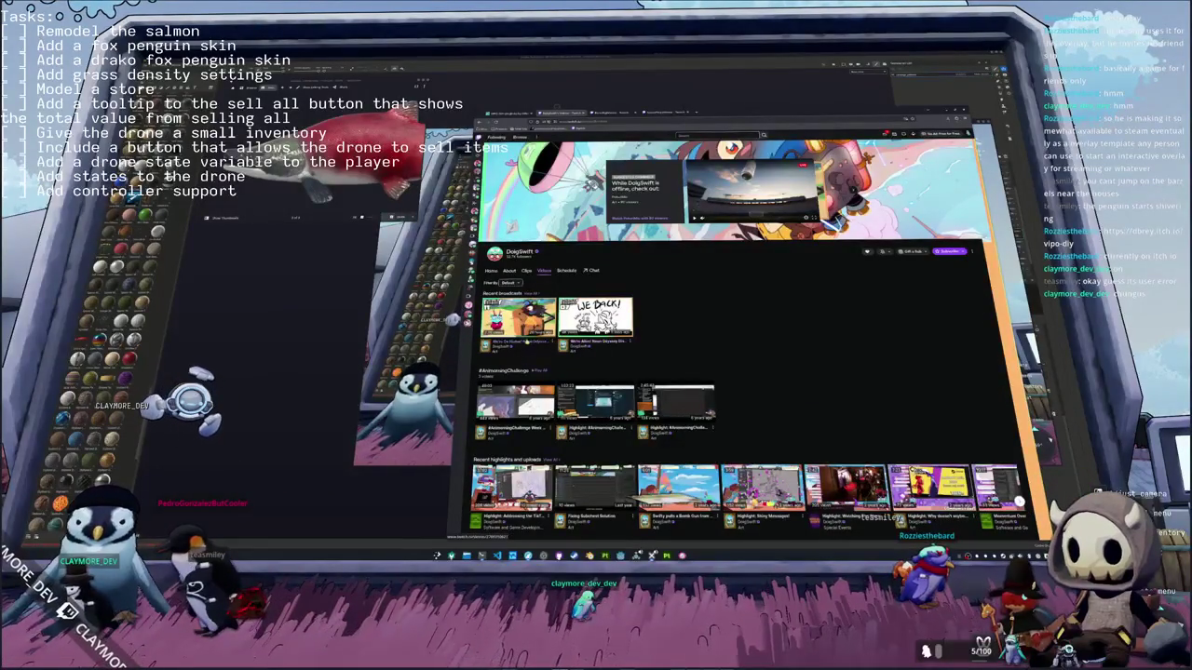
click(518, 322)
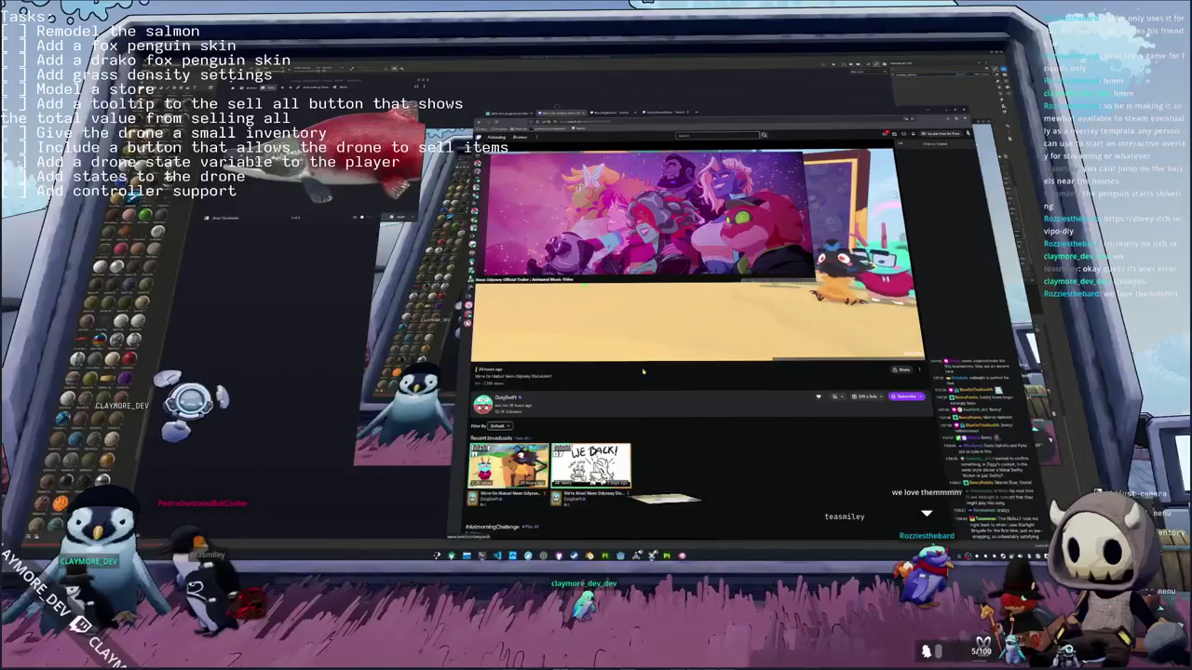
Step: Seek the Neon Odyssey video back to its start and pause it with Space
click(511, 353)
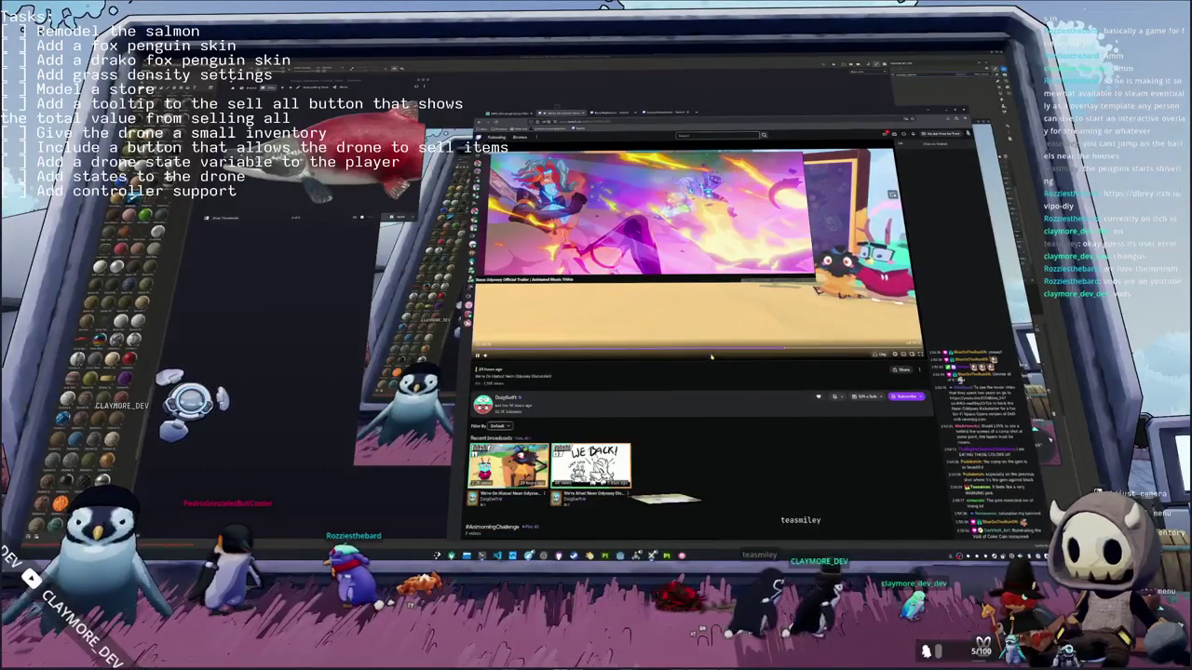
key(space)
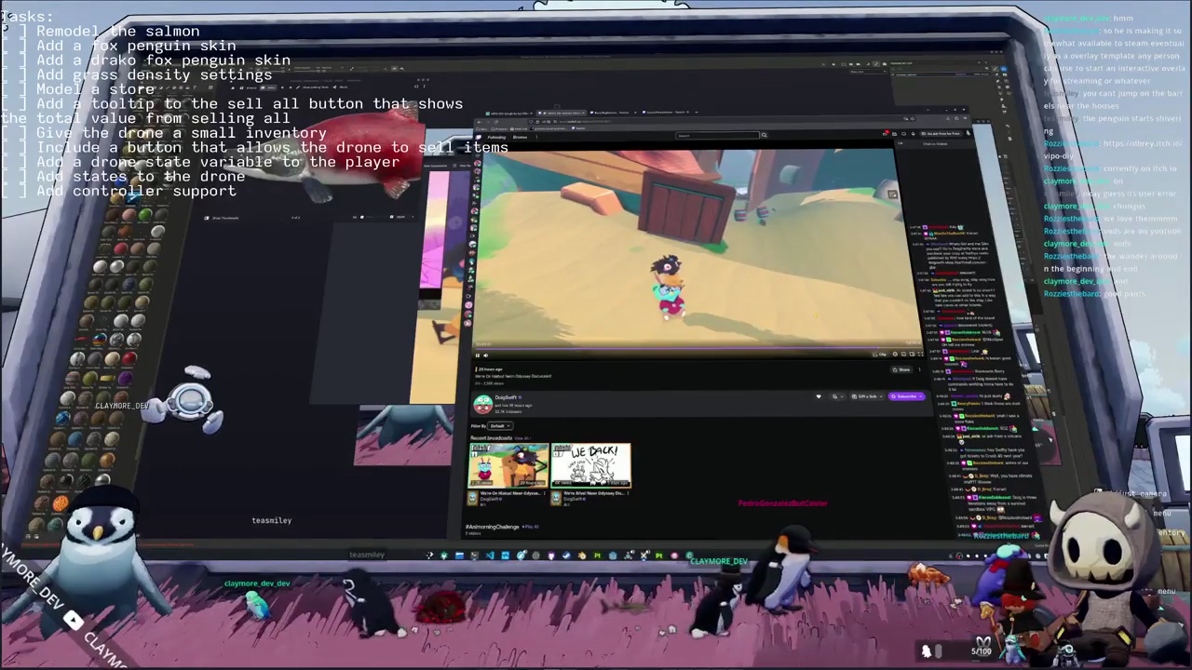
mouse_move(884, 352)
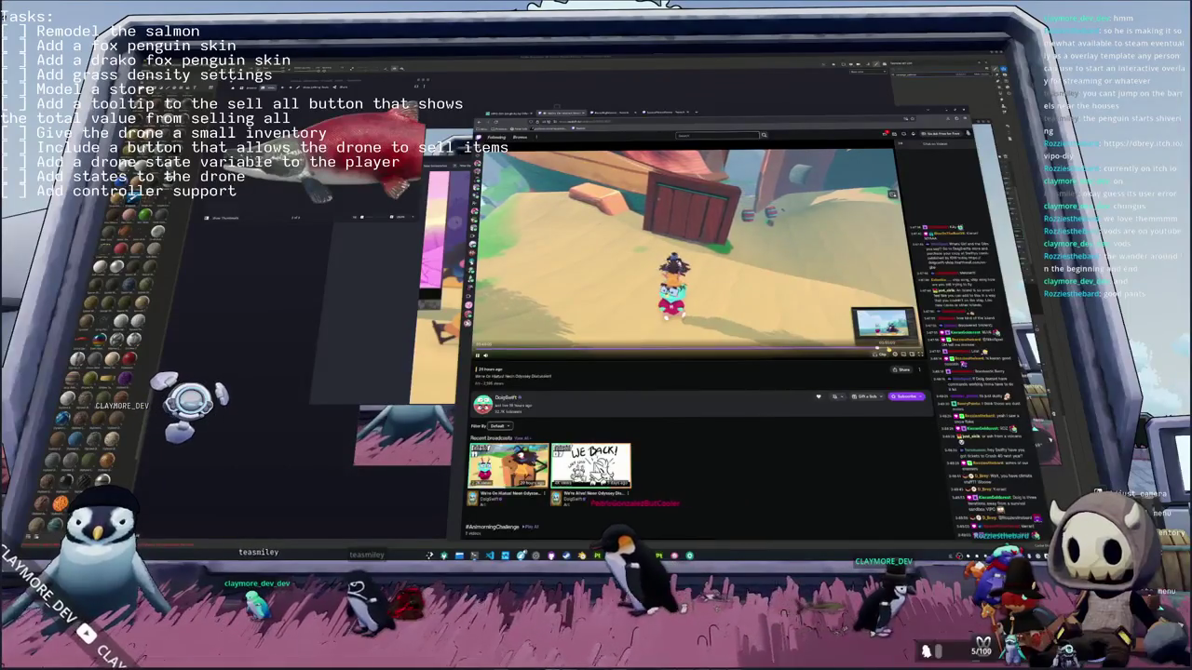
Step: Skip through the broadcast replay to the beach and sunset scenes, resuming playback
click(882, 343)
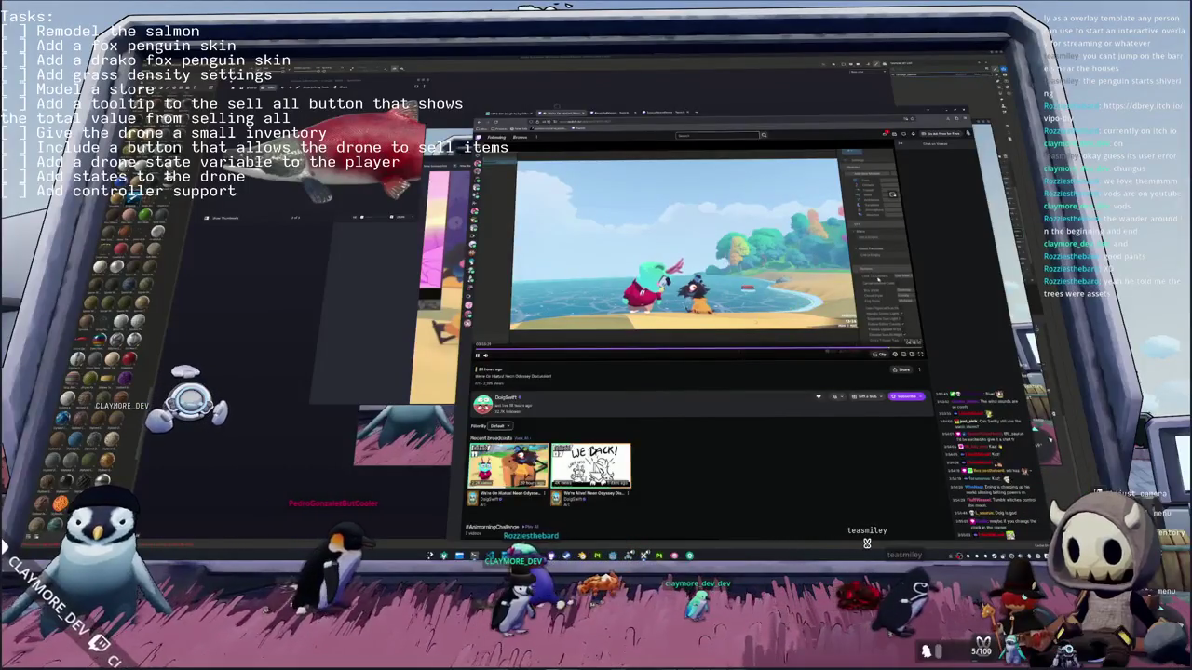
click(887, 350)
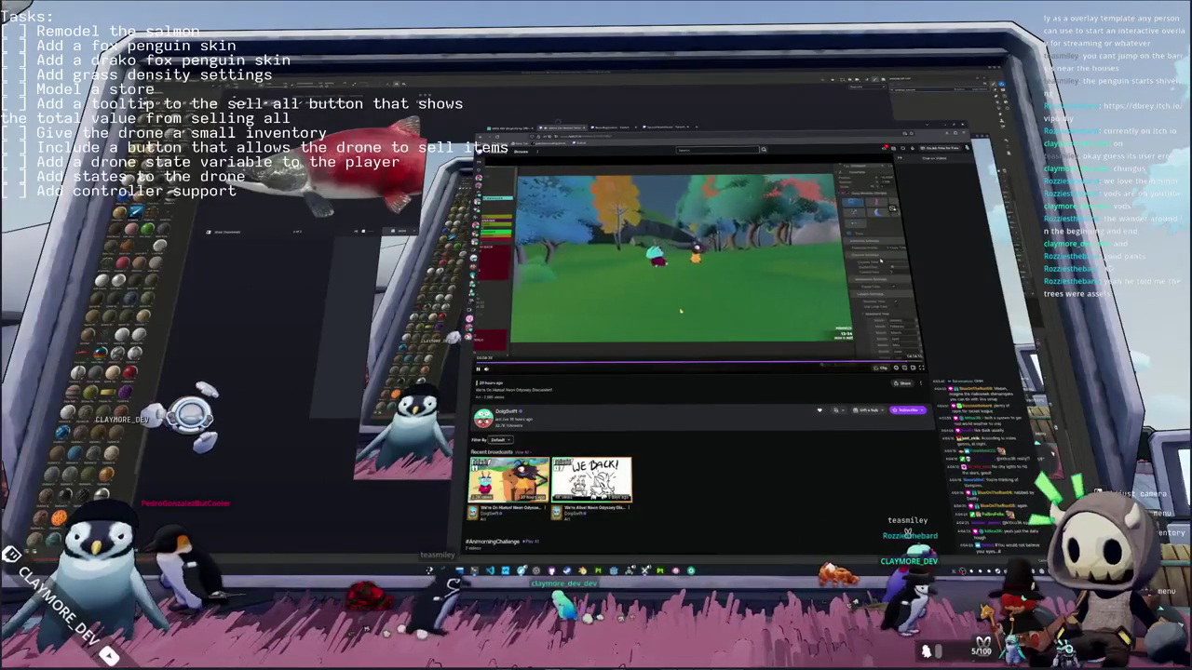
click(698, 325)
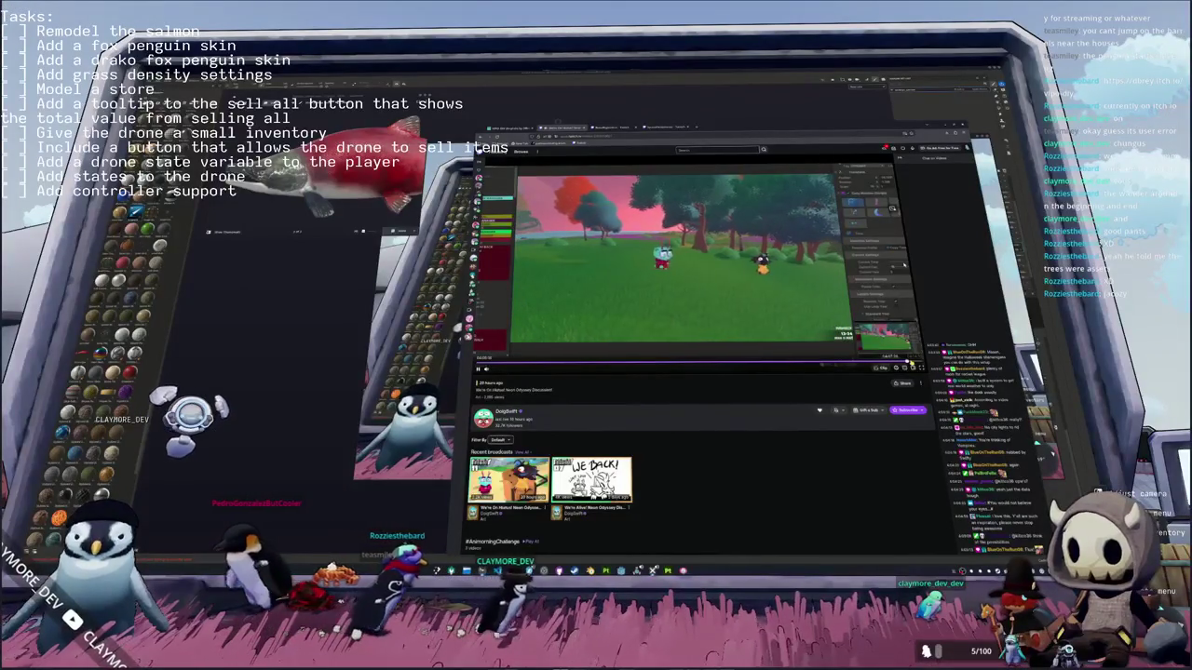
click(914, 361)
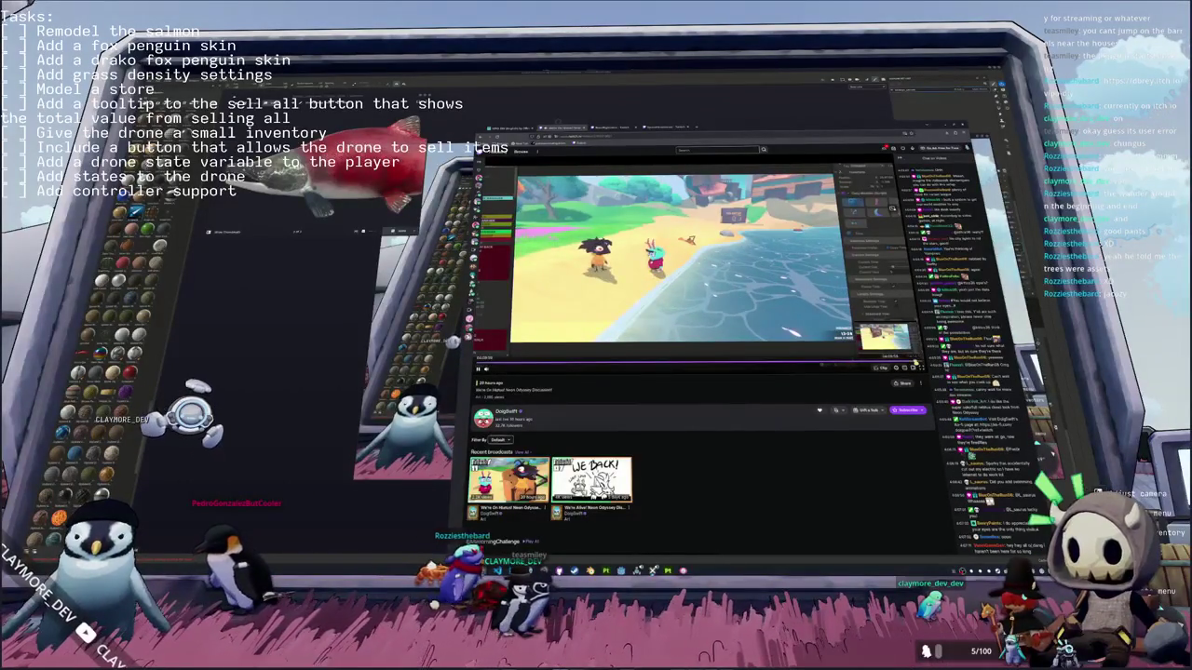
click(917, 361)
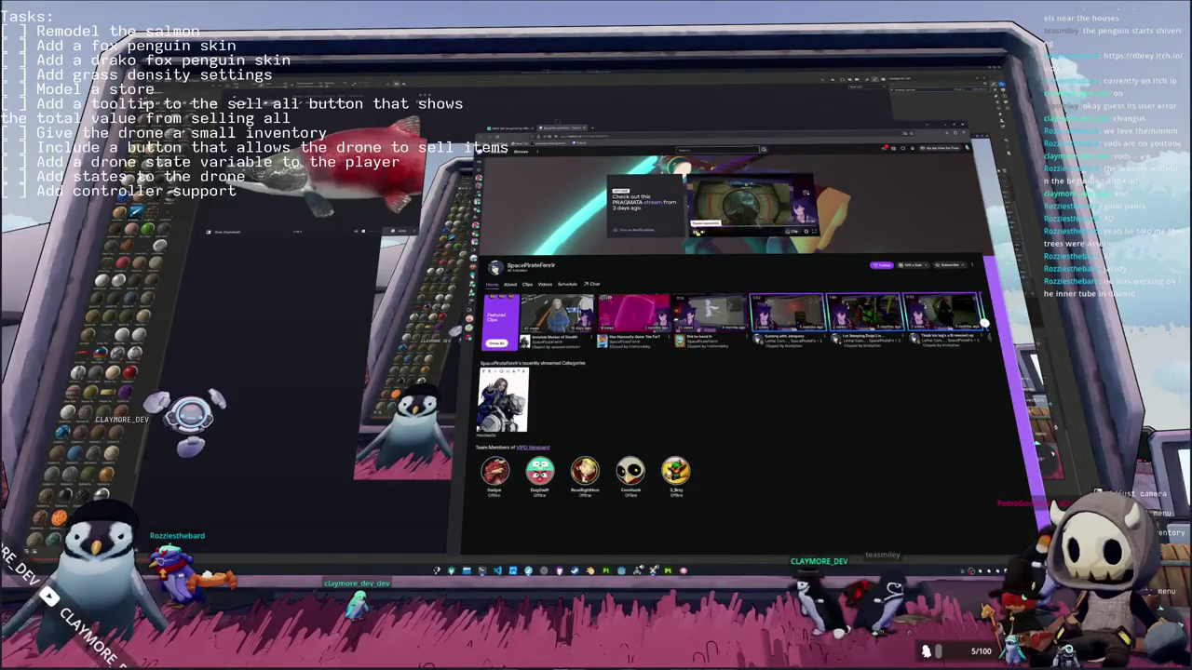
Step: Pause the channel's video preview and alt-tab away from the browser to the desktop
click(696, 230)
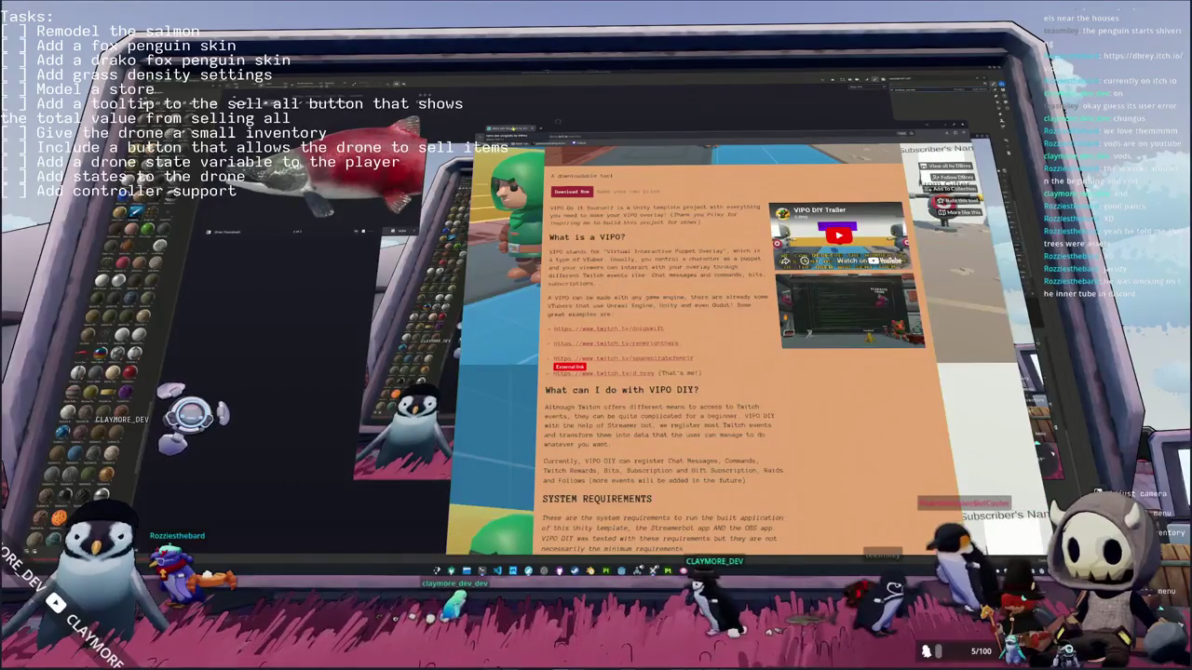
key(alt+Tab)
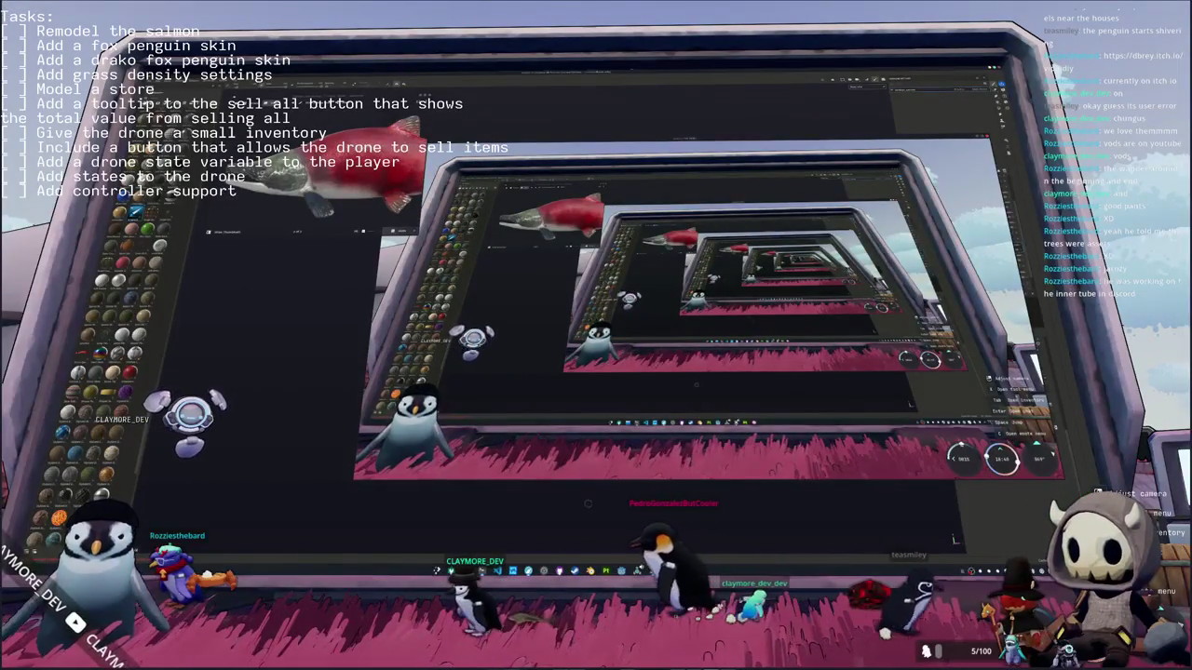
Step: Brush darker green along the top edge of the white belly, undoing the overreaching strokes
mouse_move(469, 410)
alt+mouse_down()
mouse_move(555, 415)
mouse_move(547, 418)
mouse_move(561, 432)
mouse_move(531, 430)
mouse_move(480, 337)
mouse_move(492, 372)
mouse_move(553, 340)
alt+mouse_up()
alt+drag(521, 382, 524, 379)
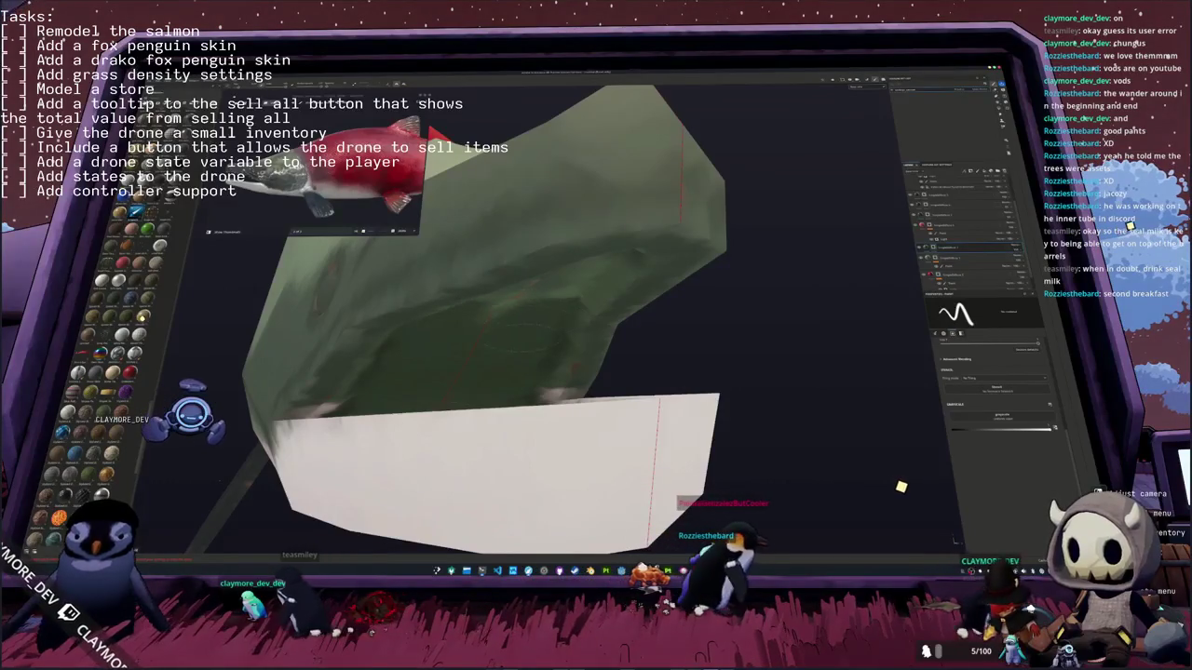
alt+drag(484, 307, 502, 301)
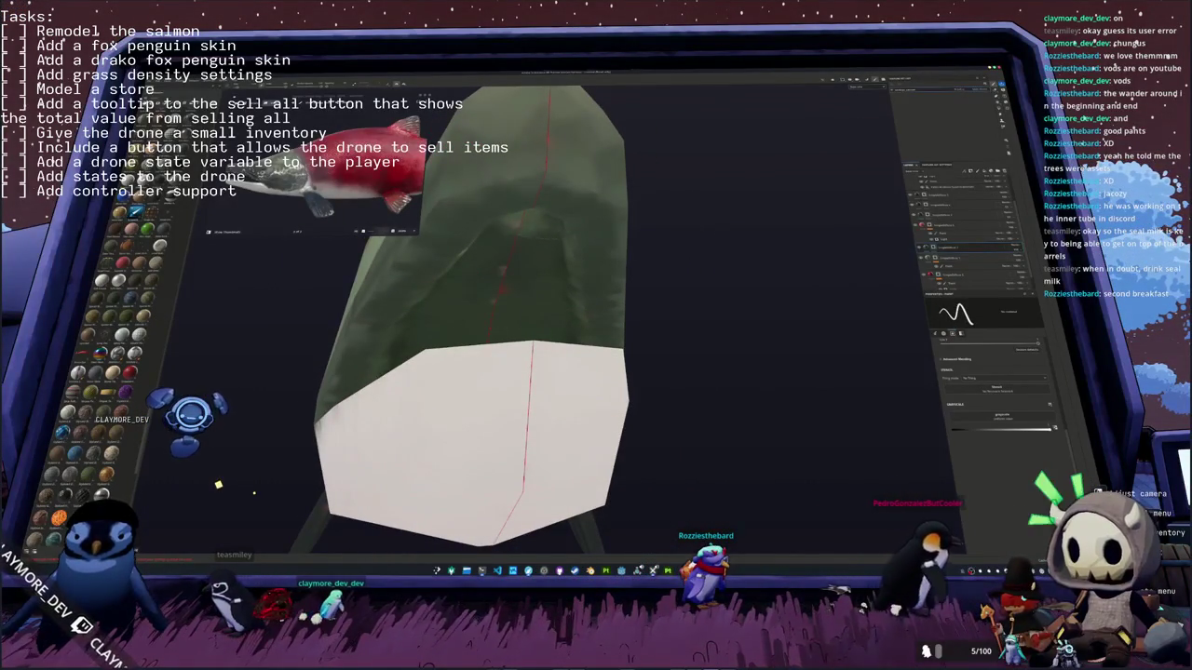
mouse_move(503, 301)
alt+mouse_down()
mouse_move(601, 328)
mouse_move(649, 261)
alt+mouse_up()
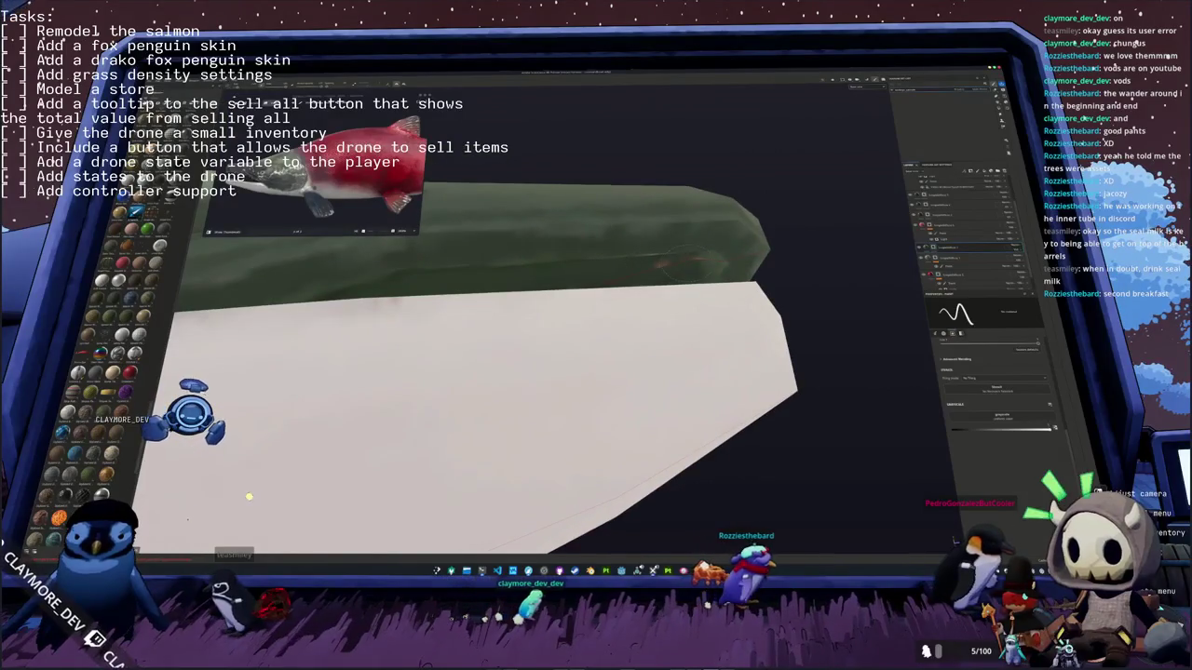
alt+drag(247, 498, 363, 456)
mouse_move(661, 280)
alt+mouse_down()
mouse_move(412, 265)
mouse_move(439, 266)
mouse_move(426, 252)
mouse_move(310, 272)
mouse_move(280, 260)
mouse_move(502, 400)
alt+mouse_up()
mouse_move(540, 354)
mouse_down()
mouse_move(549, 349)
mouse_move(485, 368)
mouse_move(670, 438)
mouse_move(801, 456)
mouse_move(393, 458)
mouse_up()
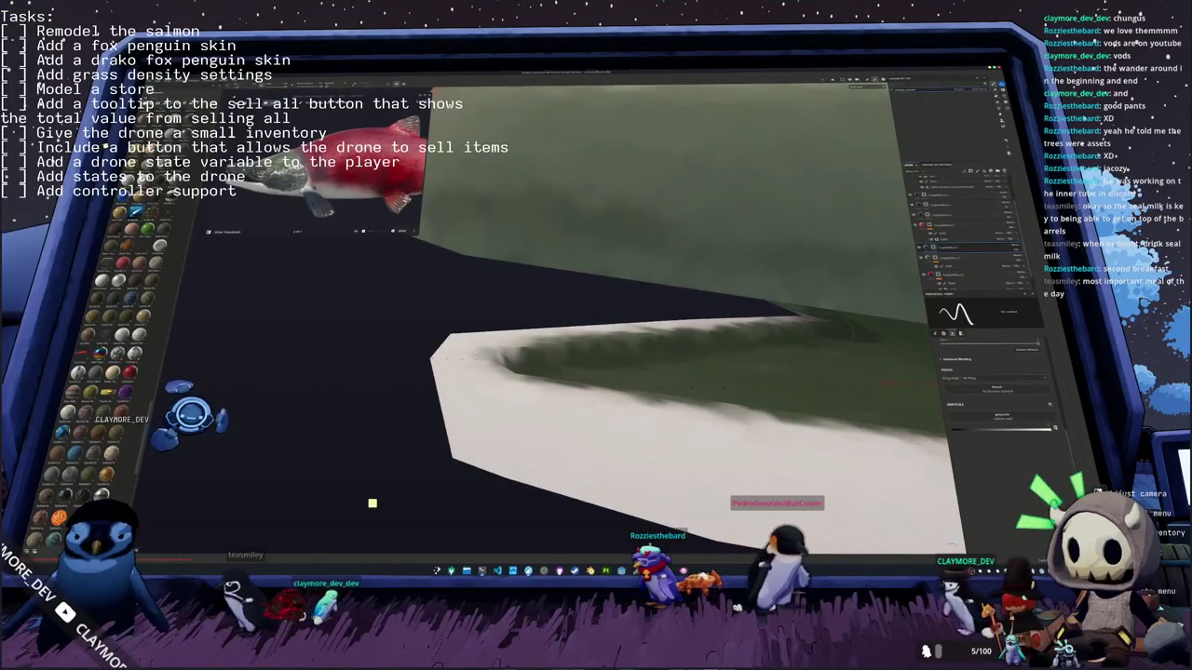
mouse_move(521, 344)
mouse_down()
mouse_move(479, 354)
mouse_move(503, 373)
mouse_move(494, 344)
mouse_up()
mouse_move(494, 345)
middle_down()
mouse_move(585, 303)
mouse_move(546, 274)
middle_up()
key(ctrl+z)
key(ctrl+z)
key(ctrl+z)
key(ctrl+z)
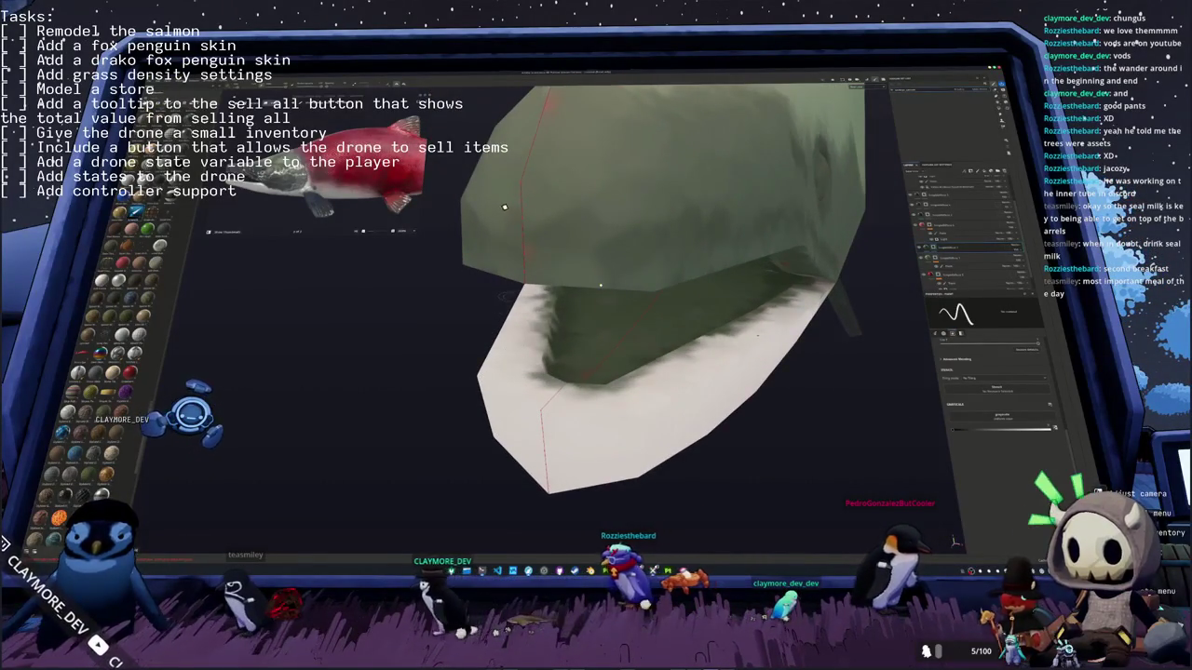
middle_drag(506, 208, 494, 182)
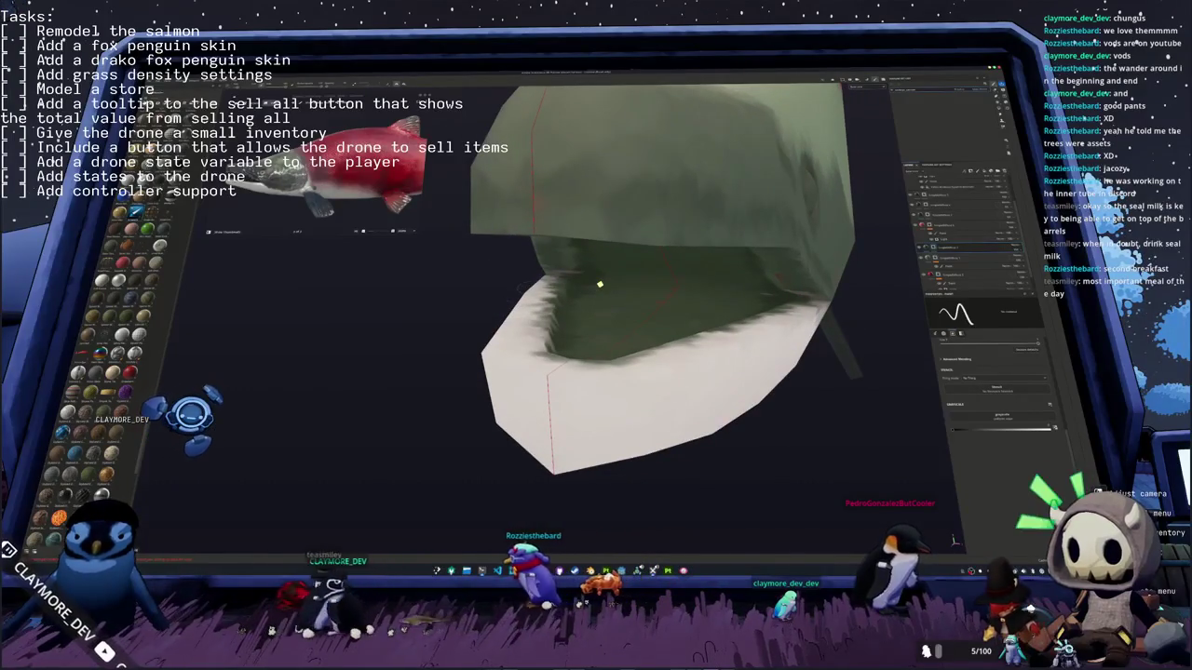
middle_drag(599, 283, 208, 474)
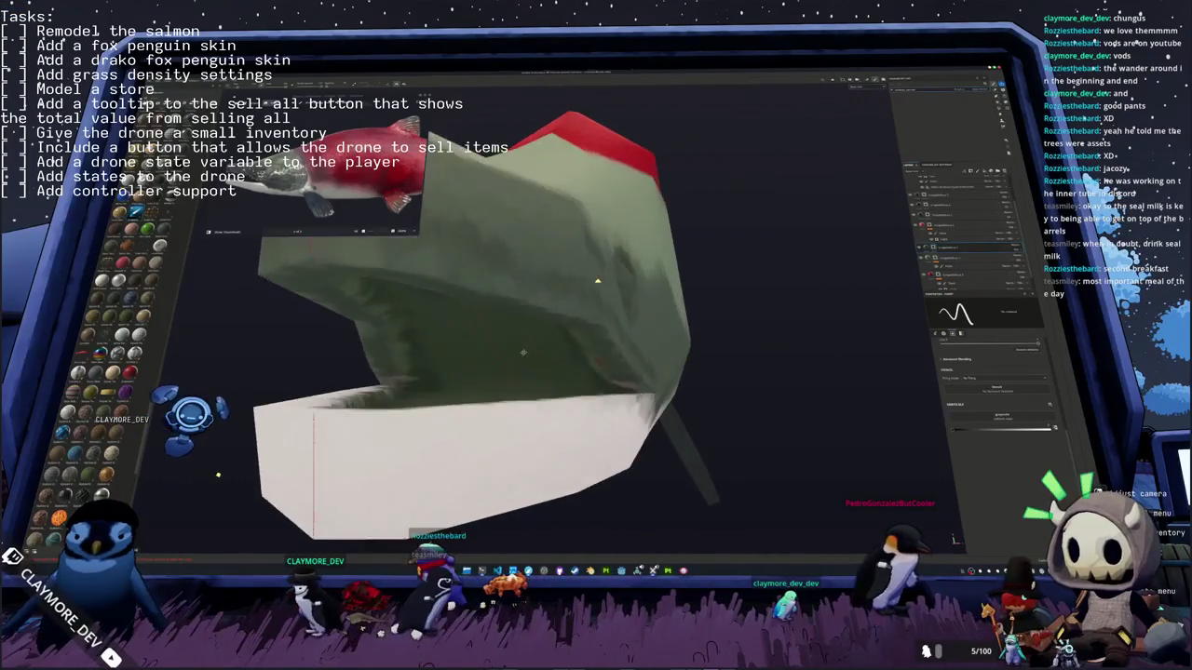
Step: Zoom out to frame the whole salmon and add a flat grey fill layer covering it
scroll(208, 474, down, 3)
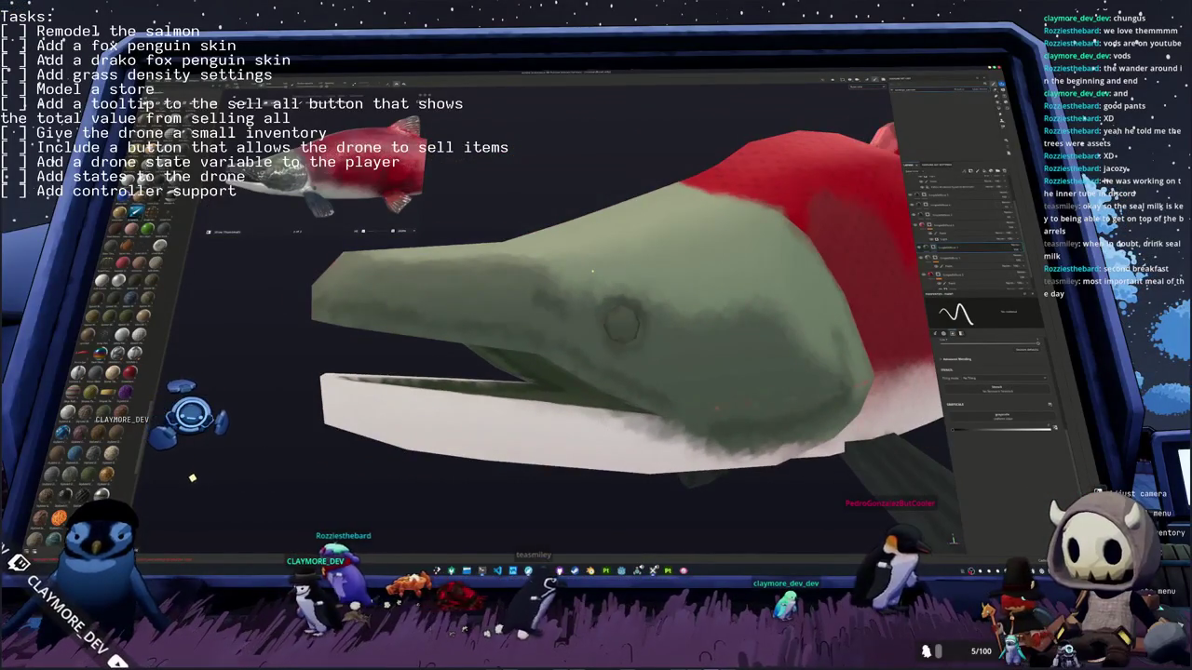
mouse_move(521, 438)
middle_down()
mouse_move(600, 455)
mouse_move(579, 402)
mouse_move(547, 386)
mouse_move(720, 333)
middle_up()
scroll(601, 454, down, 2)
scroll(600, 455, down, 3)
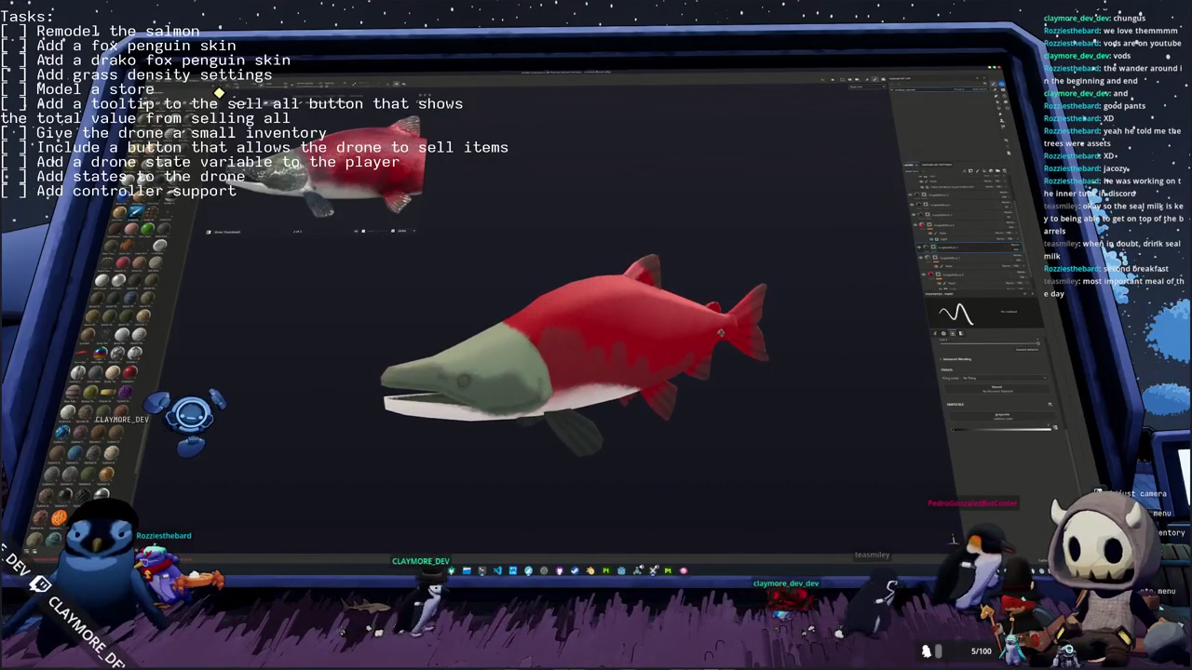
click(968, 178)
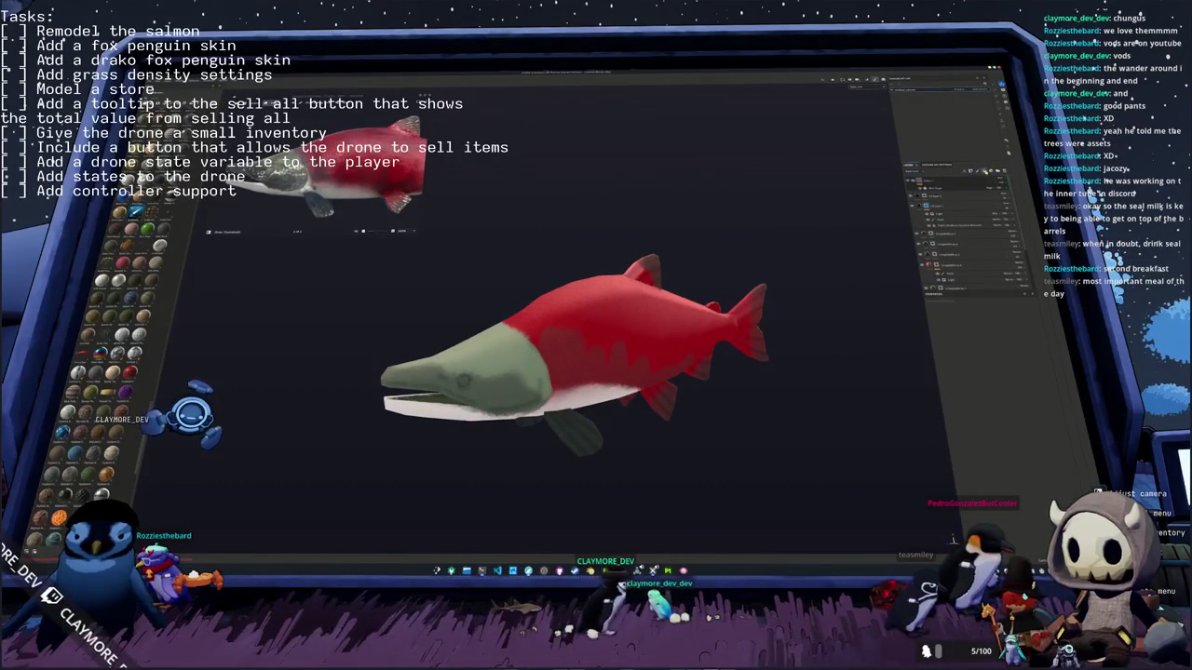
click(939, 216)
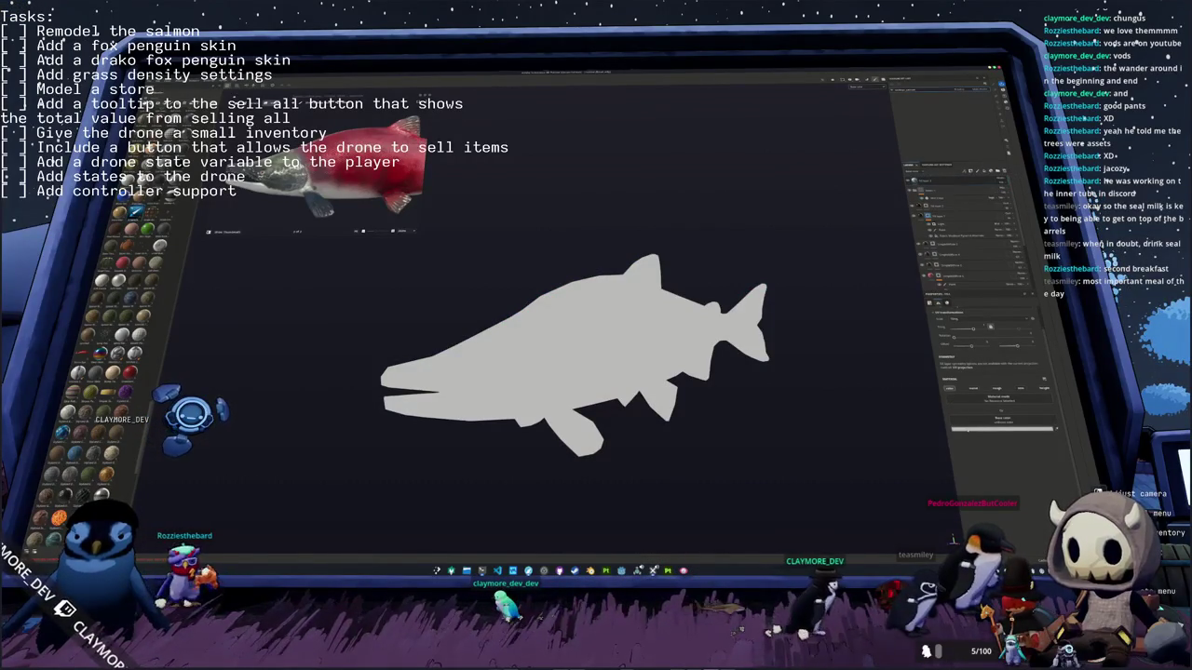
Step: Set the fill layer's Base Color to an orange-brown
click(1002, 428)
click(1027, 431)
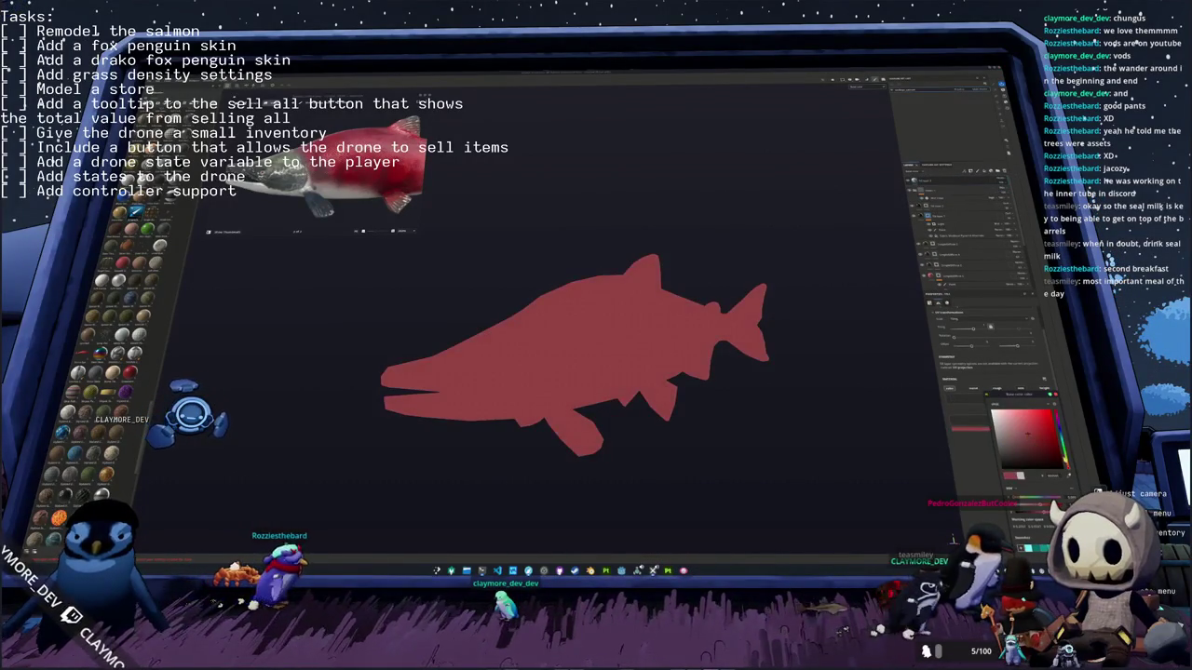
click(1067, 456)
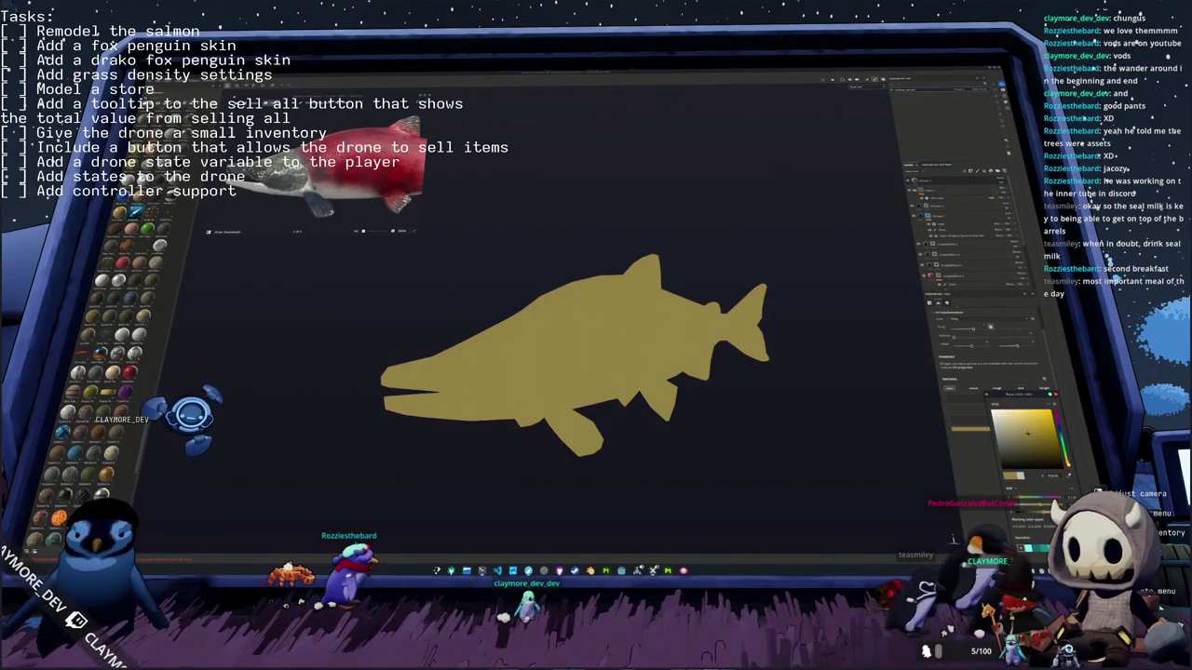
click(1030, 431)
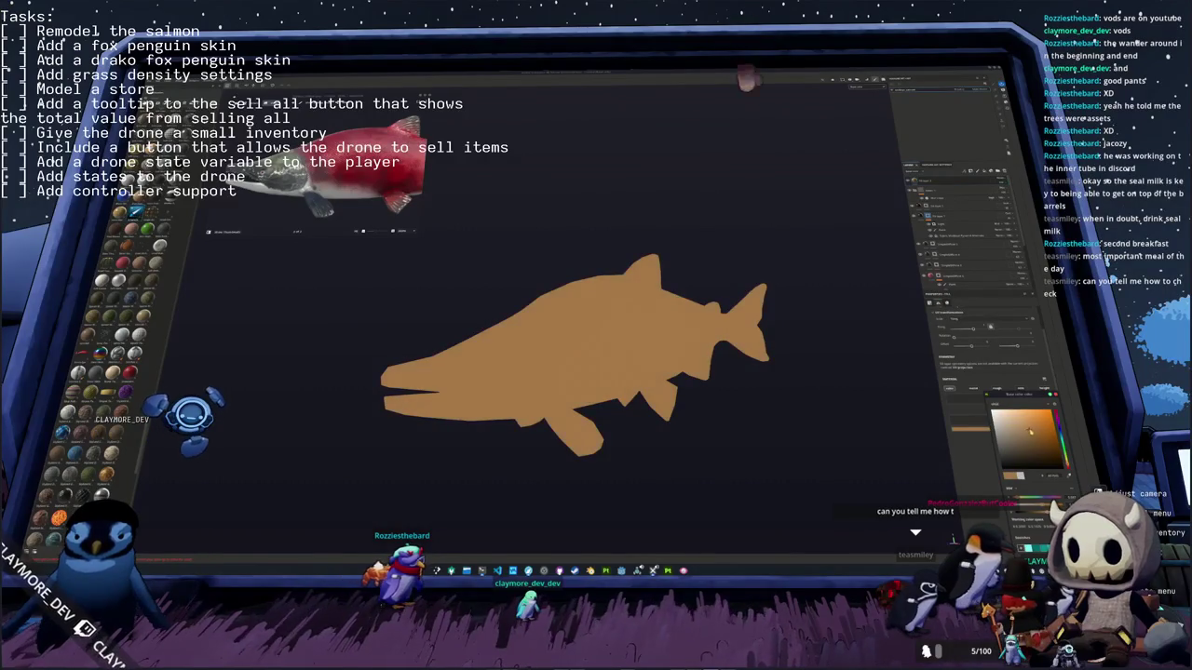
drag(1035, 427, 1036, 431)
click(715, 298)
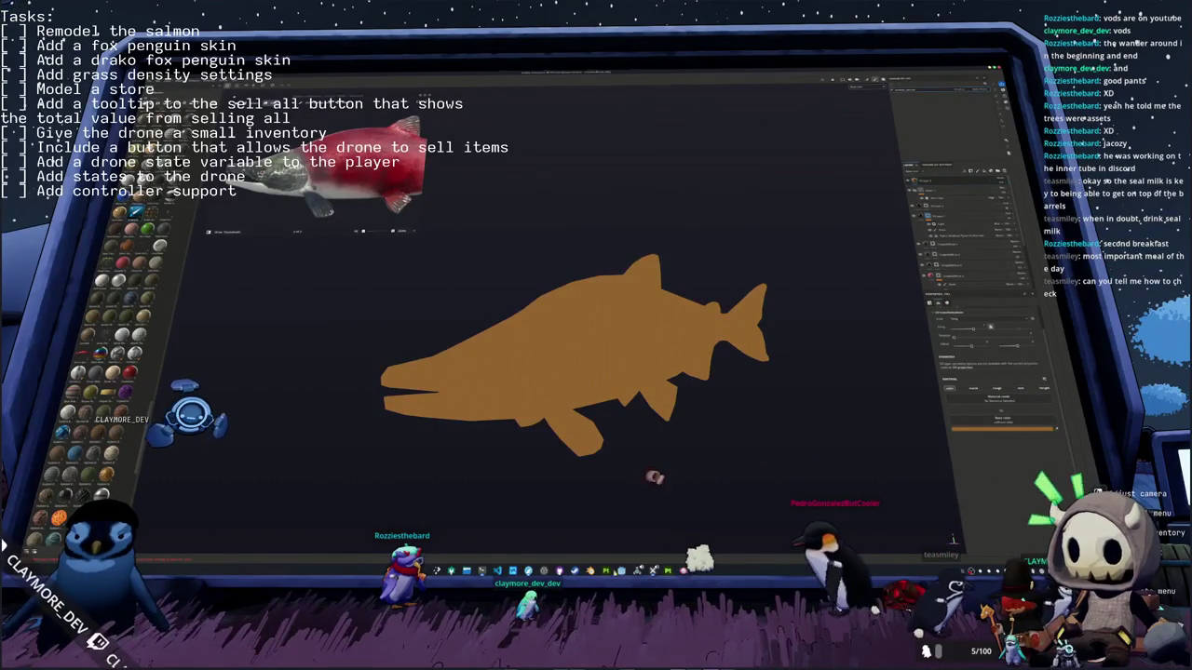
Step: Add a black mask to the orange-brown layer so the red salmon shows again
click(519, 571)
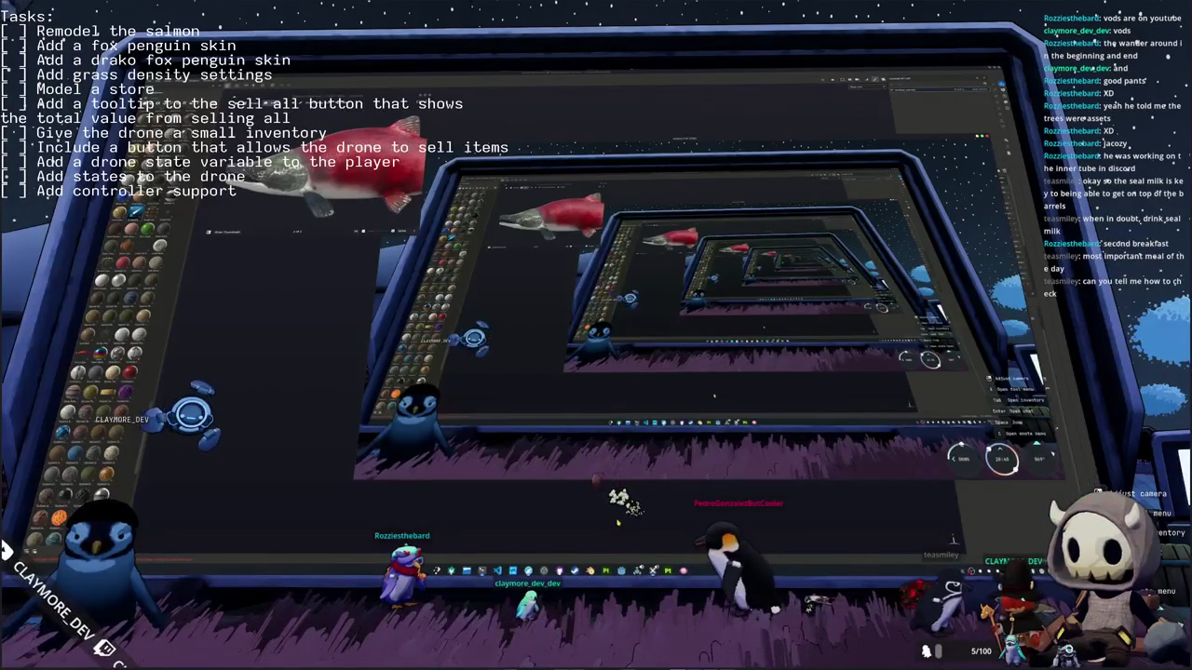
click(518, 571)
scroll(648, 465, up, 2)
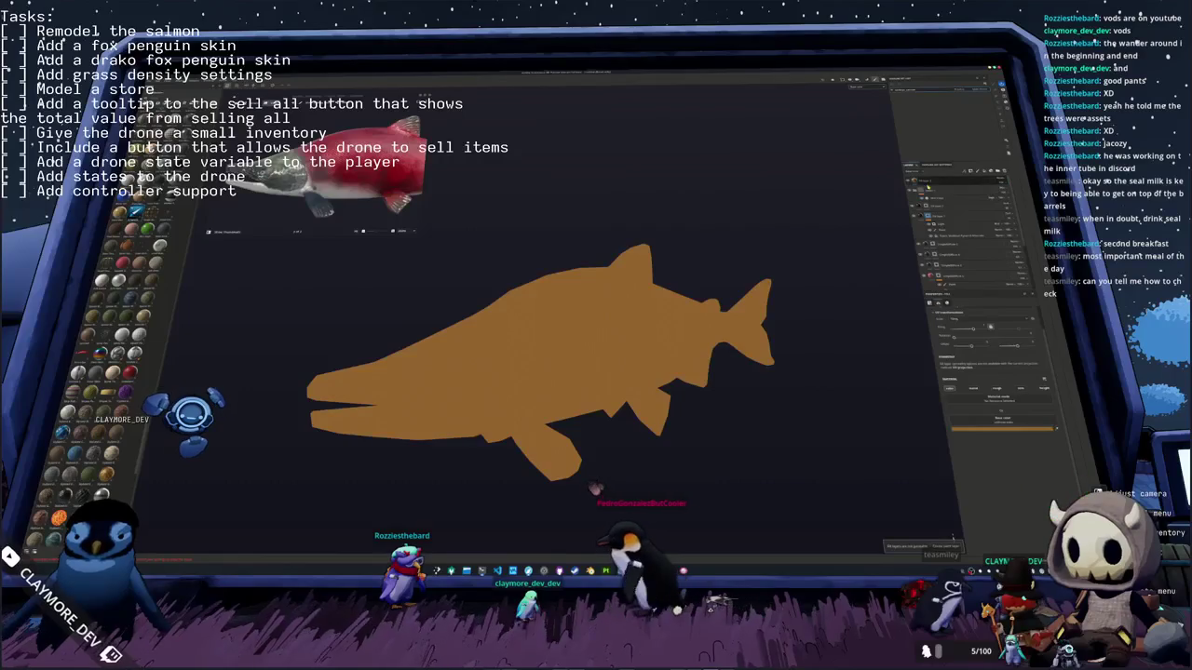
right_click(927, 183)
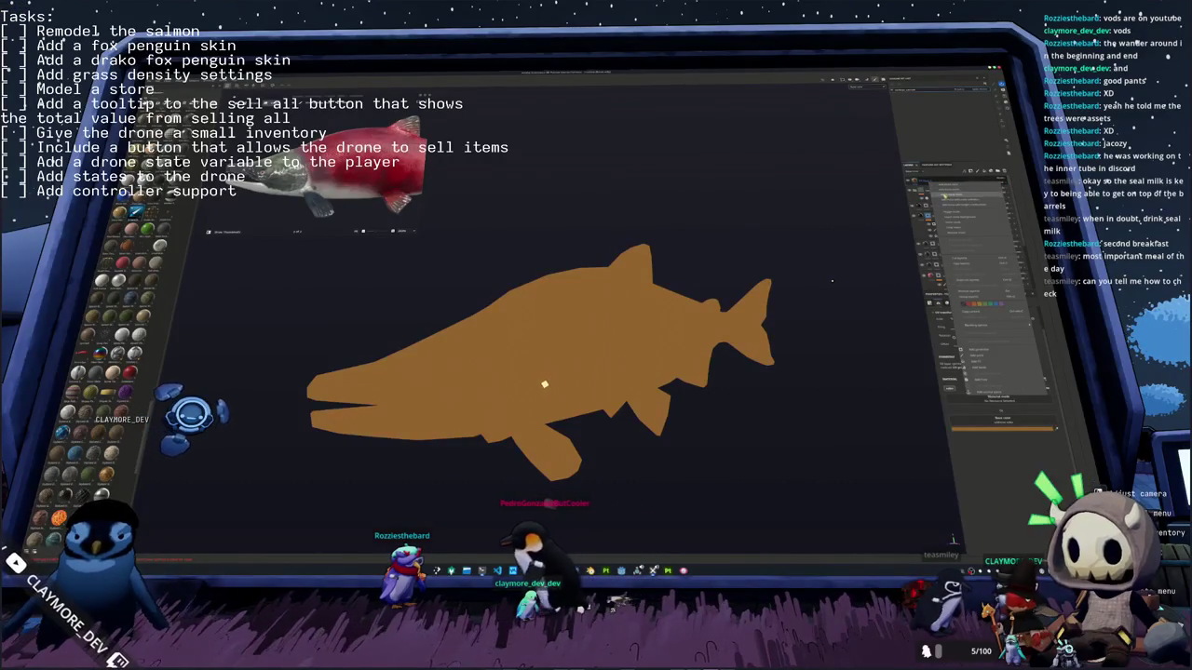
mouse_move(551, 380)
alt+mouse_down()
mouse_move(829, 280)
mouse_move(818, 286)
alt+mouse_up()
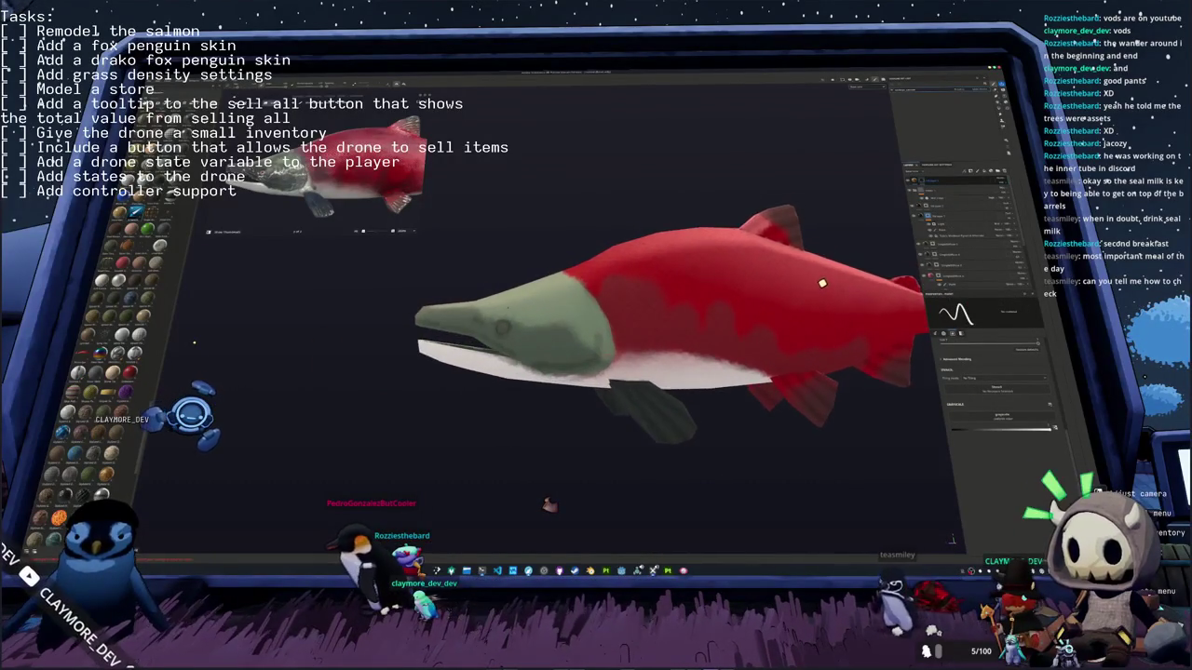
Step: Zoom onto the head and paint an orange eye on the layer's mask
scroll(818, 286, up, 3)
scroll(811, 296, up, 3)
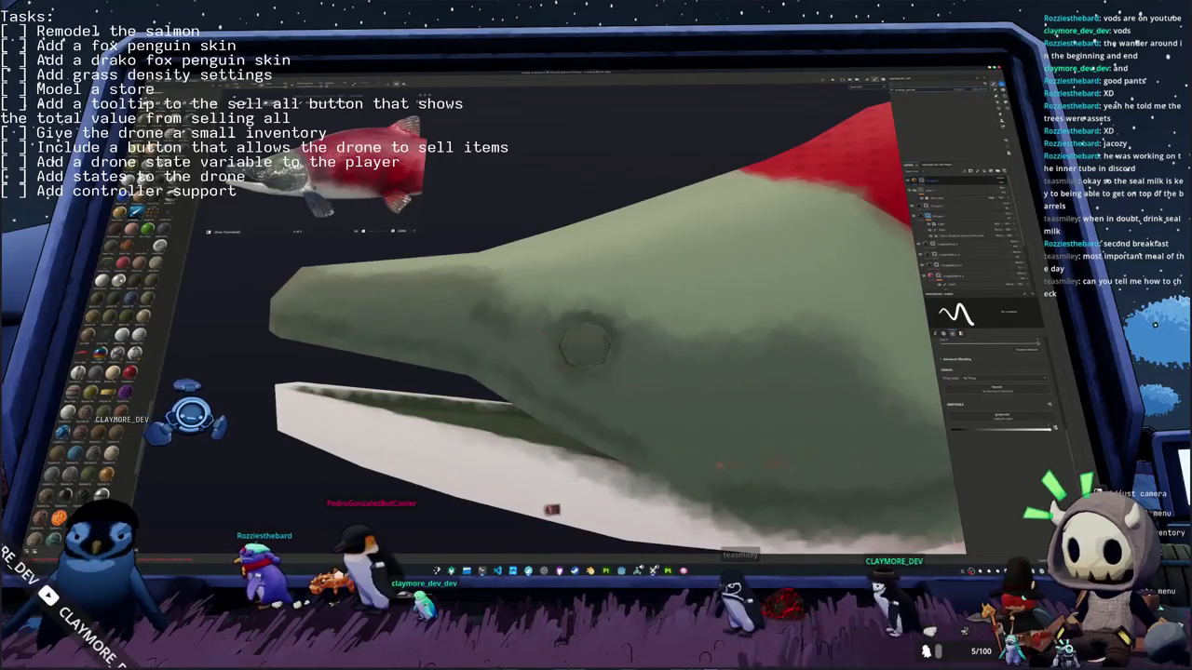
click(585, 347)
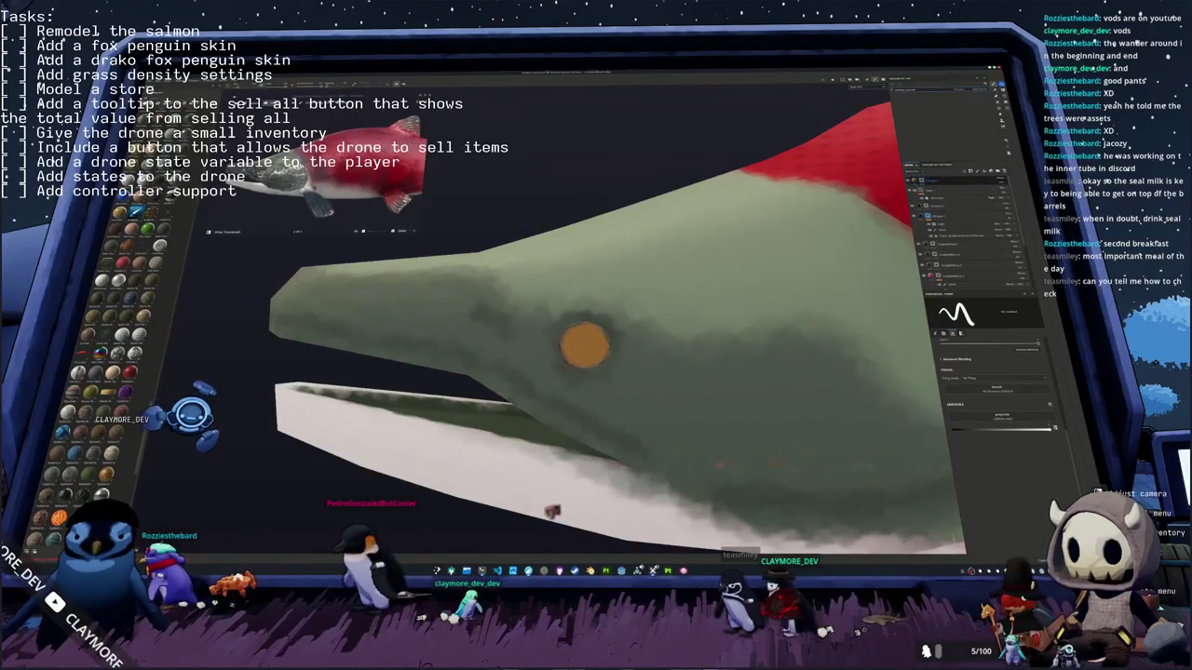
mouse_move(600, 370)
middle_down()
mouse_move(670, 372)
mouse_move(627, 375)
middle_up()
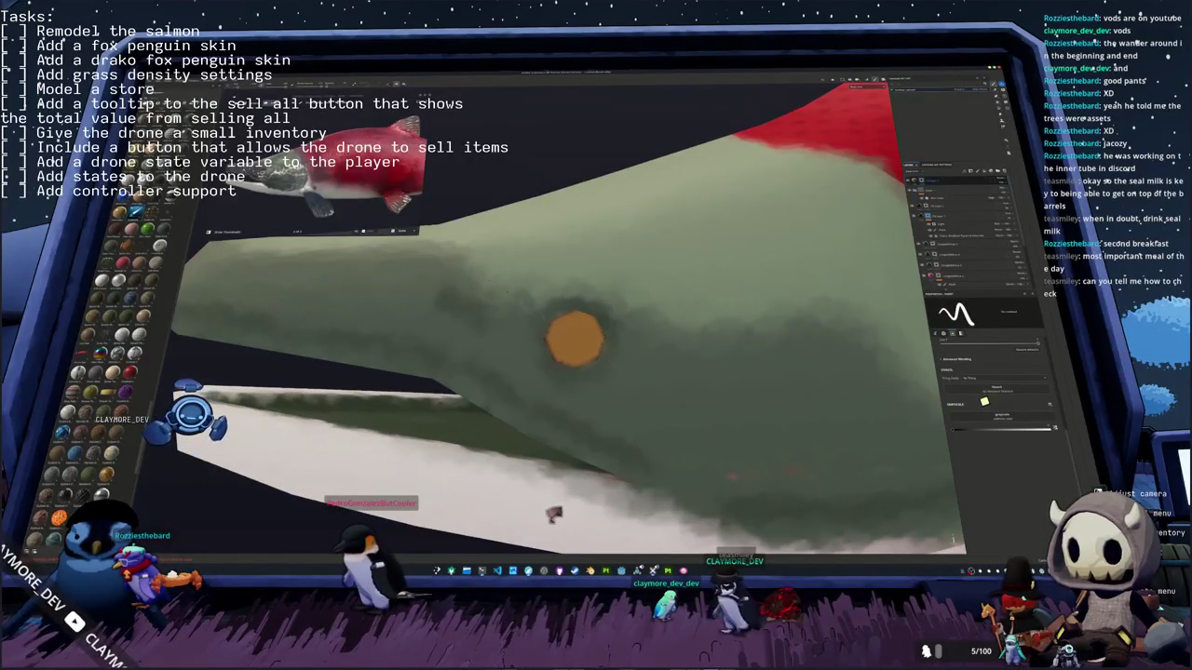
Step: Zoom out and add another fill layer covering the whole salmon
scroll(568, 335, down, 3)
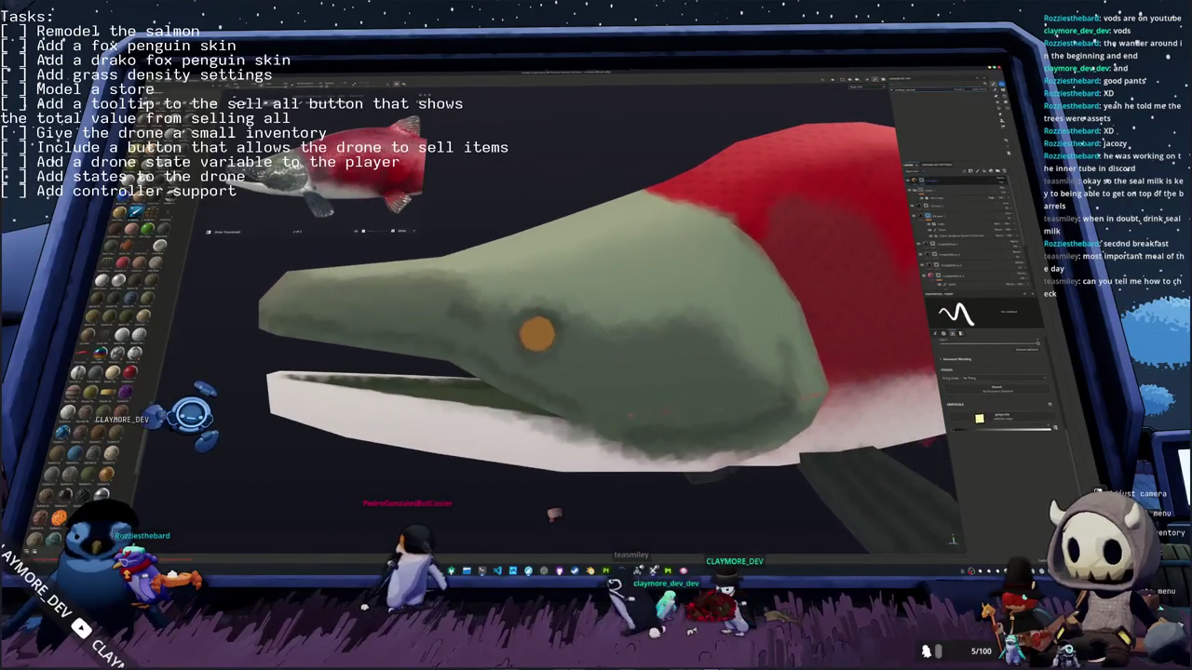
right_click(950, 181)
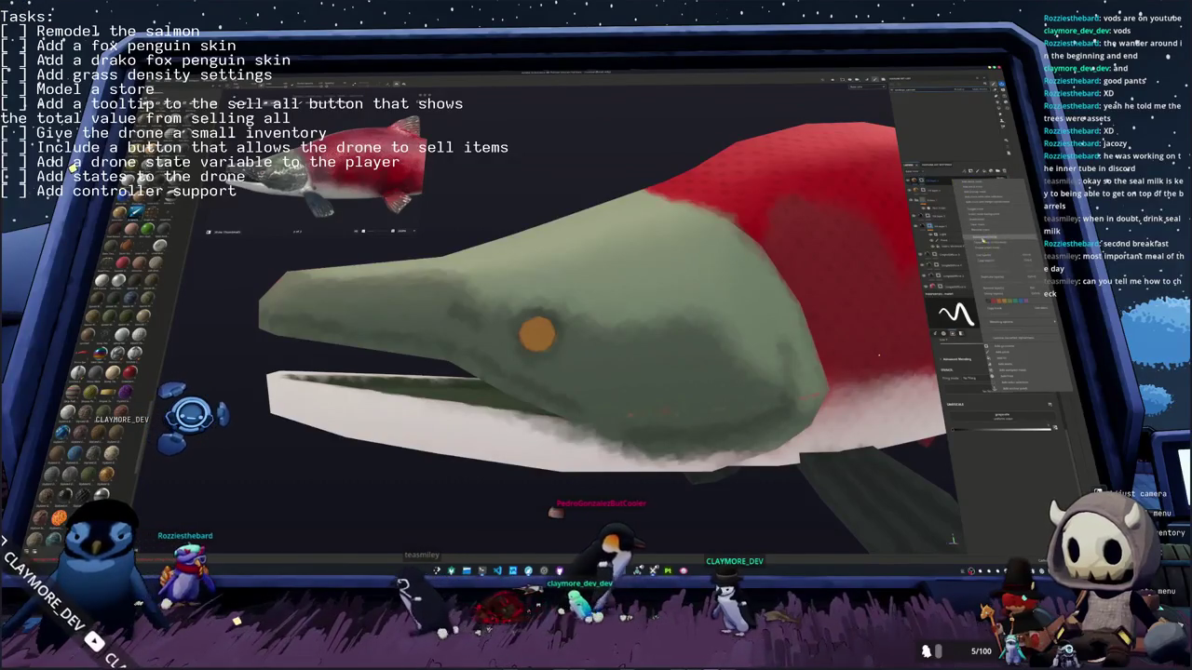
click(996, 249)
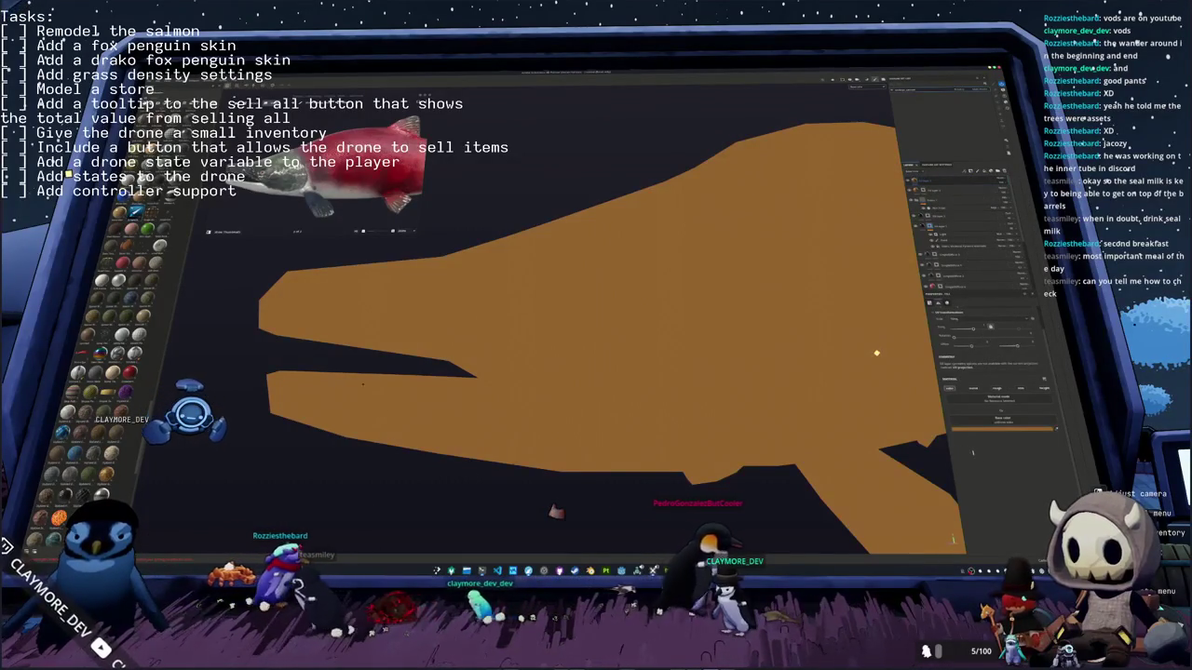
Step: Set the new fill layer's colour to black
click(1001, 428)
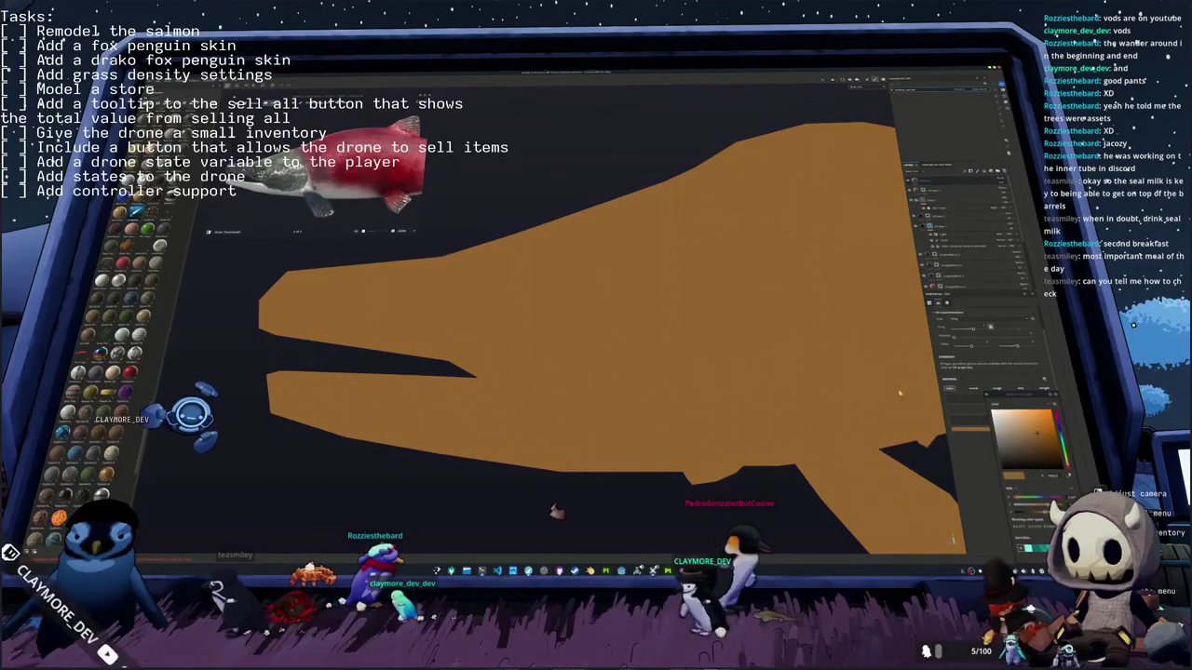
click(991, 473)
key(Delete)
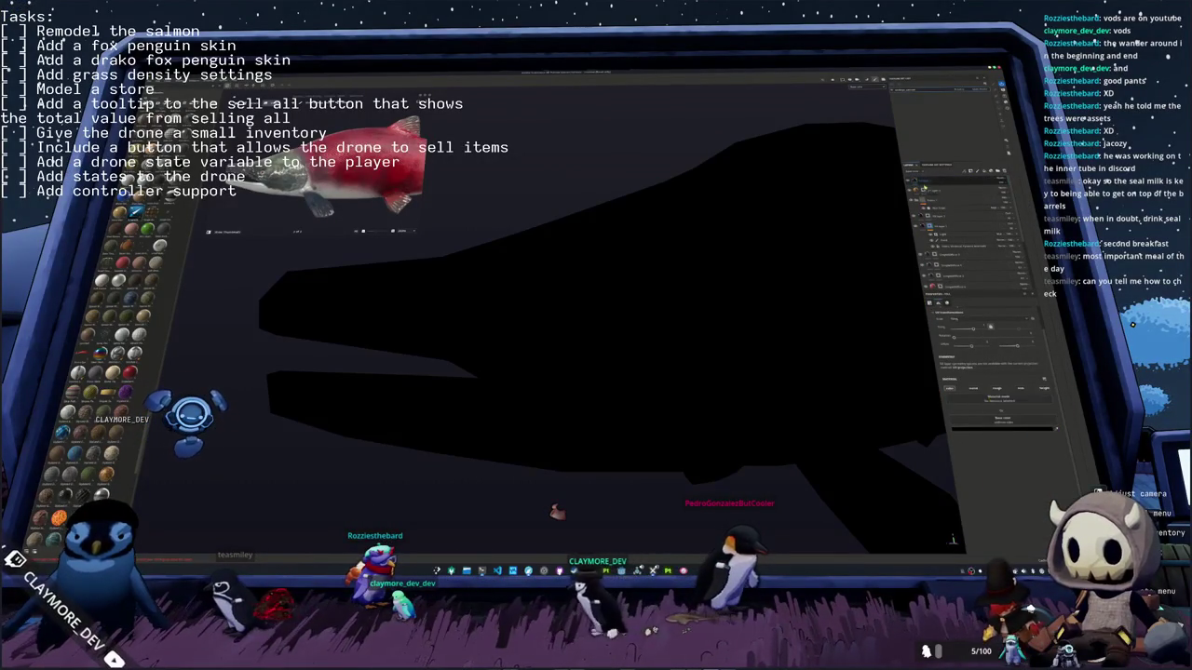
Step: Add a black mask to the black layer and zoom out to the whole salmon
right_click(926, 180)
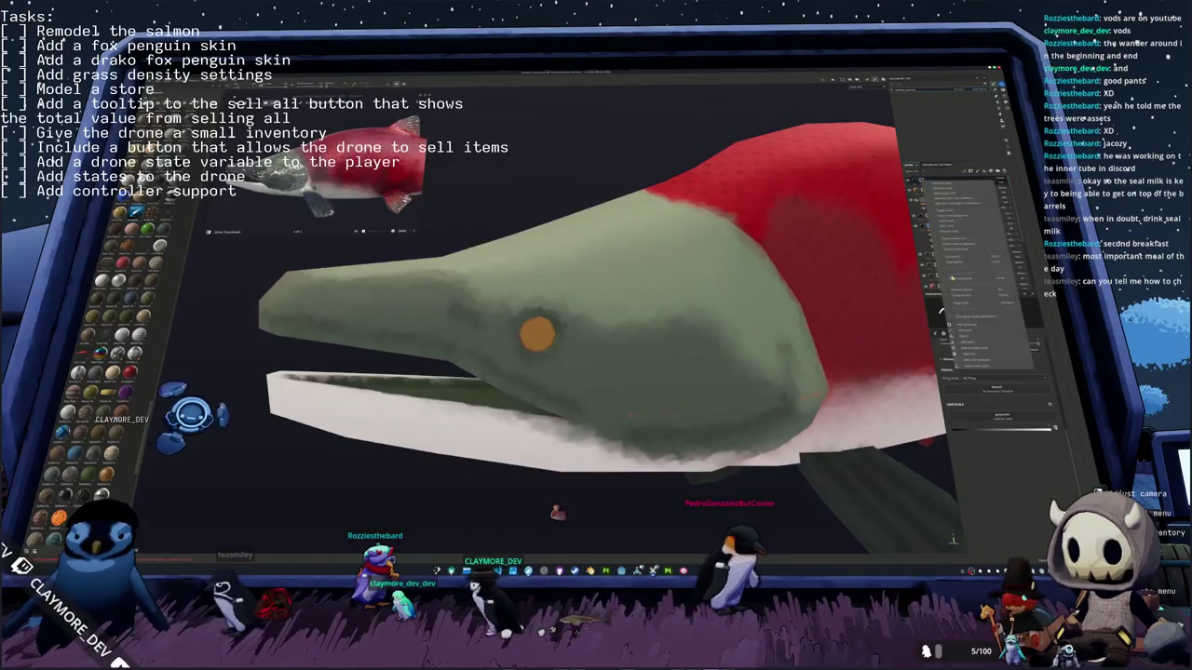
click(942, 313)
scroll(535, 332, up, 5)
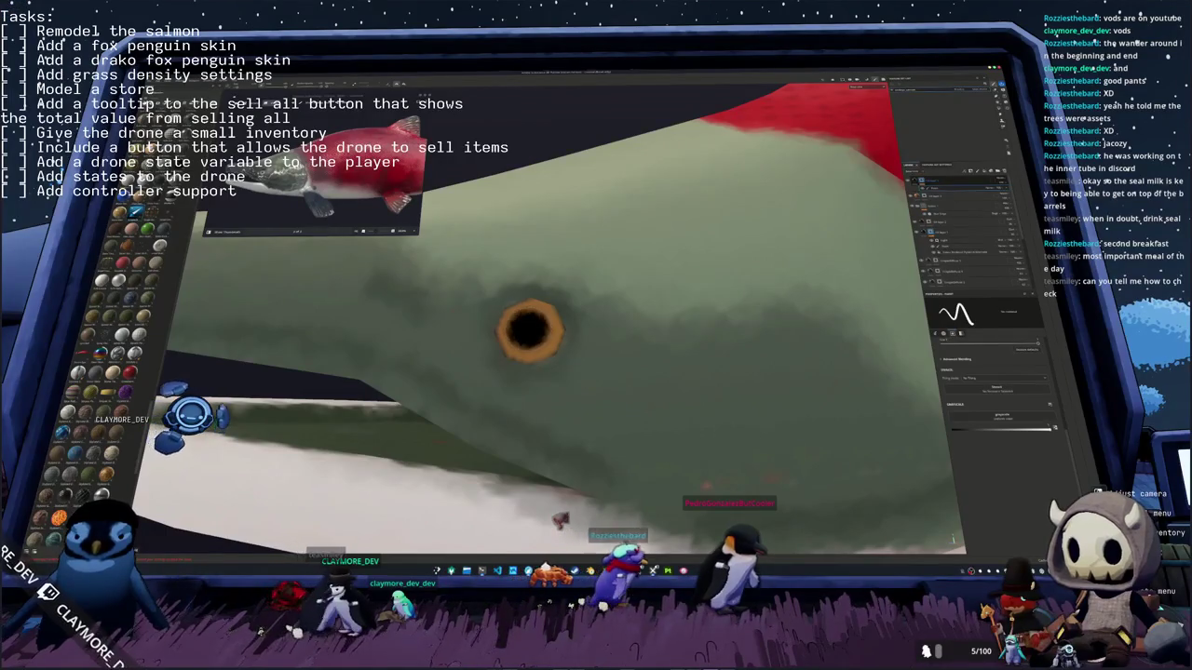
scroll(531, 326, down, 5)
scroll(530, 325, down, 3)
scroll(530, 326, down, 2)
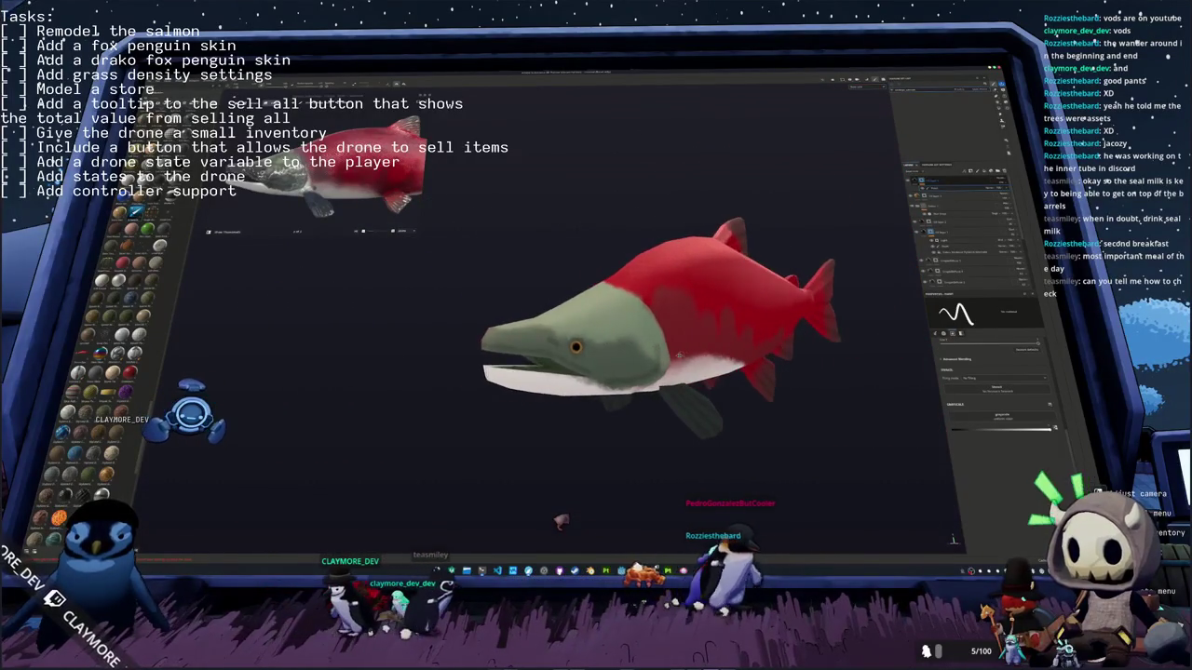
Step: Orbit and zoom around the salmon to inspect its head, underside and lower fin
alt+drag(652, 354, 666, 349)
scroll(666, 349, up, 2)
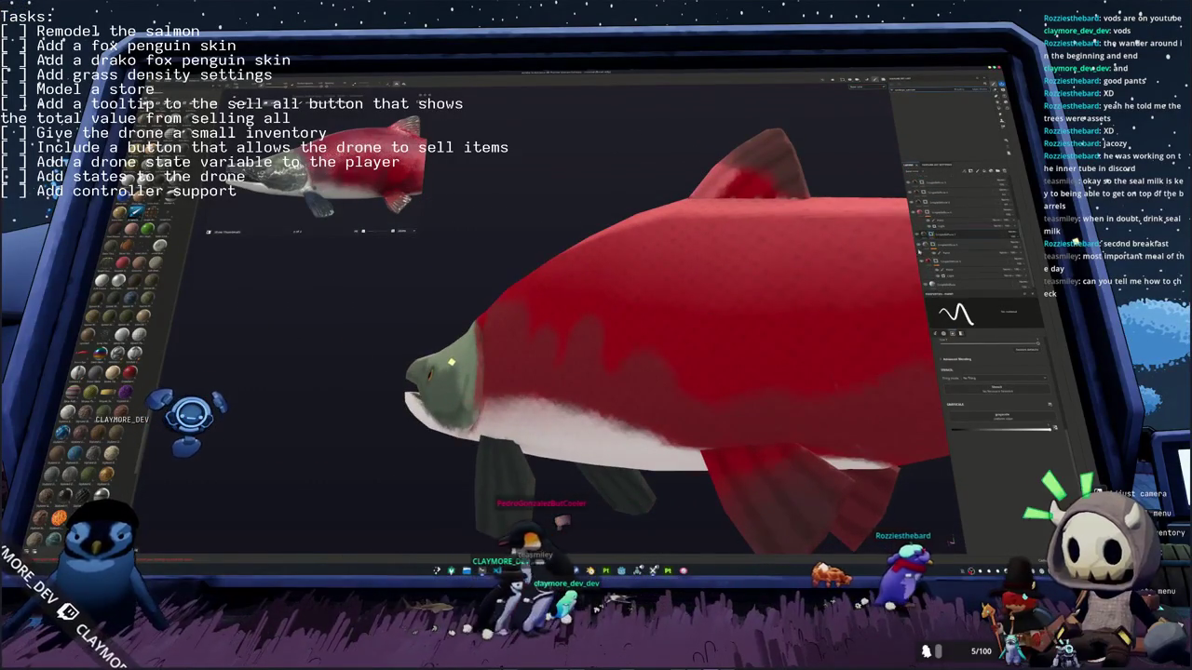
scroll(451, 362, up, 2)
scroll(451, 365, down, 1)
scroll(449, 373, up, 3)
alt+drag(449, 373, 454, 387)
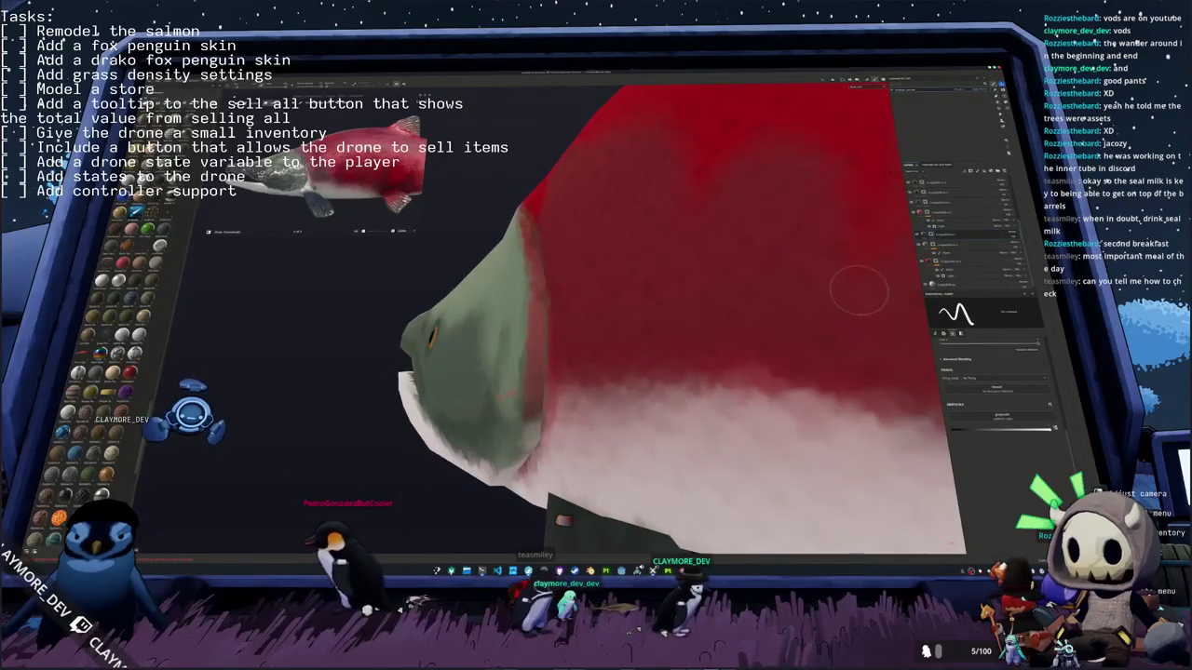
click(924, 246)
alt+drag(764, 372, 785, 394)
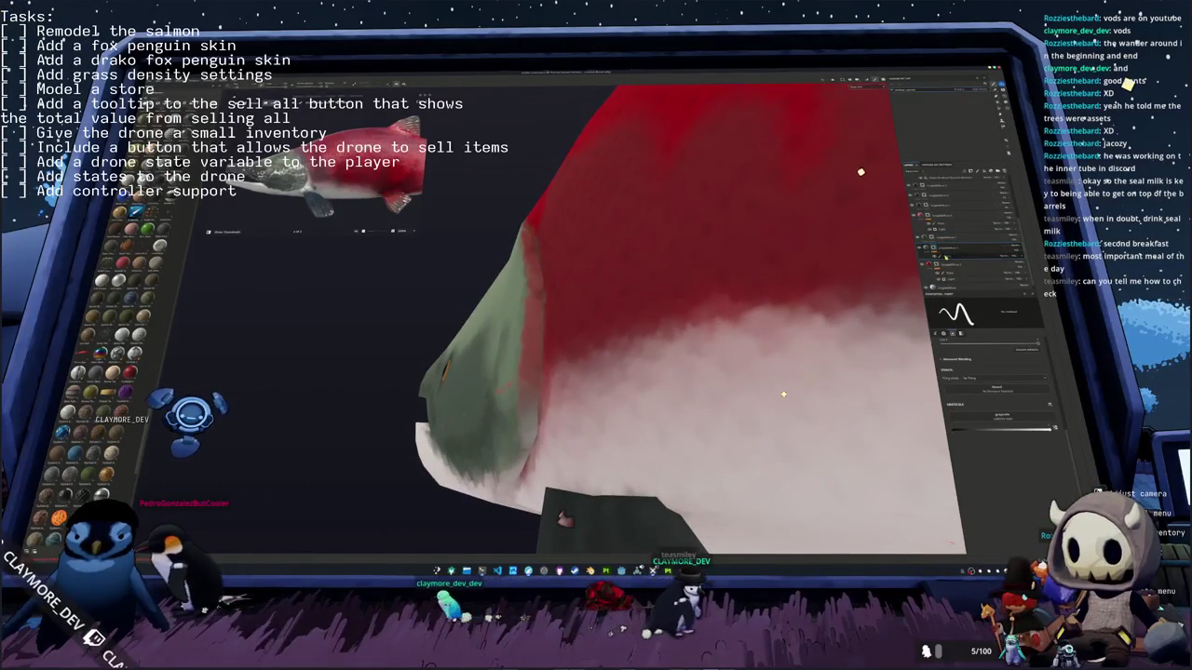
alt+drag(779, 395, 749, 416)
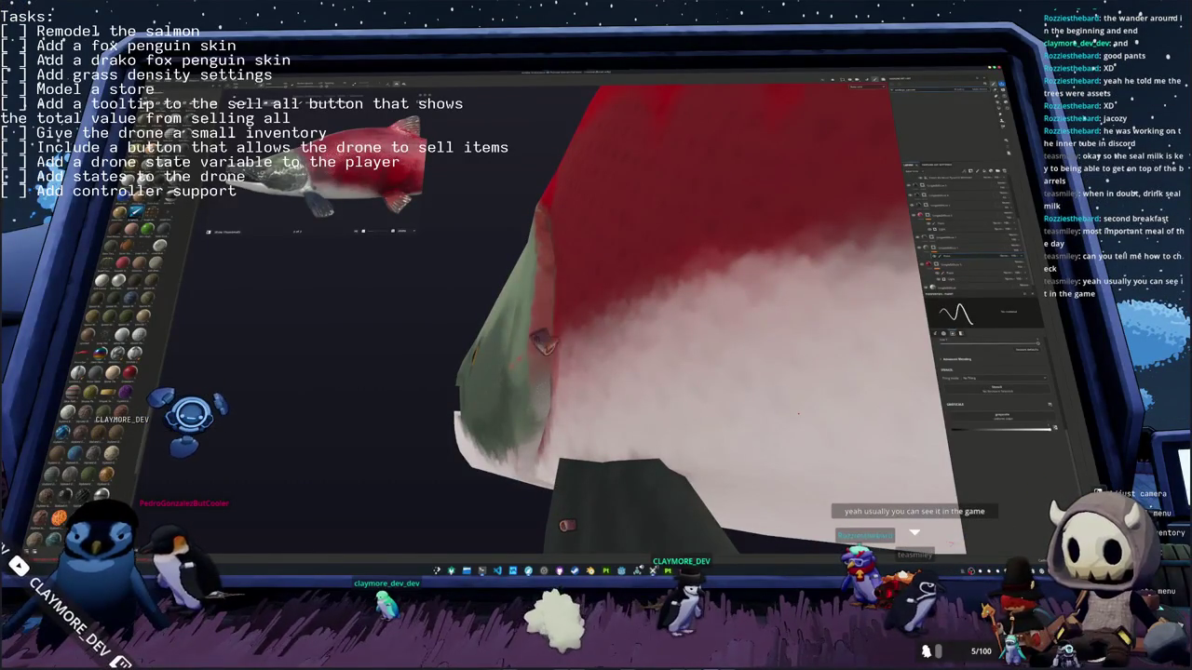
alt+drag(798, 413, 847, 388)
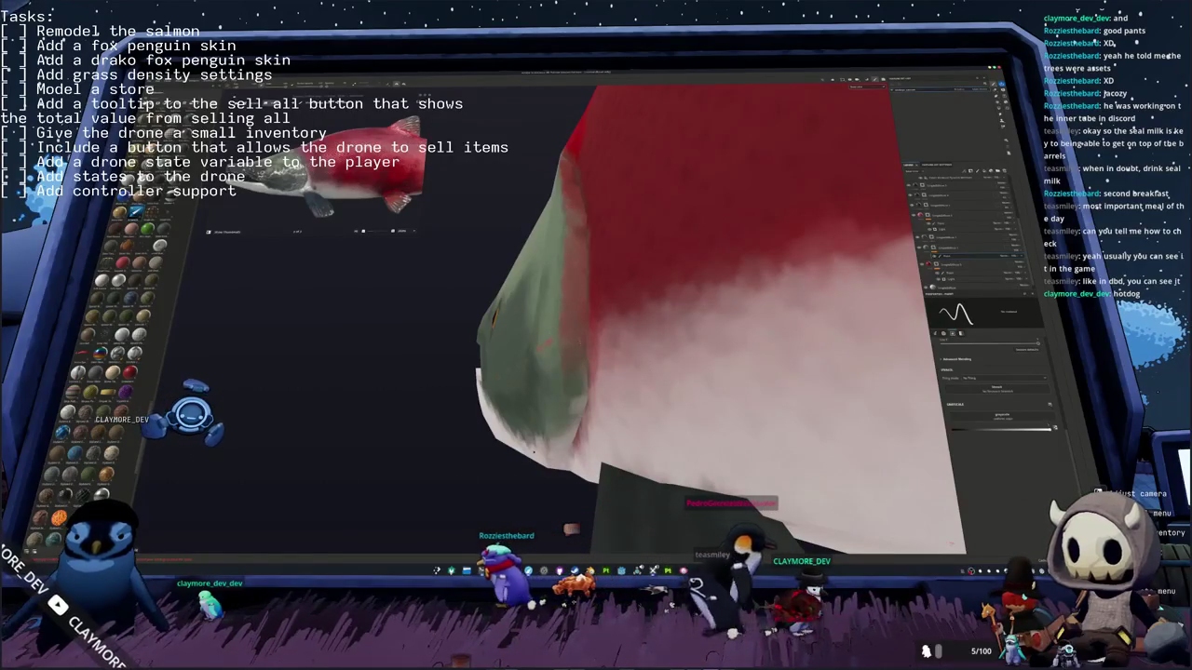
alt+drag(509, 458, 559, 446)
Step: Move the upper layer lower in the stack and add a new layer
click(936, 248)
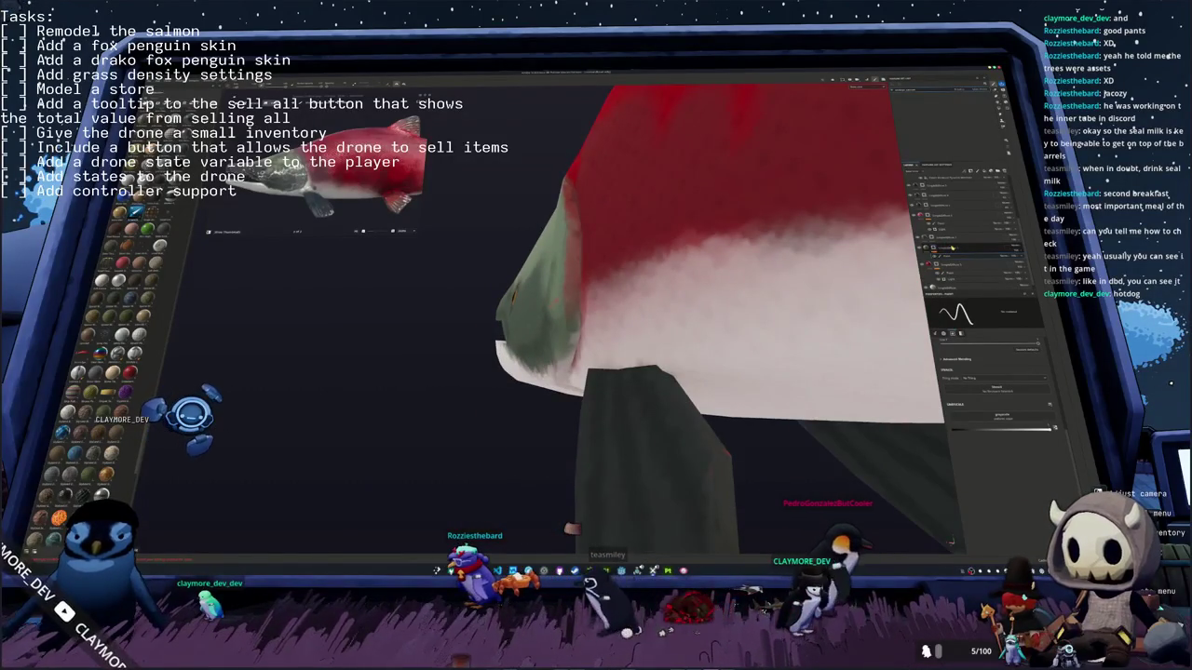
click(943, 200)
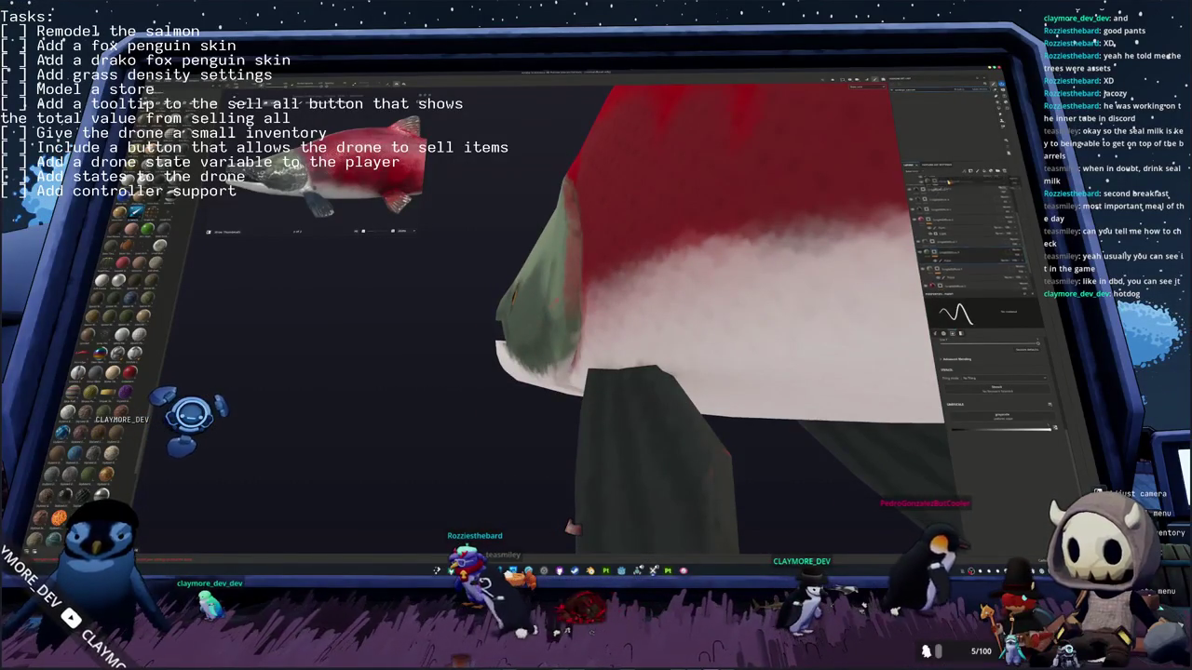
drag(943, 200, 934, 262)
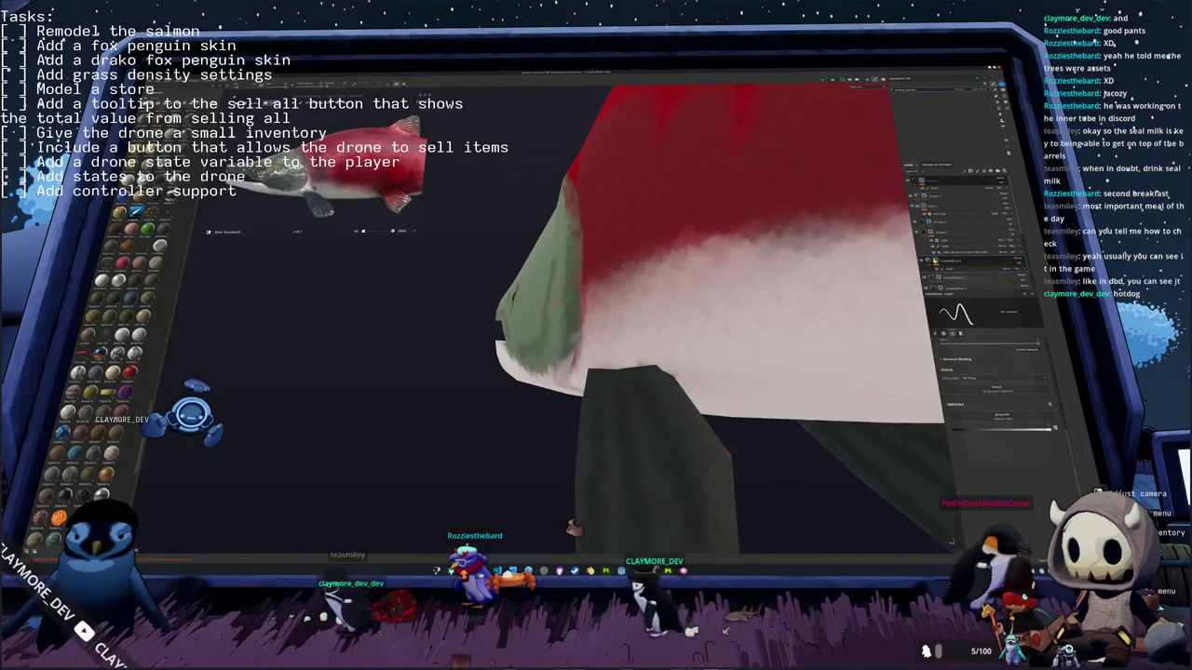
right_click(936, 260)
click(959, 312)
Step: Orbit around the salmon to check its red side, pale belly, fin and green head
alt+drag(764, 372, 914, 381)
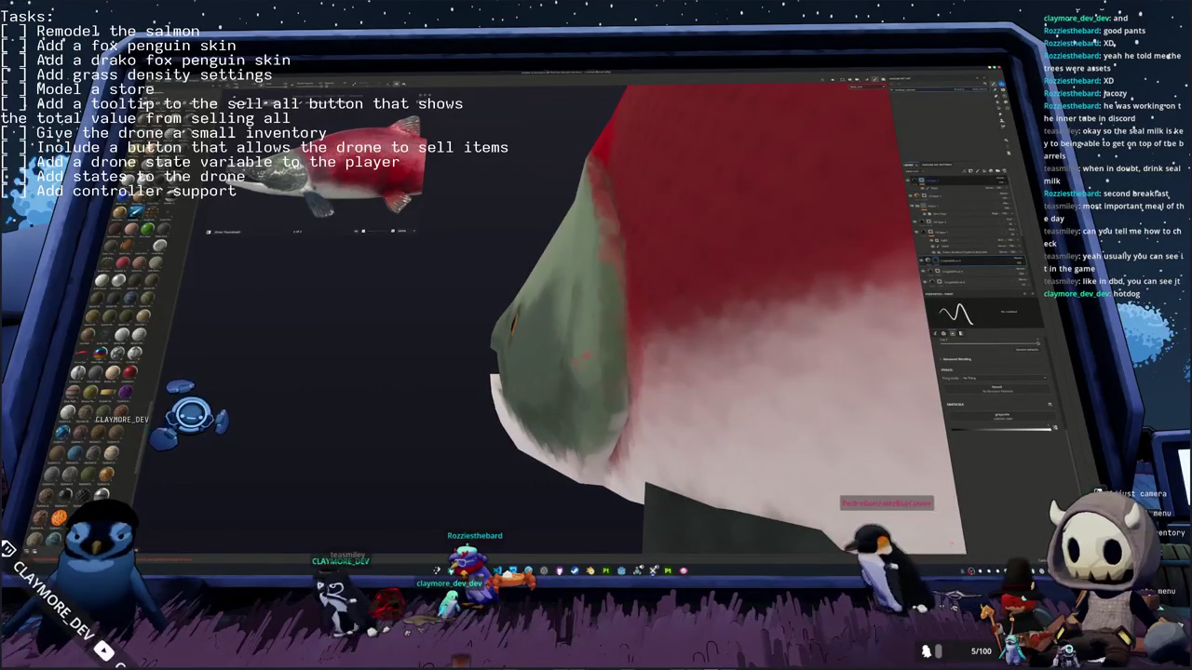
alt+drag(959, 548, 952, 541)
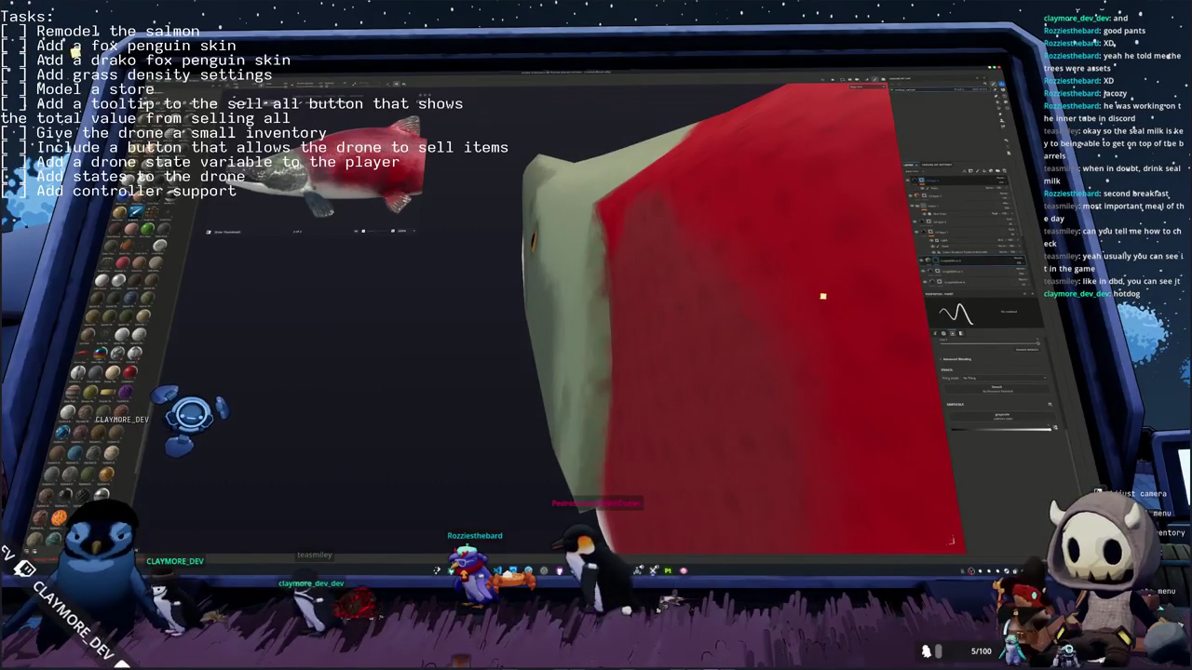
alt+drag(823, 296, 816, 302)
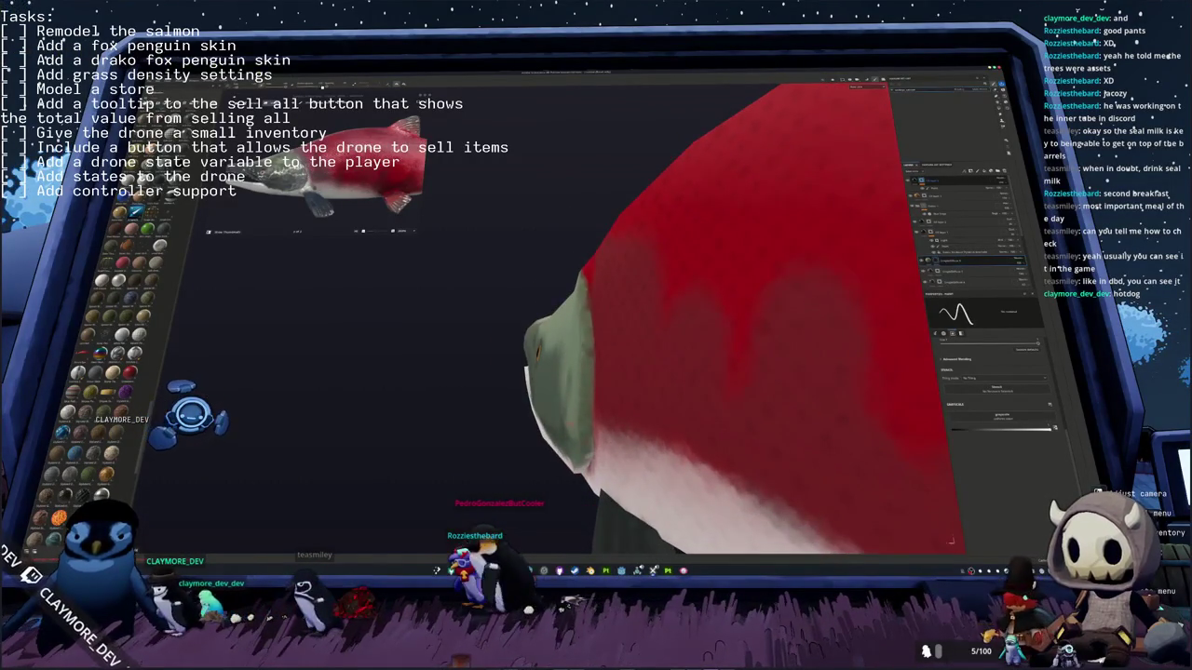
alt+drag(952, 541, 752, 402)
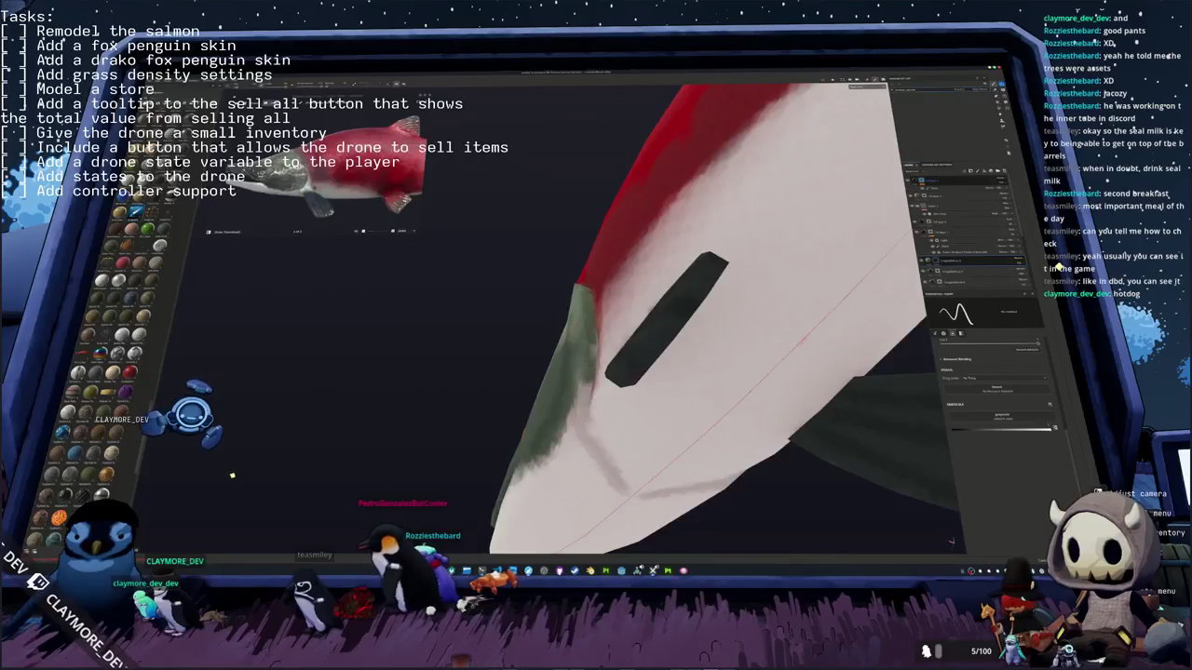
alt+drag(951, 541, 950, 540)
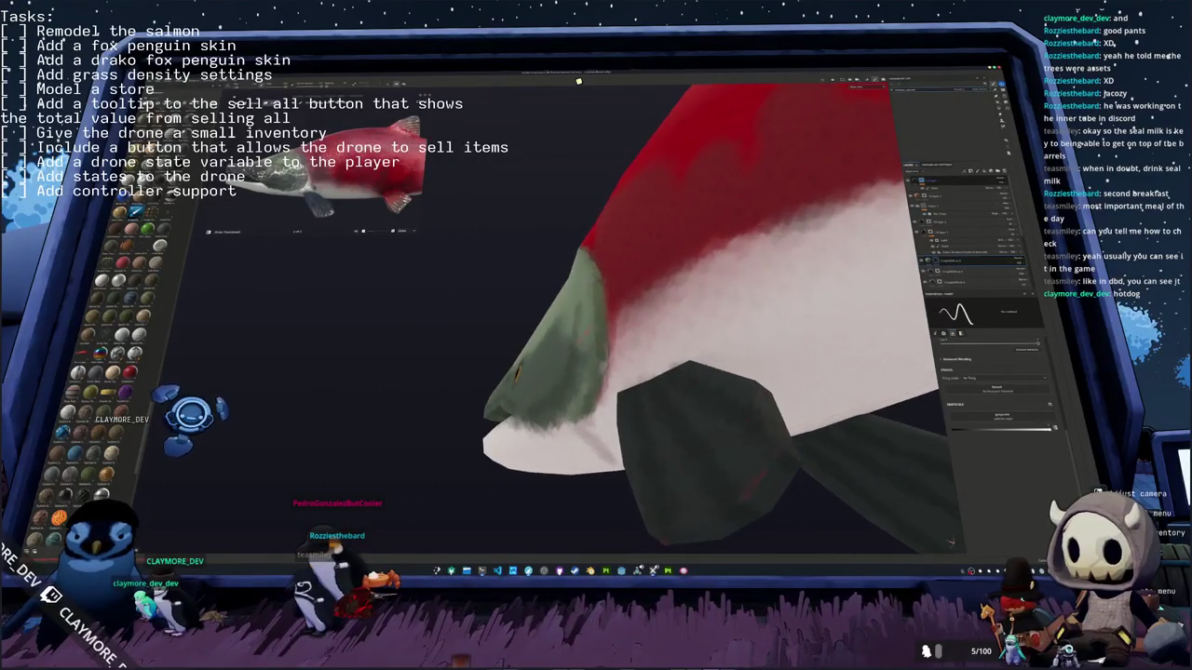
Step: Frame the salmon side-on, save over the existing project file, and open Export Textures
key(f)
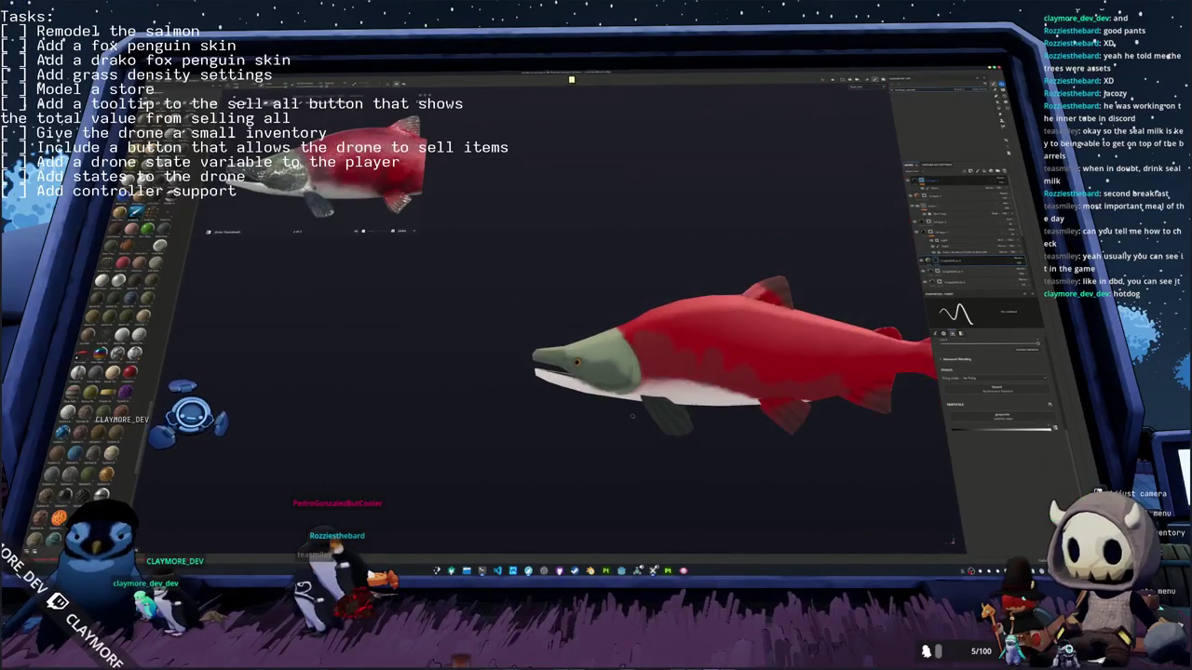
alt+drag(706, 414, 655, 404)
key(ctrl+s)
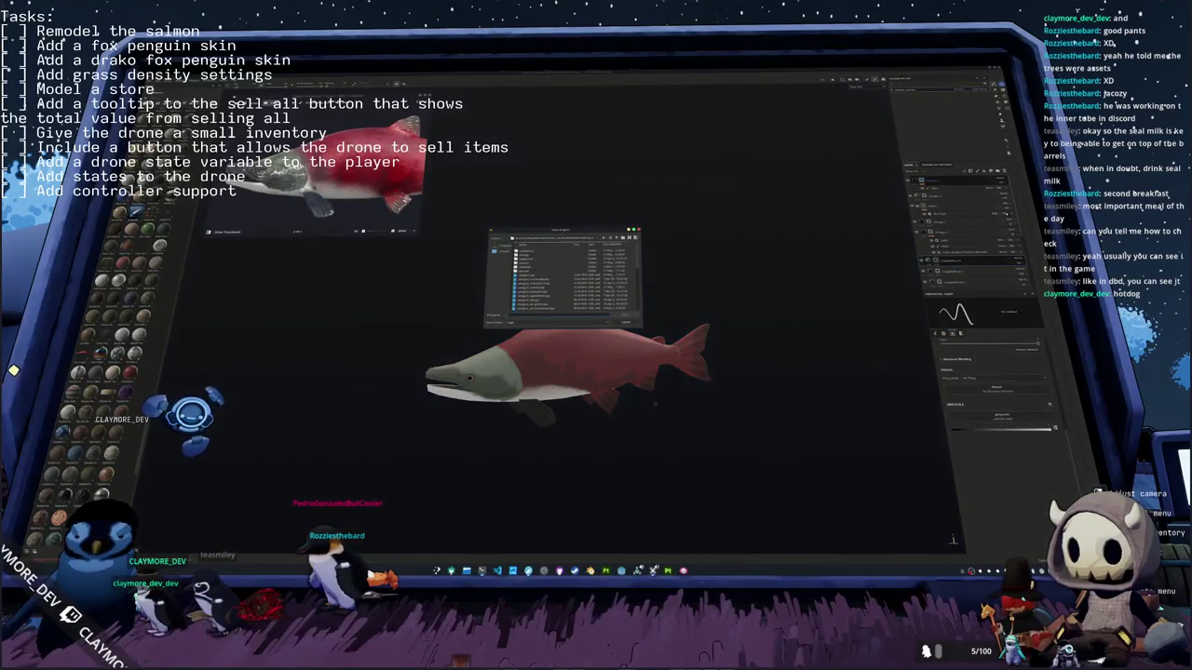
drag(567, 232, 767, 264)
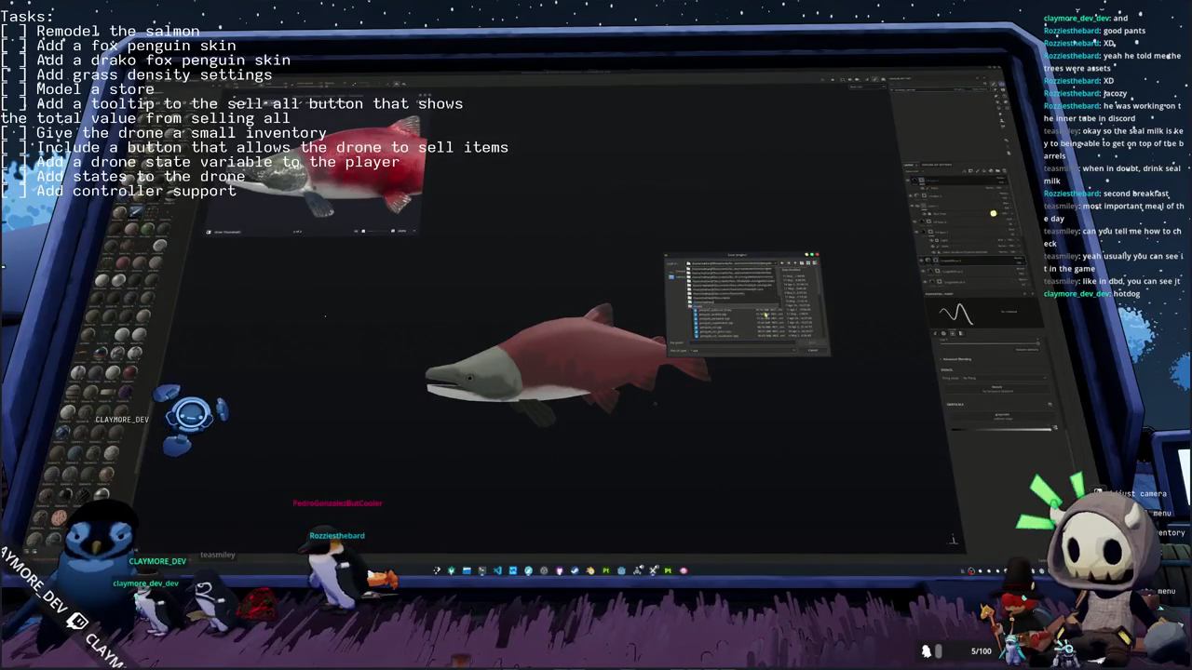
double_click(744, 307)
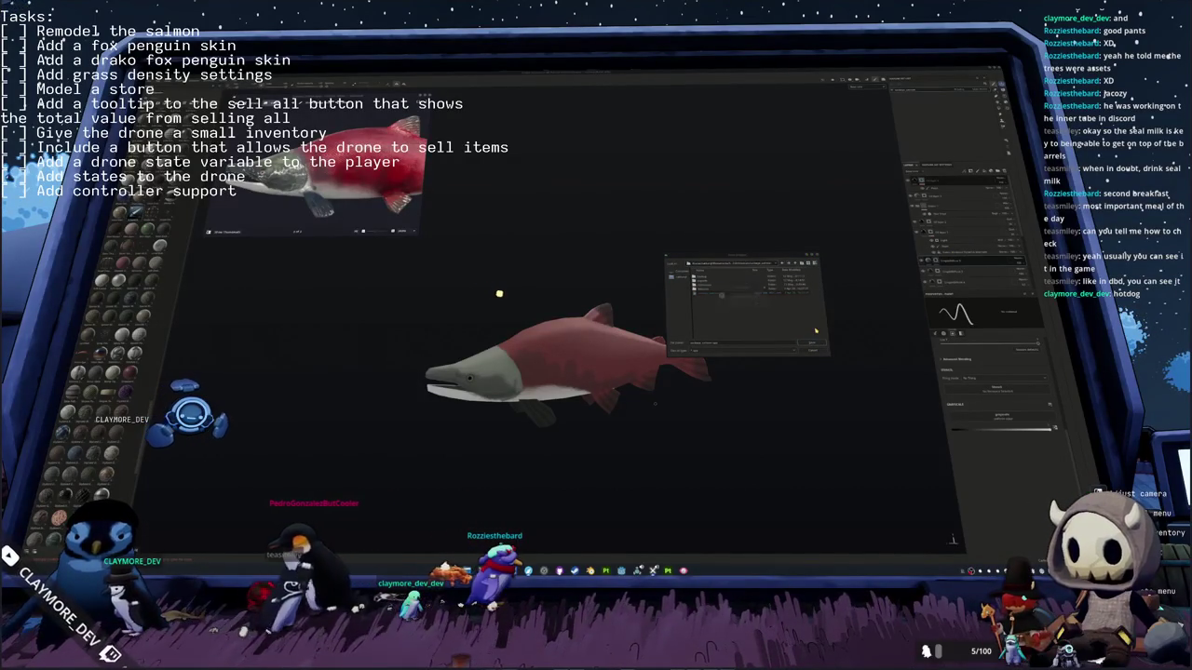
key(Return)
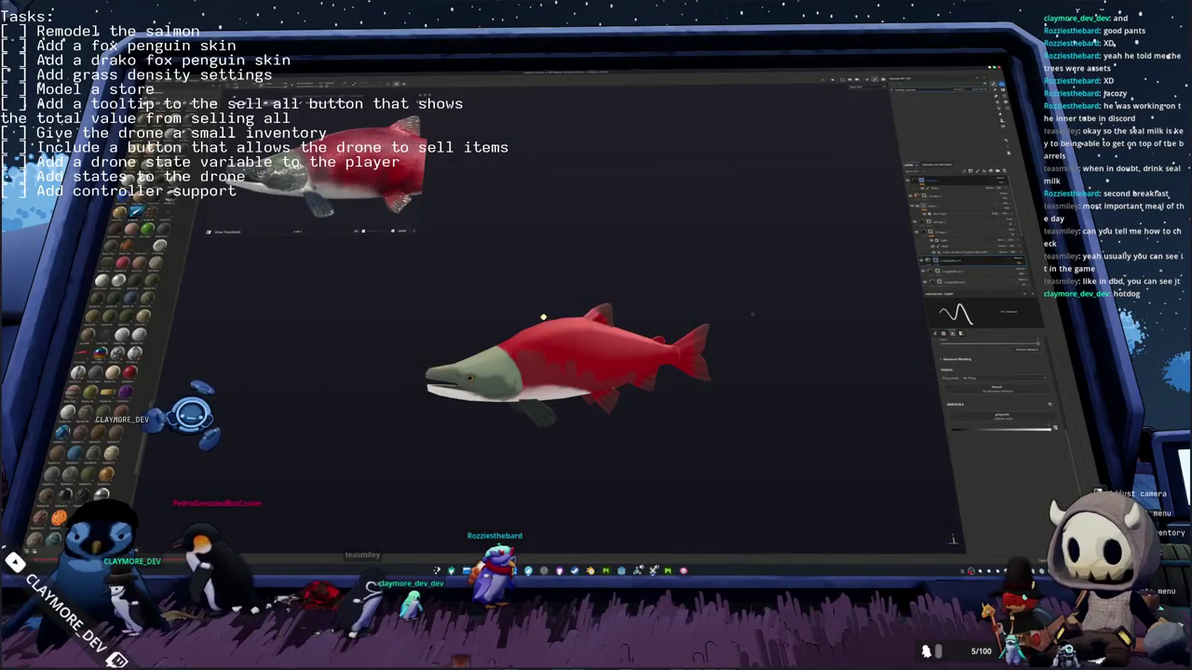
key(ctrl+shift+e)
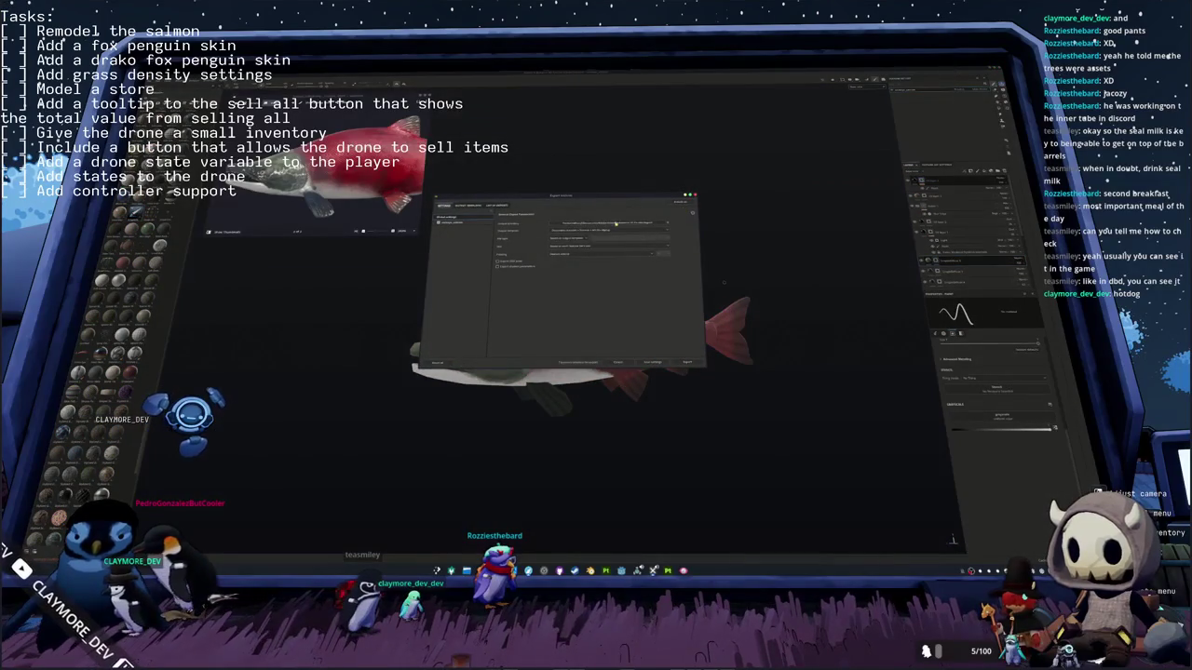
Step: Choose the output folder, export the salmon's textures, and close the export dialog
click(615, 224)
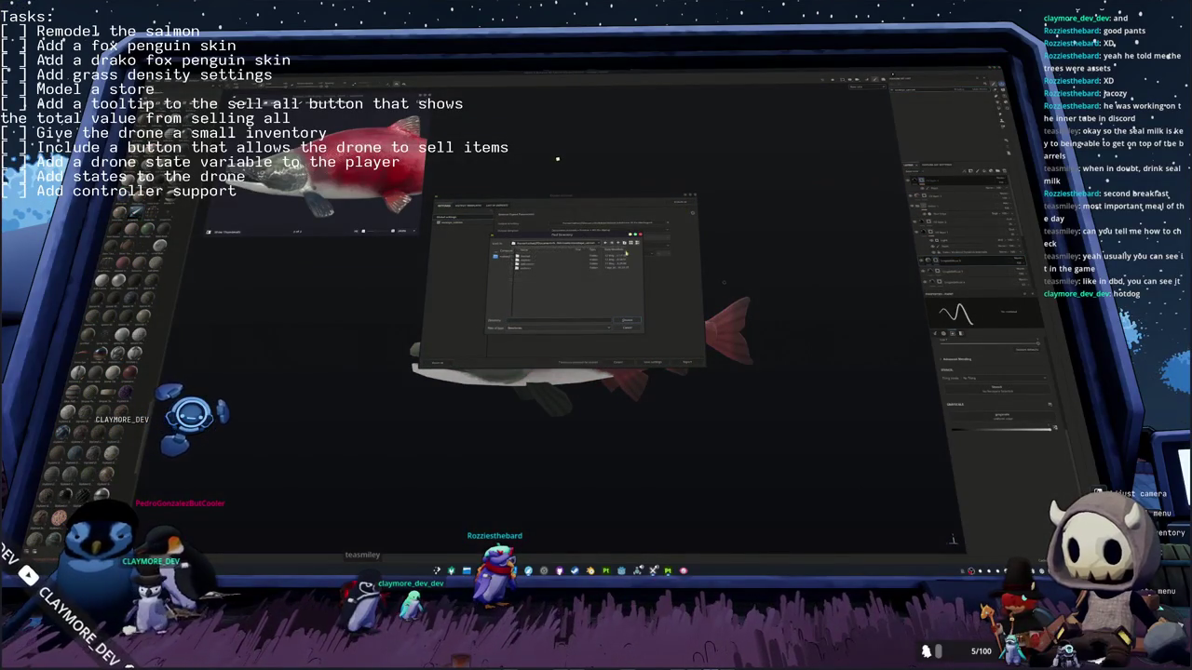
click(625, 319)
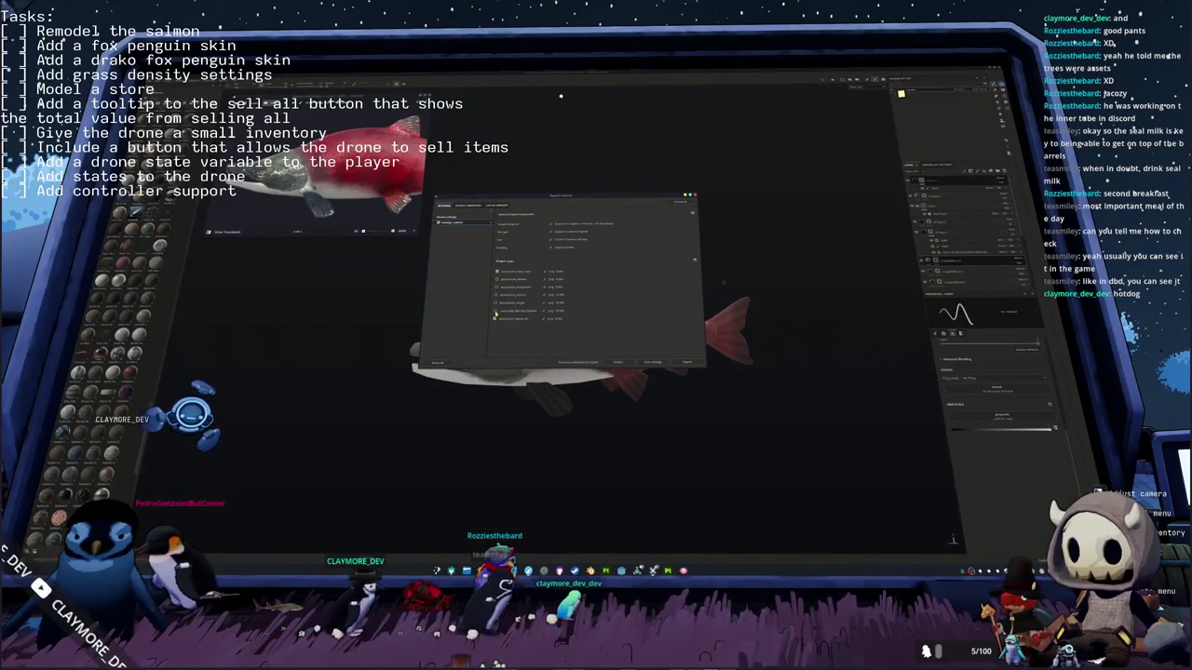
click(687, 362)
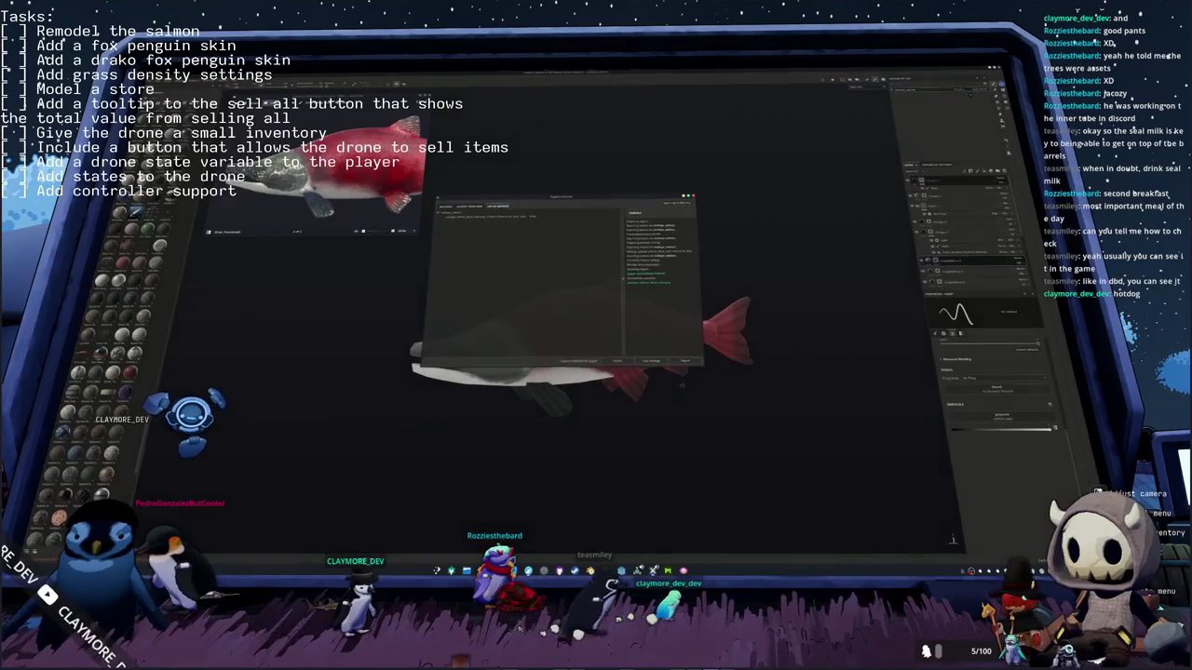
scroll(714, 459, up, 2)
scroll(713, 459, up, 2)
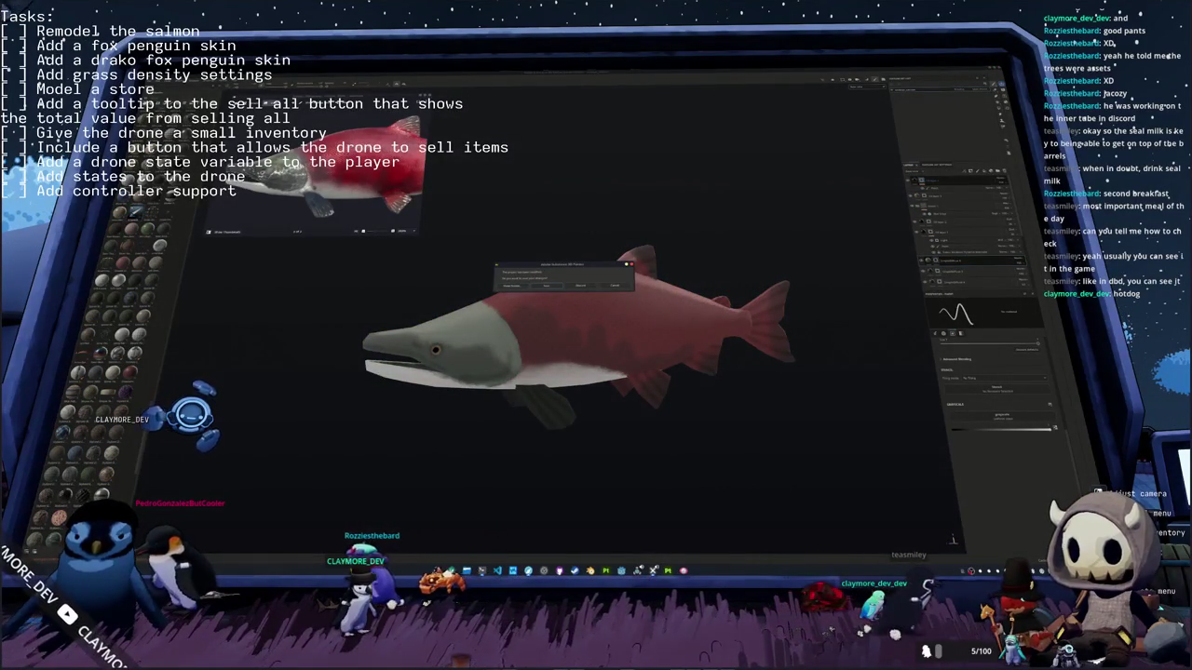
click(543, 284)
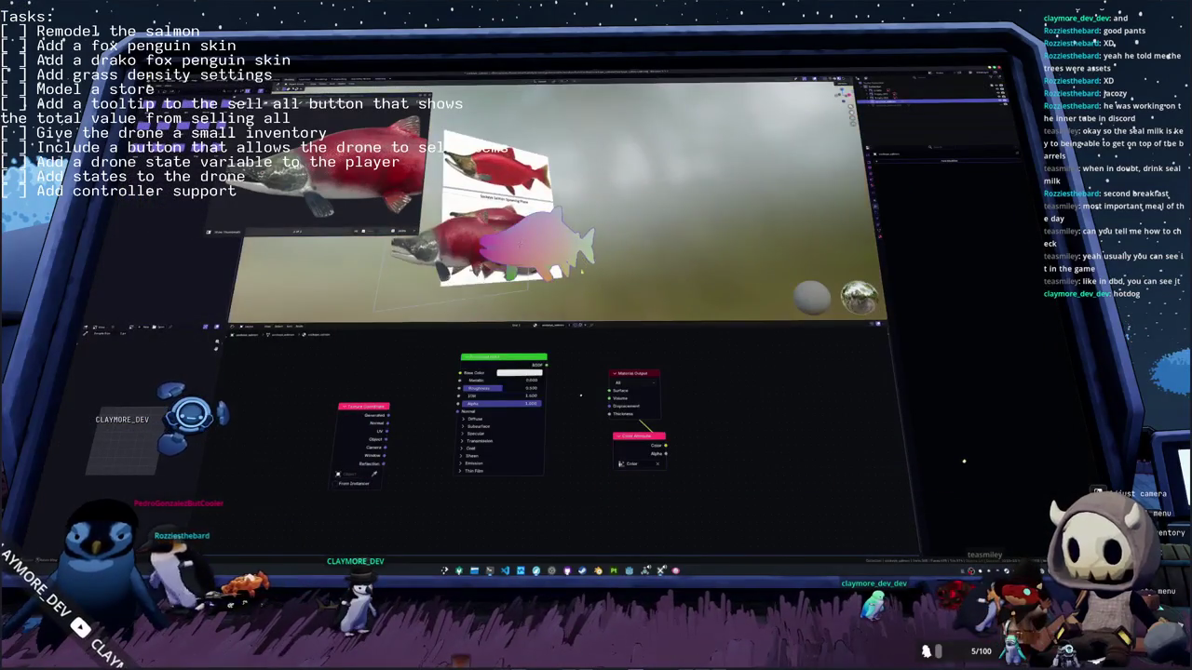
middle_drag(584, 279, 590, 281)
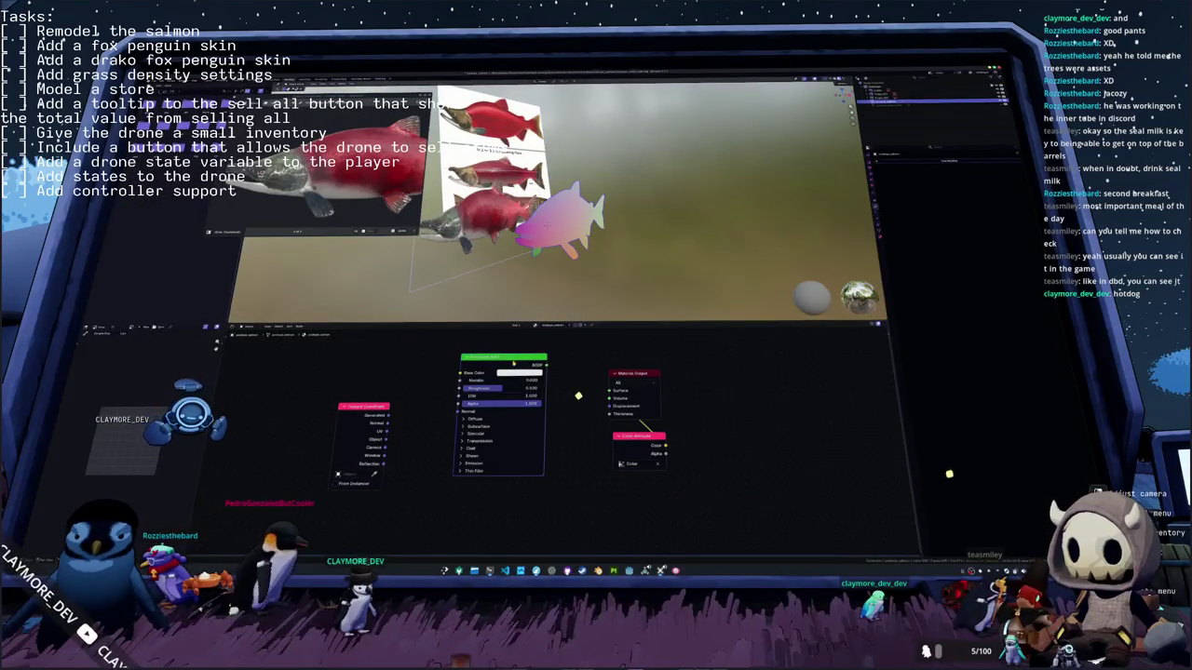
click(632, 382)
click(639, 382)
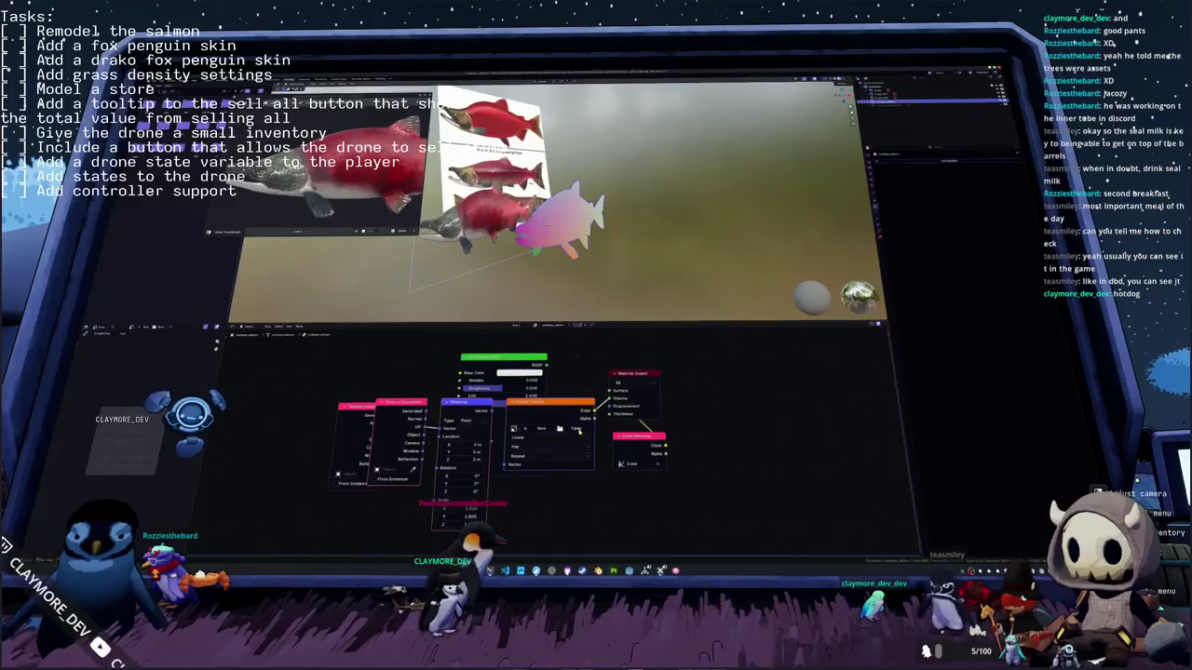
click(643, 375)
drag(438, 102, 554, 132)
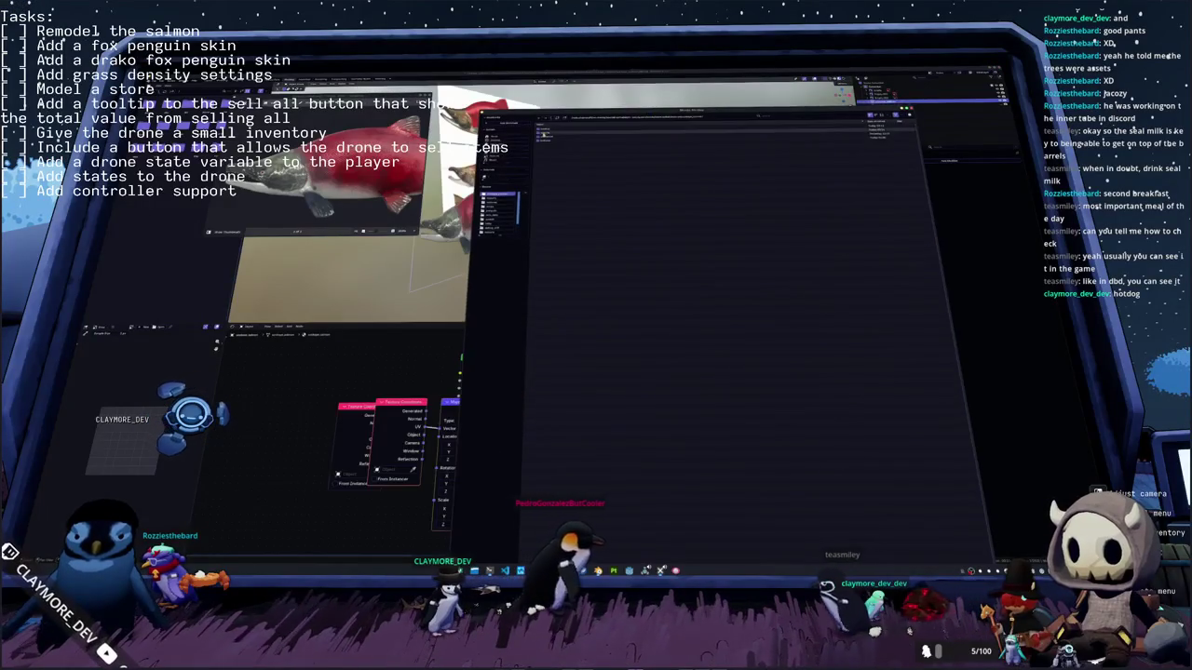
double_click(554, 133)
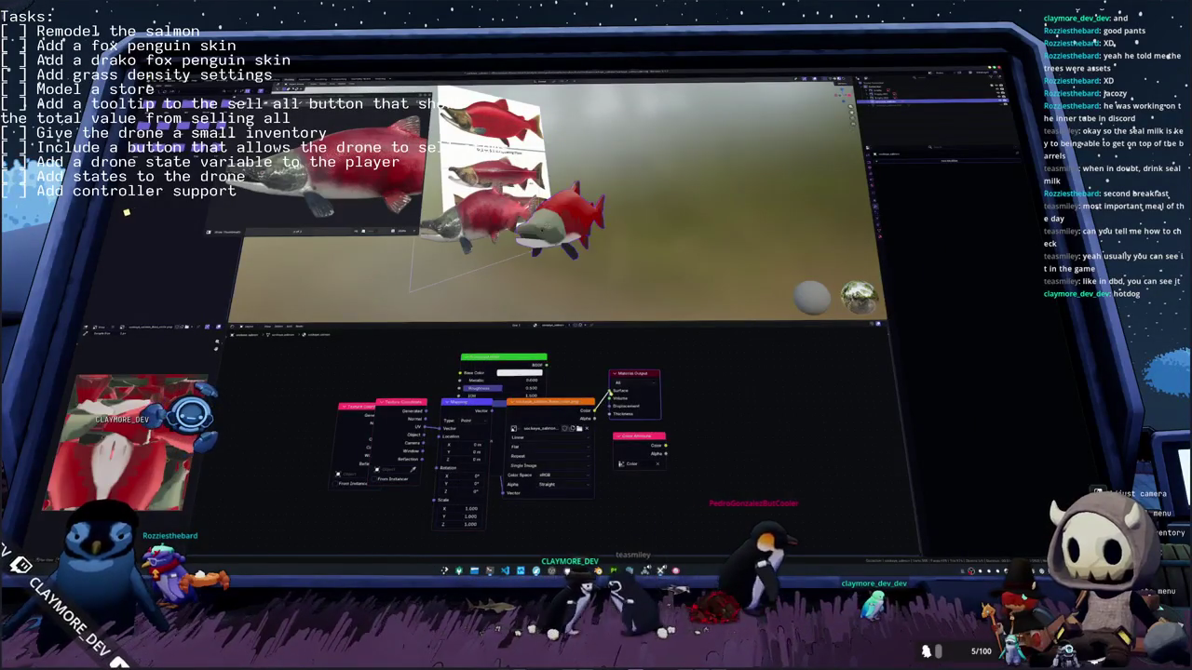
scroll(558, 200, up, 5)
middle_drag(559, 205, 503, 214)
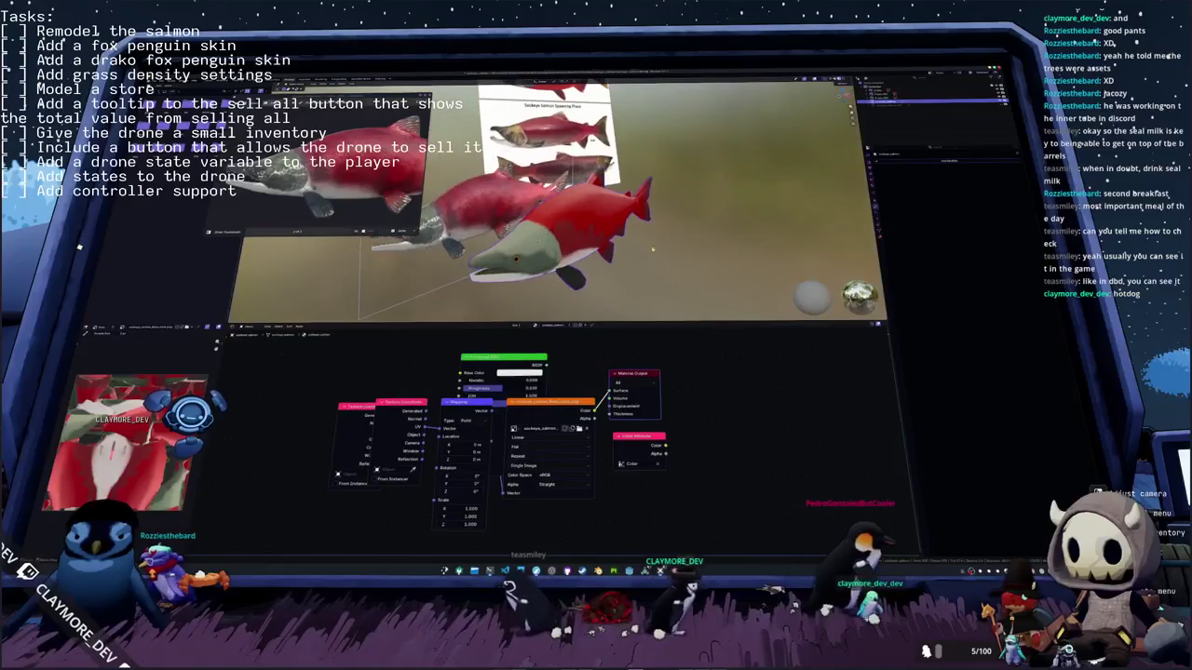
mouse_move(522, 214)
middle_down()
mouse_move(577, 219)
mouse_move(660, 263)
mouse_move(745, 434)
mouse_move(485, 233)
middle_up()
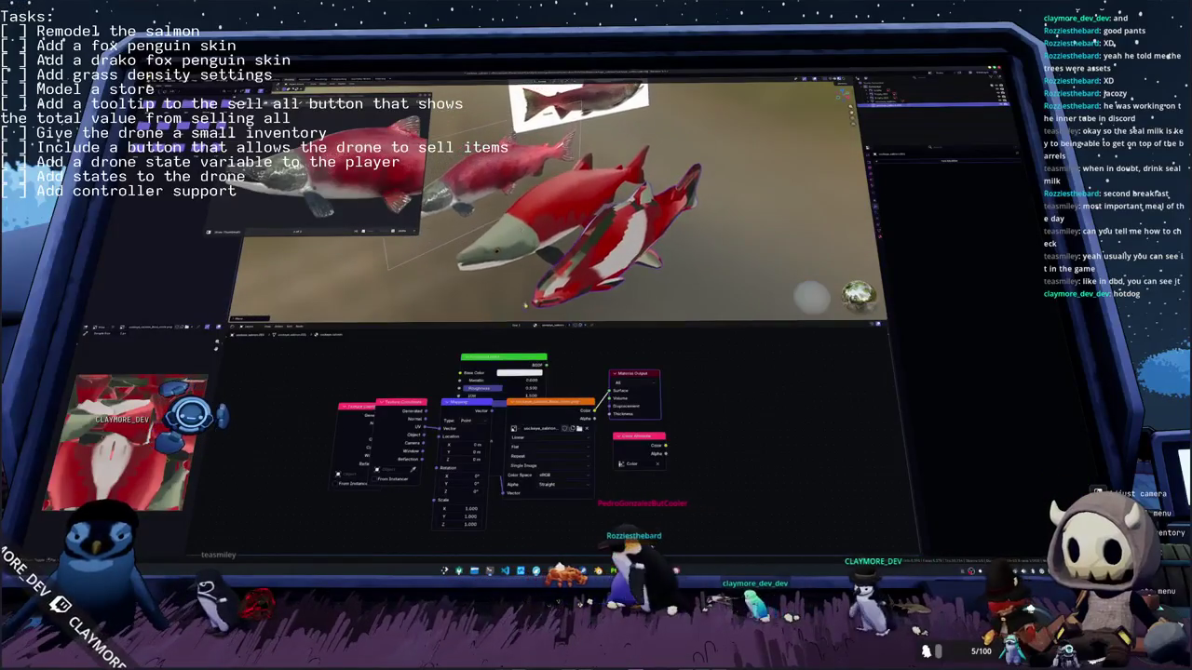
middle_drag(484, 233, 558, 270)
scroll(559, 271, down, 2)
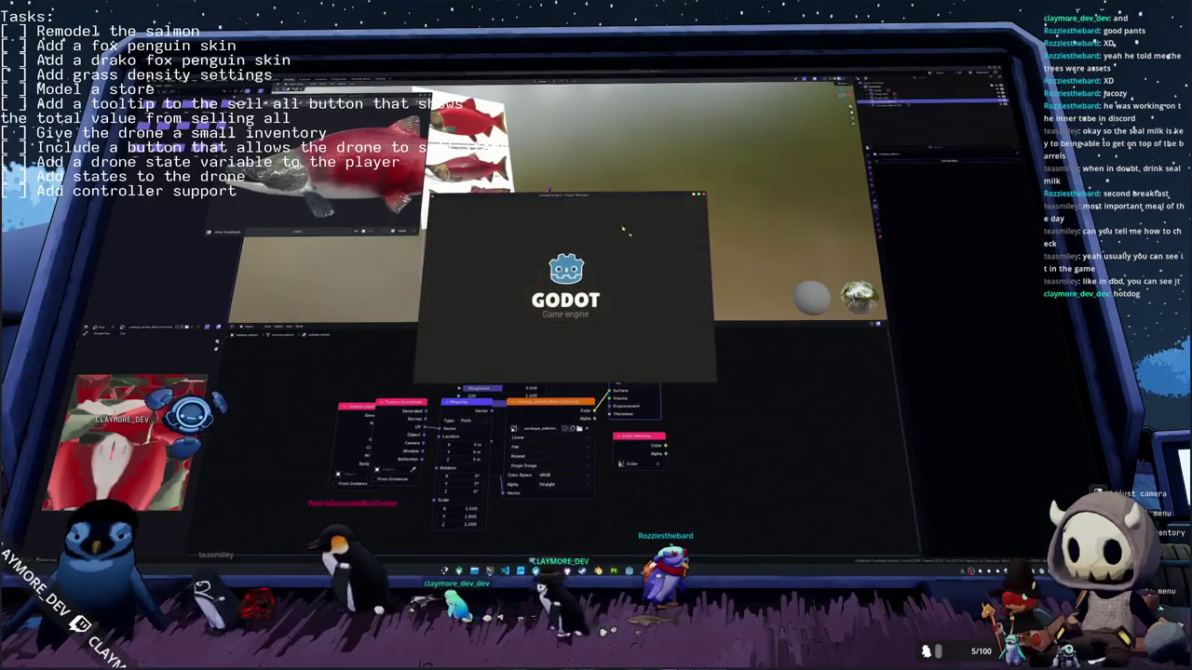
Step: Open the Godot 4.7 beta 2 download page and its full announcement post
click(560, 232)
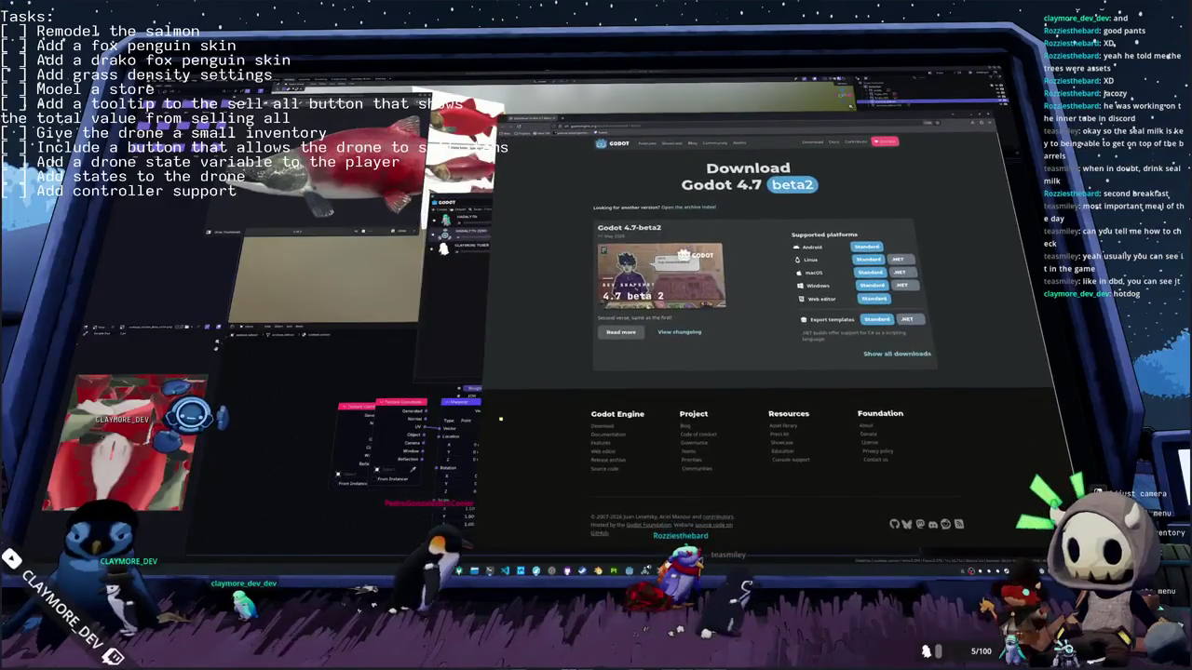
click(624, 329)
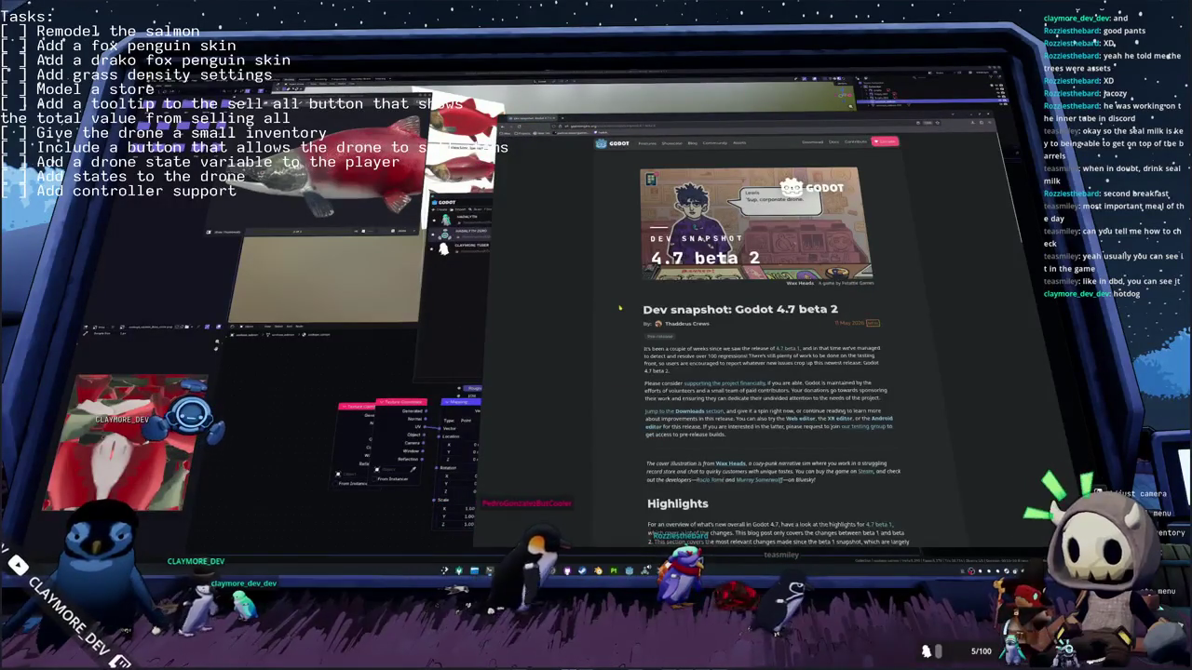
Step: Scroll through the Godot 4.7 beta 2 post's highlights, changelog and known issues
scroll(619, 308, down, 2)
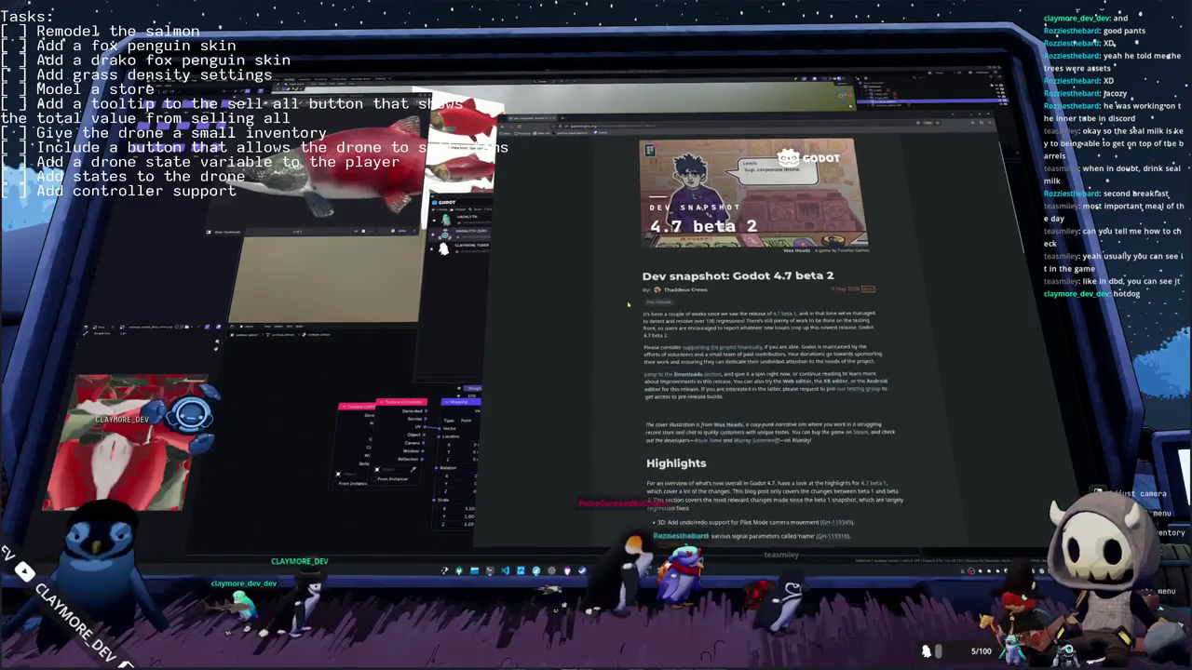
scroll(629, 303, down, 1)
scroll(628, 303, down, 1)
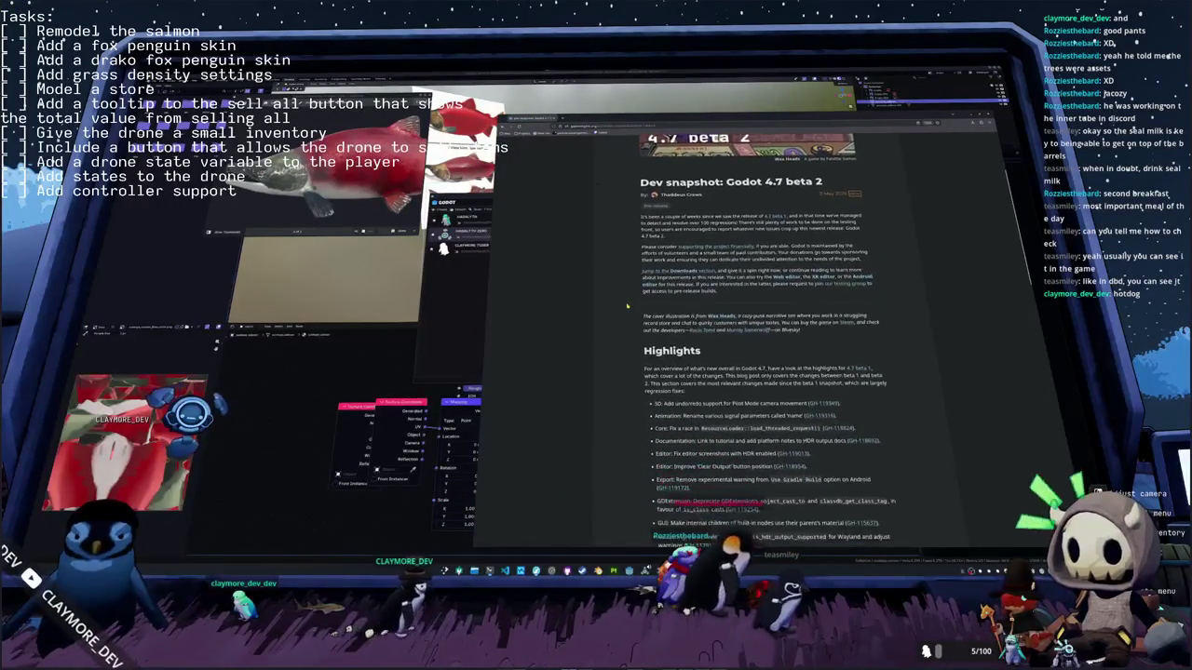
scroll(627, 305, down, 1)
scroll(627, 306, down, 1)
scroll(627, 305, down, 1)
scroll(626, 306, down, 1)
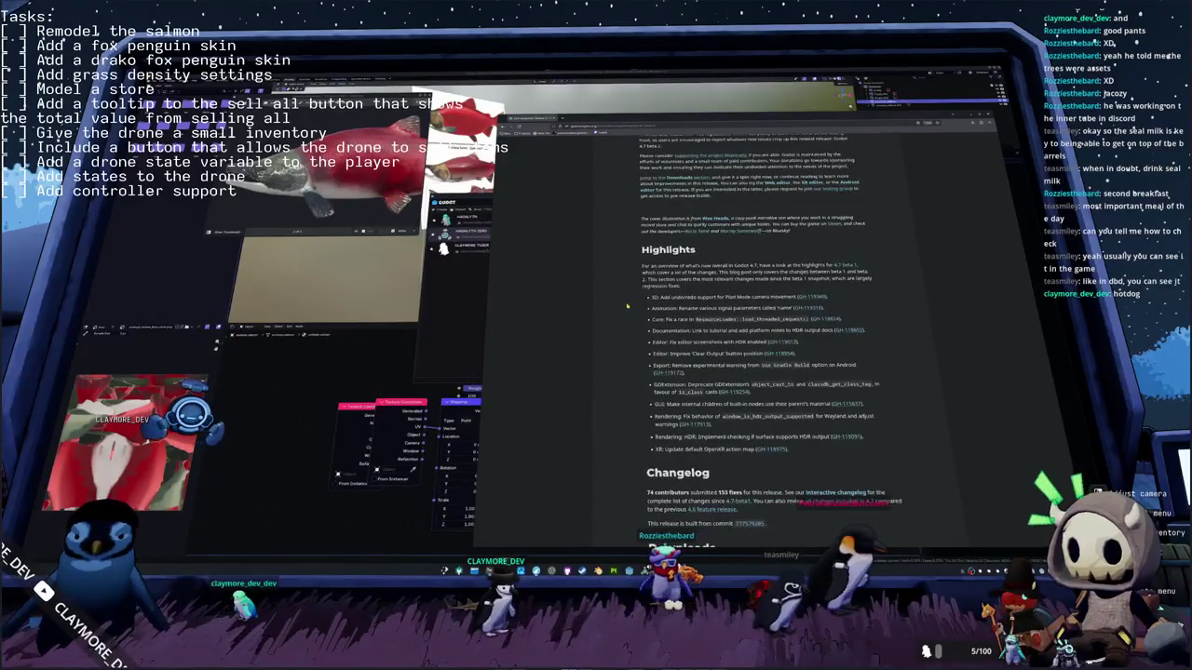
scroll(627, 304, down, 1)
scroll(626, 304, down, 1)
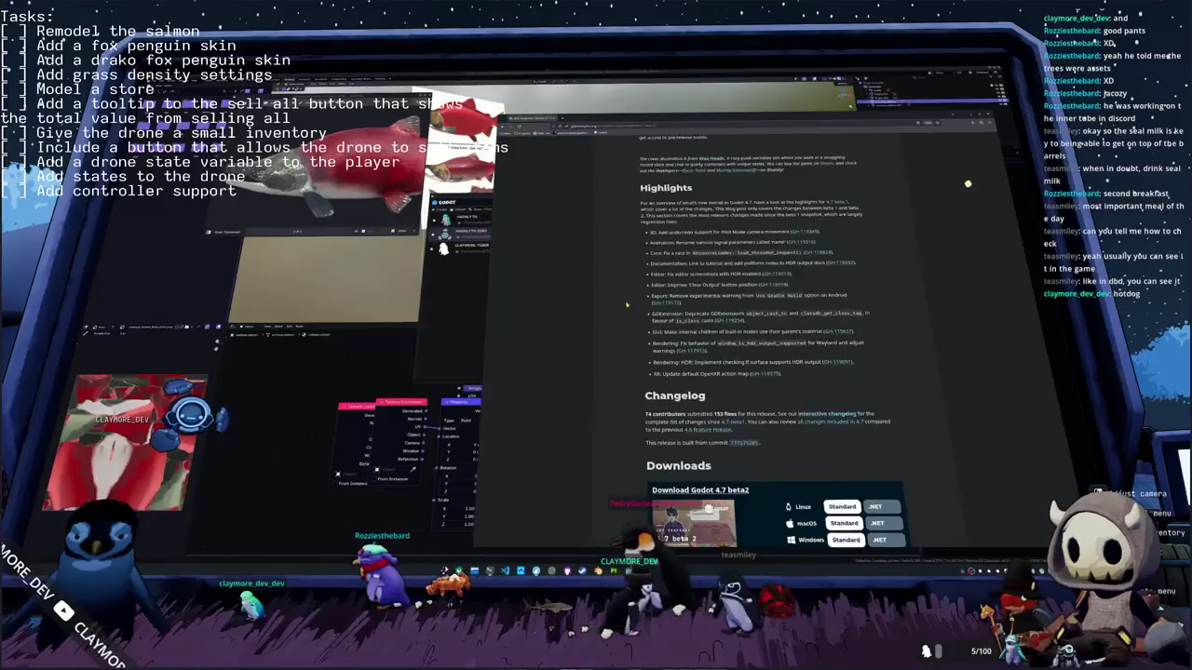
scroll(626, 304, up, 1)
scroll(627, 304, up, 3)
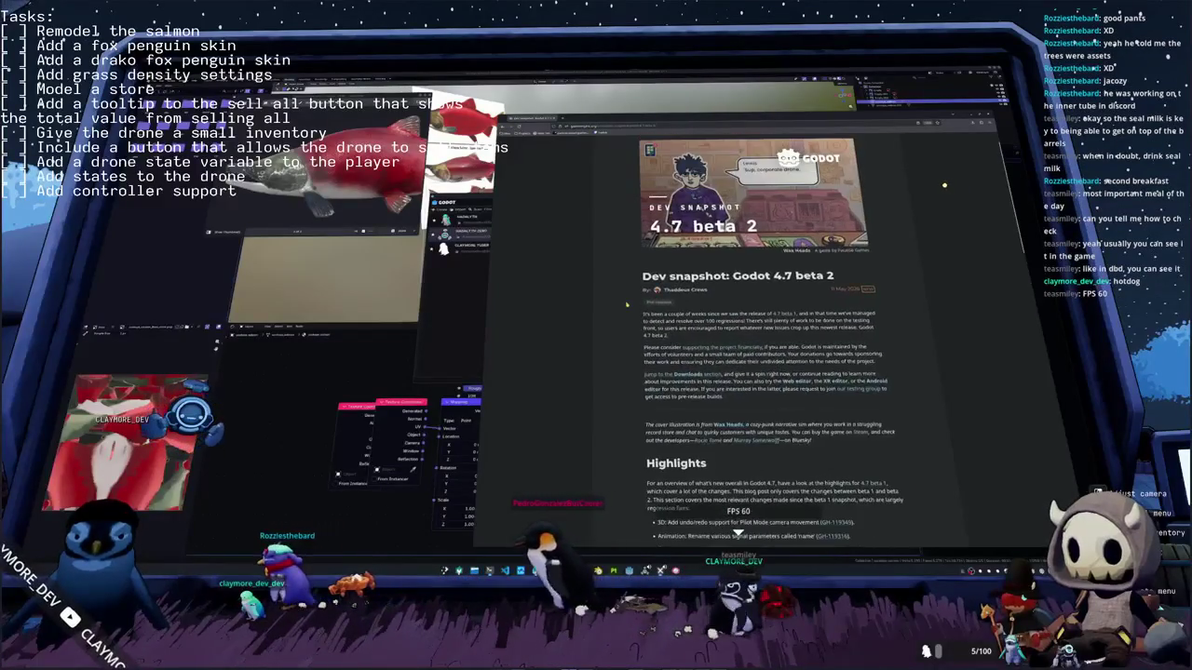
scroll(626, 304, down, 2)
scroll(626, 305, down, 1)
scroll(627, 304, down, 1)
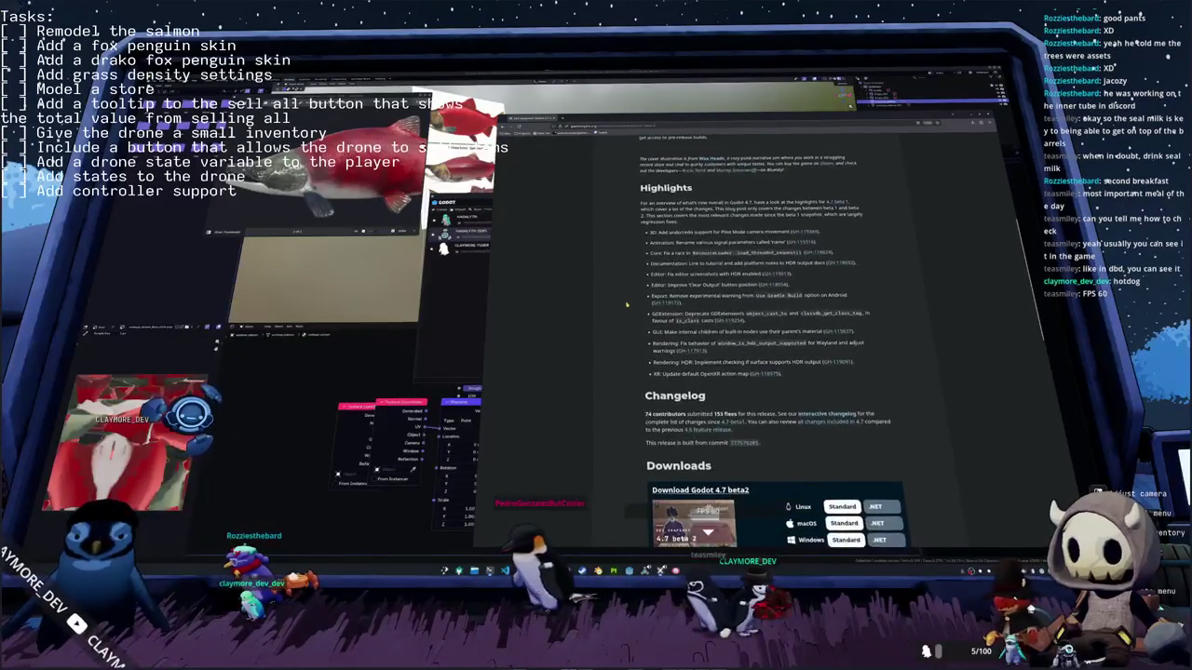
scroll(627, 304, down, 1)
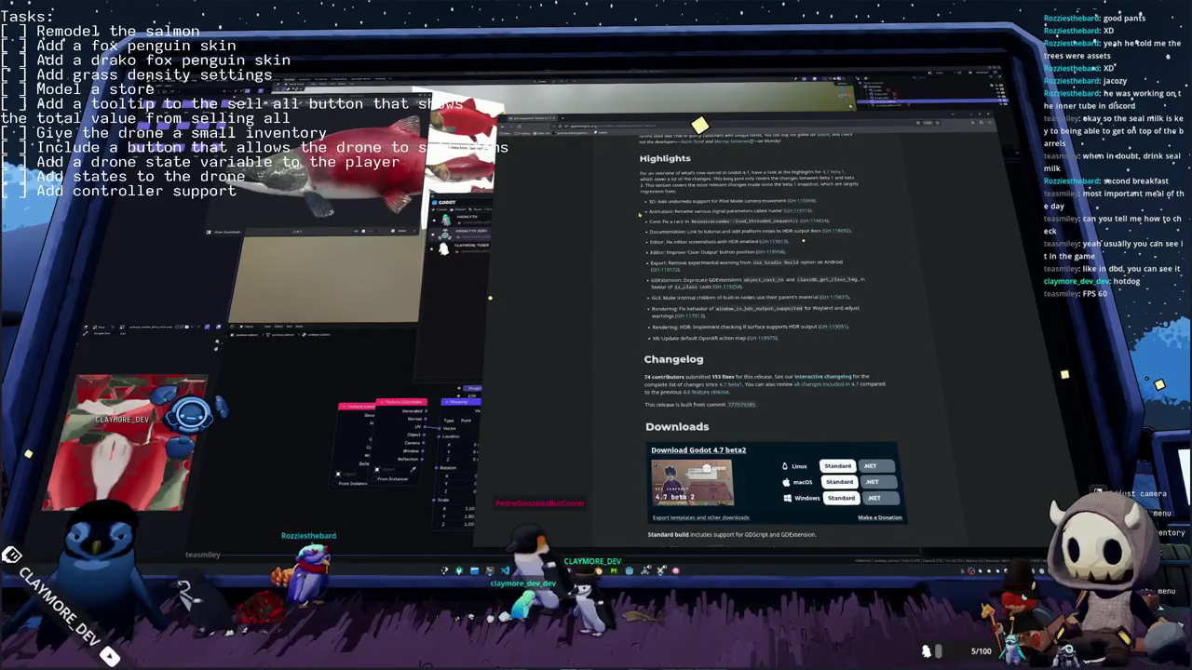
scroll(764, 353, down, 1)
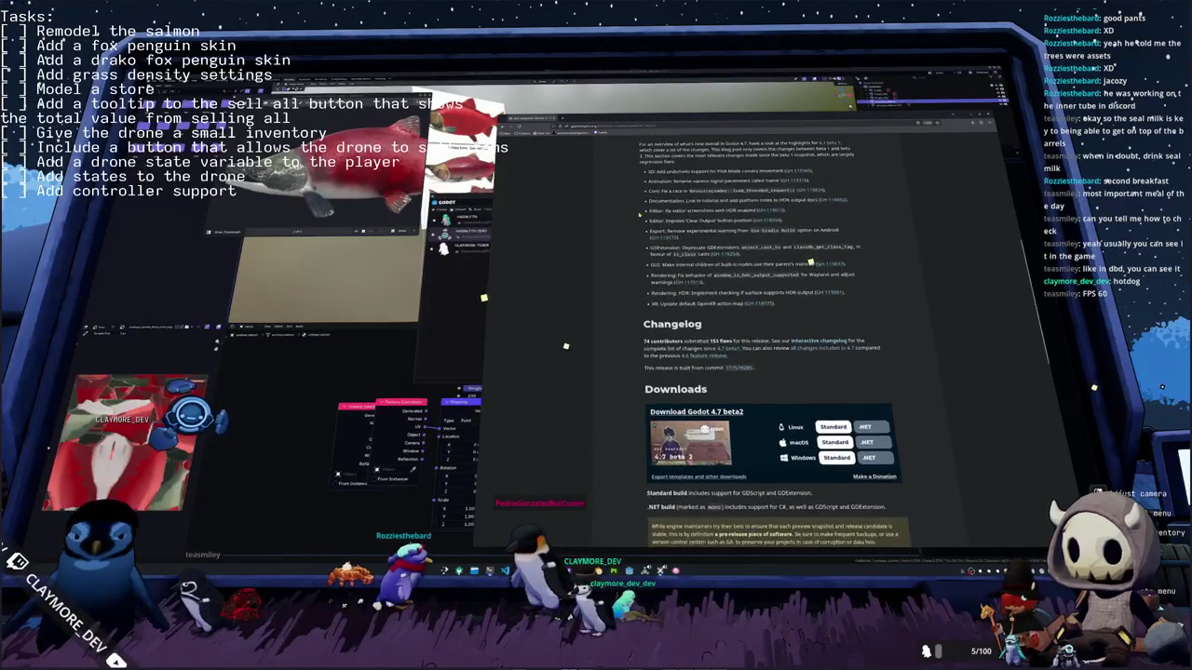
scroll(635, 198, down, 1)
scroll(635, 198, down, 1)
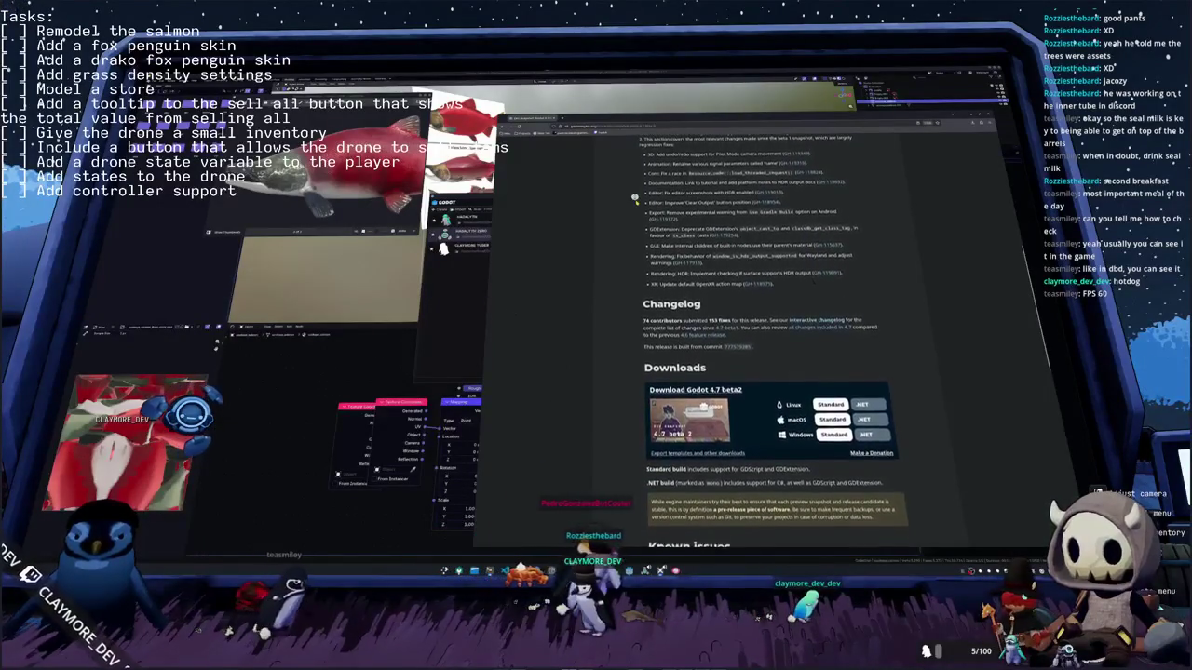
scroll(635, 198, down, 1)
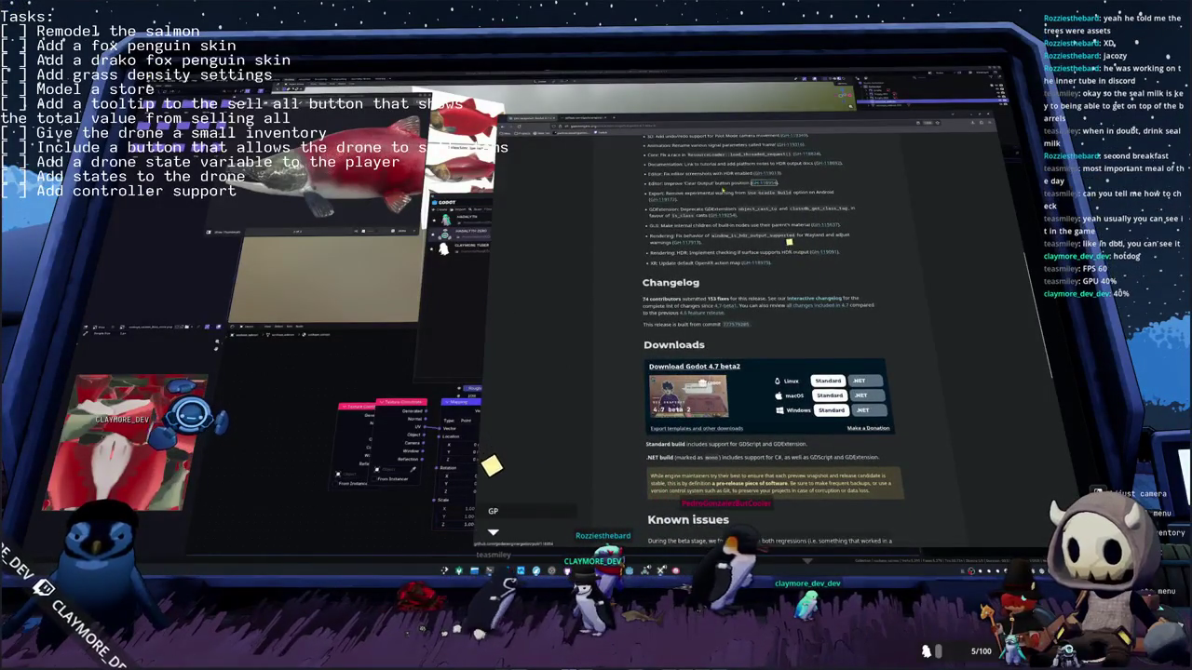
scroll(625, 207, down, 2)
scroll(626, 207, up, 2)
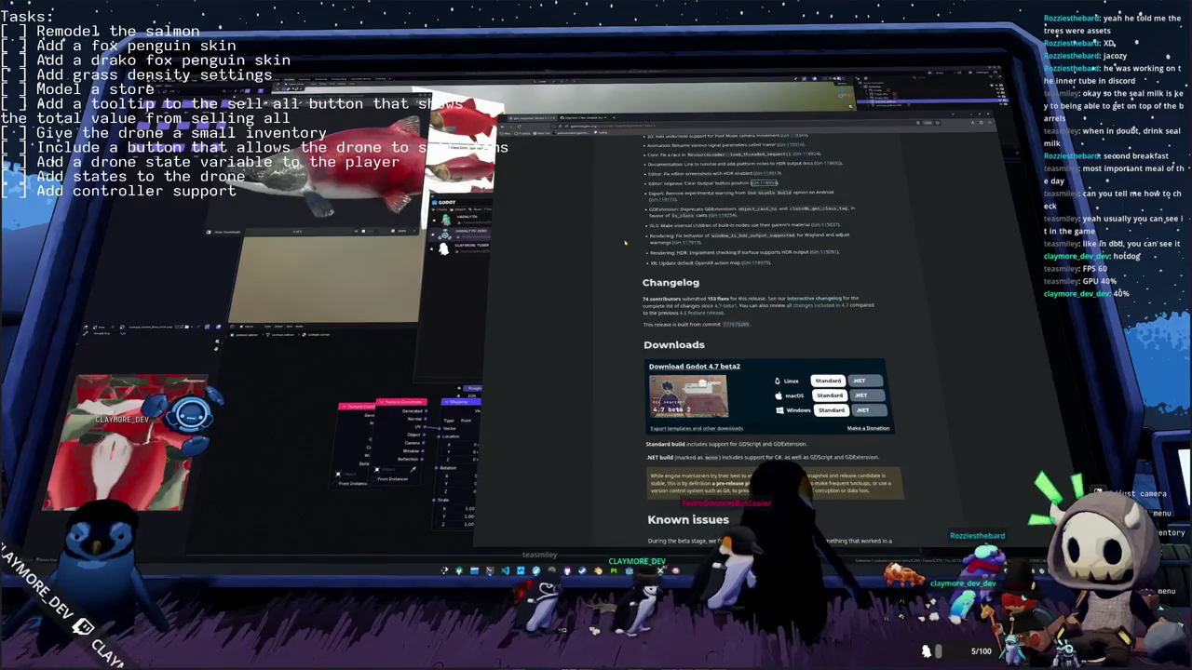
scroll(625, 243, down, 2)
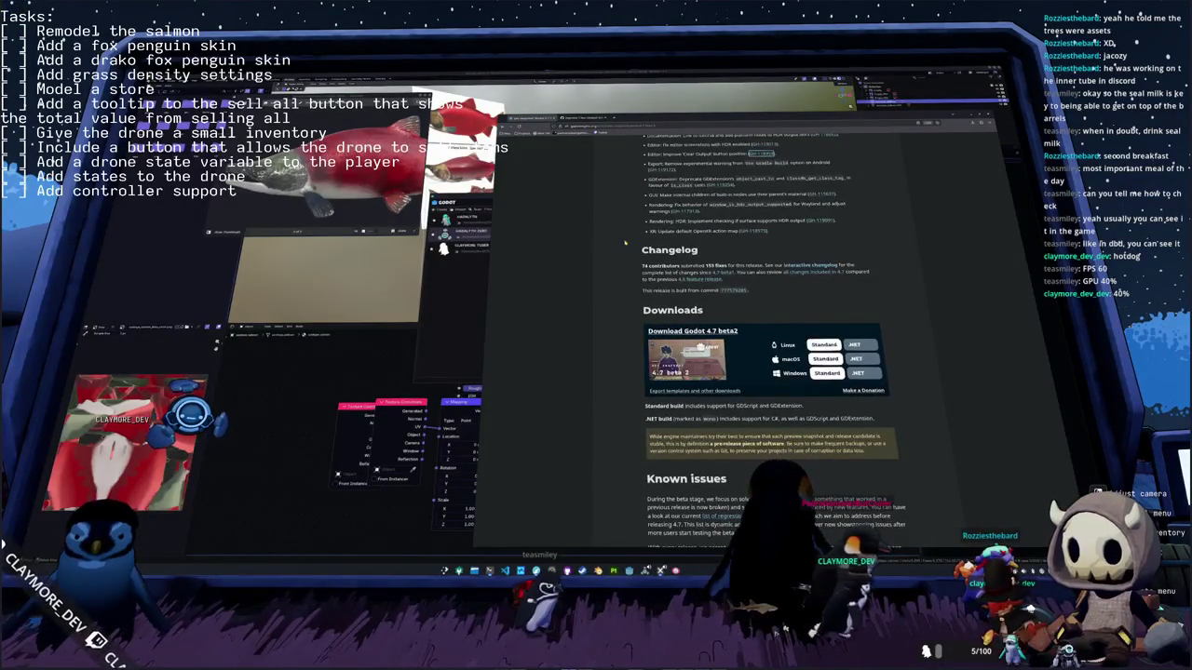
scroll(624, 243, down, 2)
scroll(625, 243, down, 2)
scroll(624, 243, down, 3)
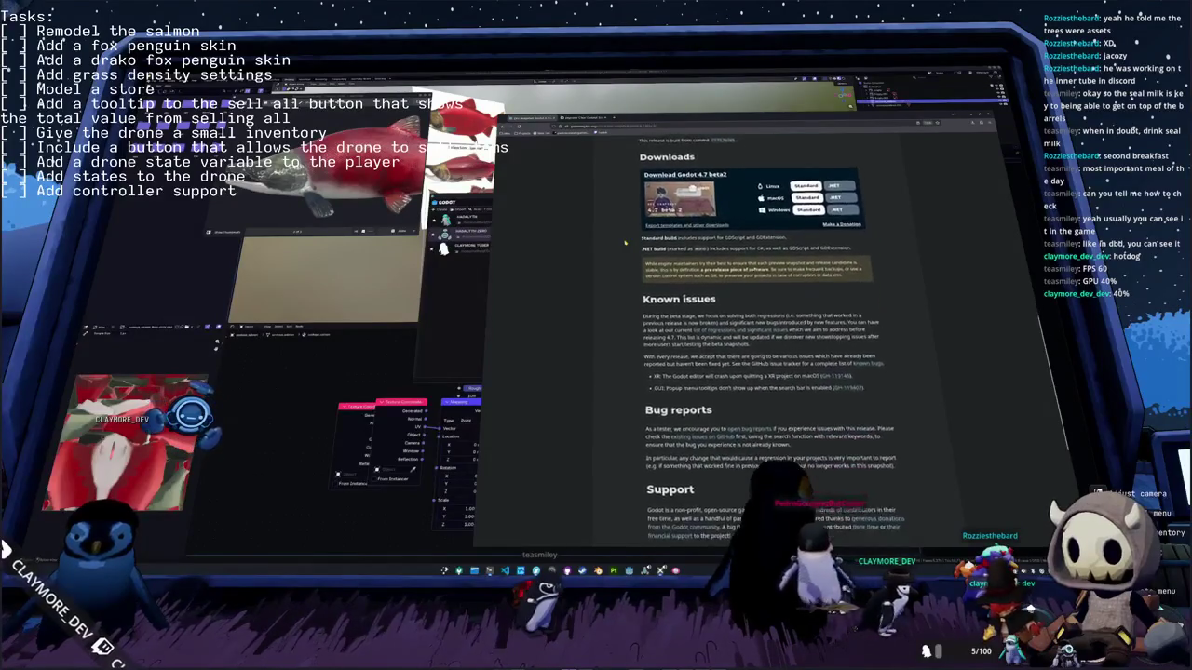
scroll(624, 243, down, 1)
scroll(625, 243, down, 1)
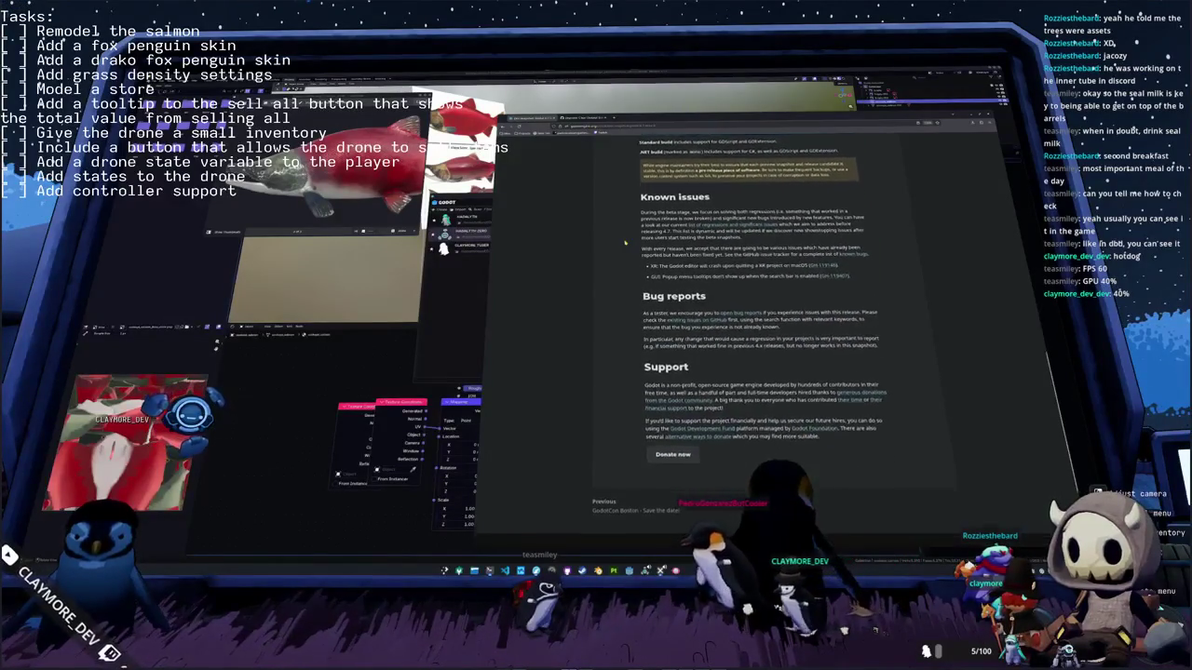
scroll(625, 243, down, 1)
Step: Scroll back up and open the 'Improve Clear Output button position' pull request
scroll(624, 243, up, 4)
scroll(624, 243, up, 5)
scroll(625, 243, up, 3)
click(625, 243)
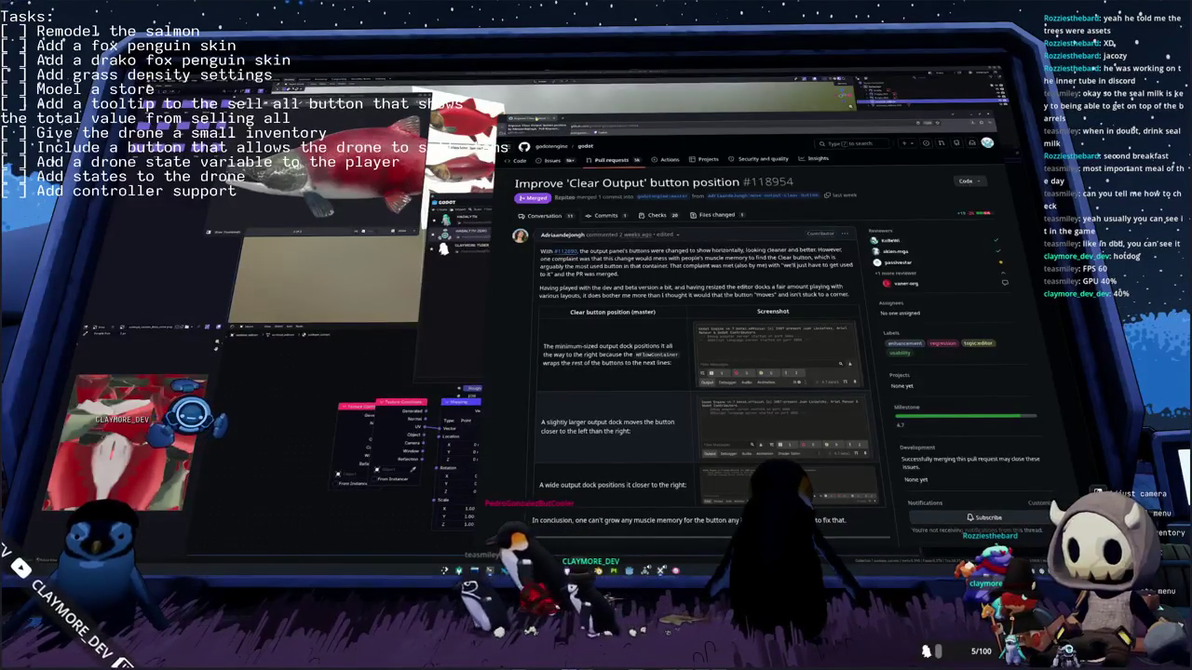
Step: Scroll through pull request #118954 to review the Clear Output button's three position iterations
scroll(537, 310, down, 3)
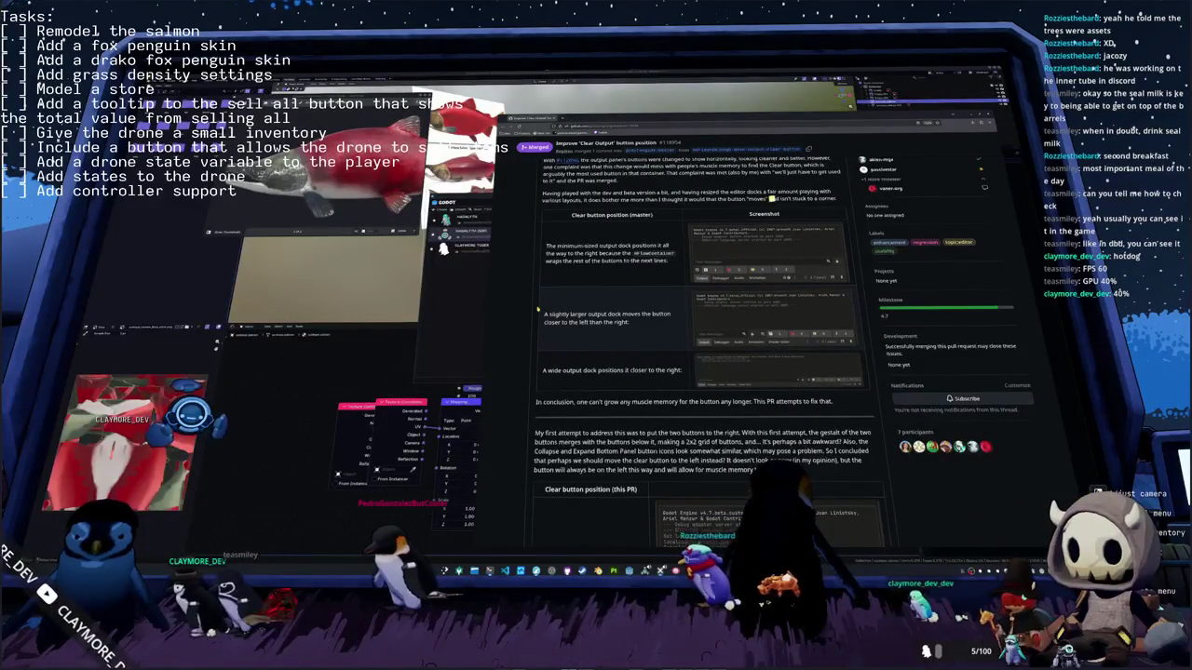
scroll(537, 314, down, 2)
scroll(536, 318, down, 1)
scroll(533, 323, down, 2)
scroll(532, 327, down, 1)
scroll(531, 328, down, 2)
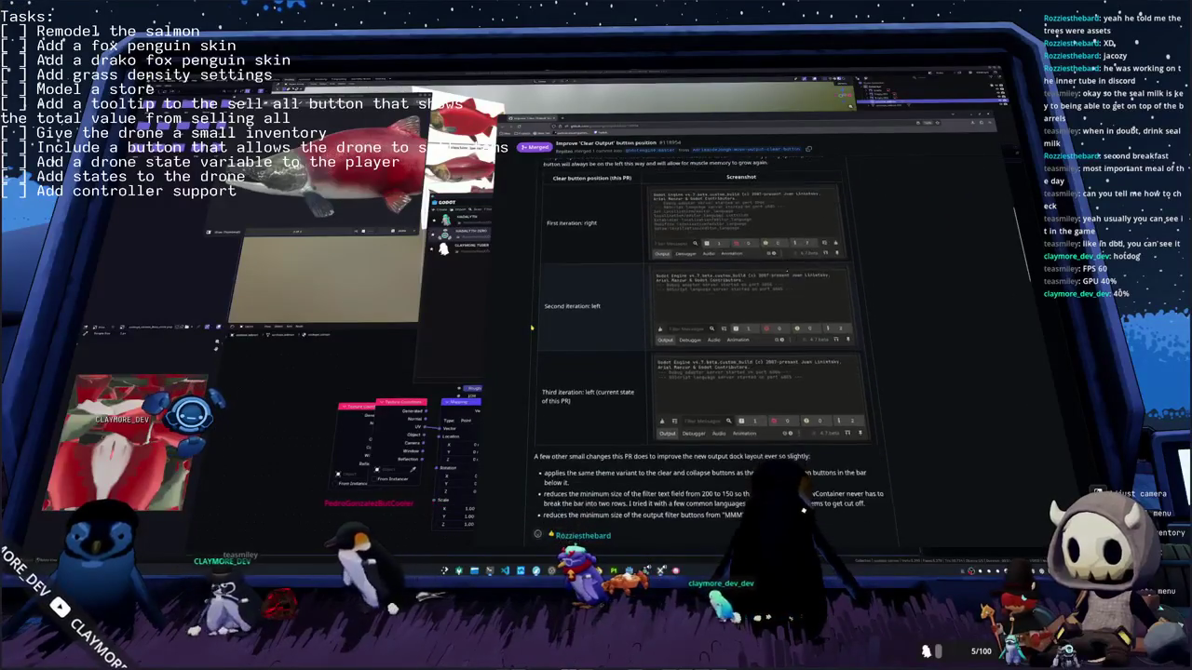
scroll(532, 328, down, 1)
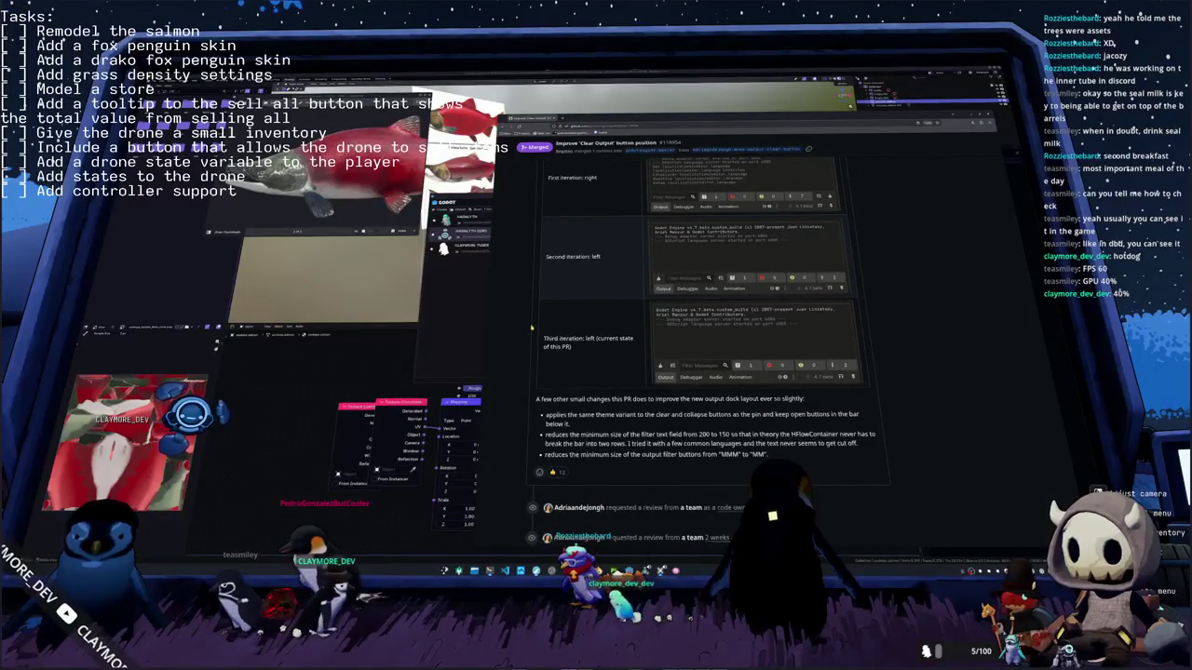
scroll(531, 328, up, 1)
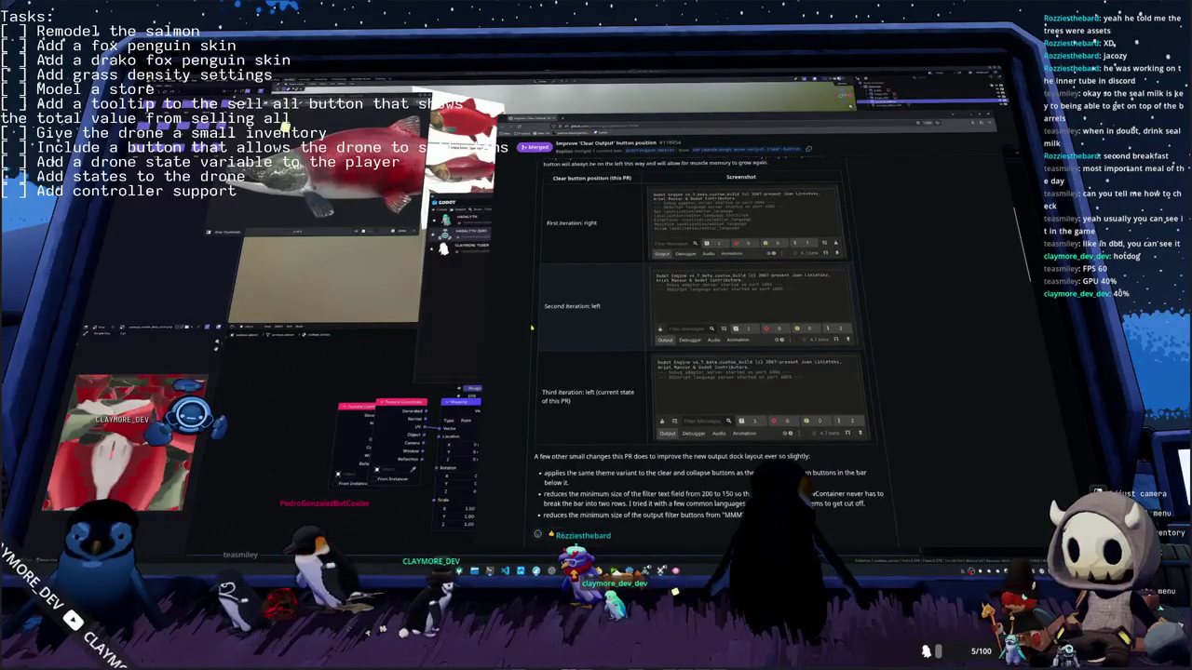
scroll(532, 327, down, 1)
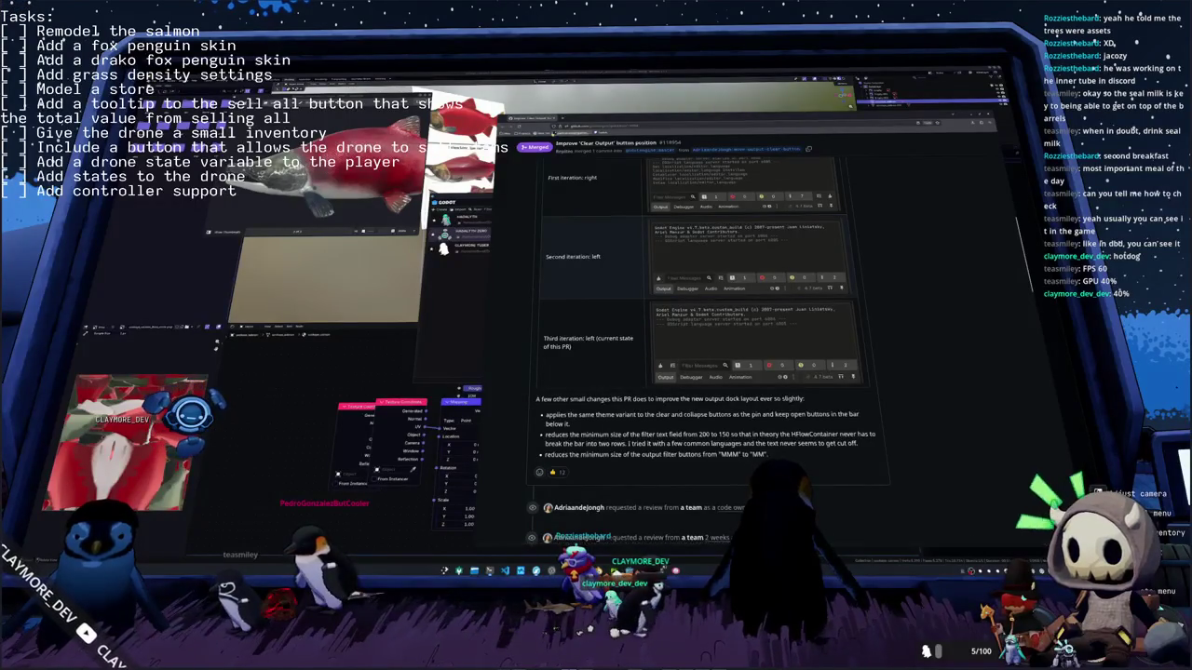
Step: Minimize the browser and open the selected penguin game project from Godot's Project Manager
key(super+Down)
key(super+Down)
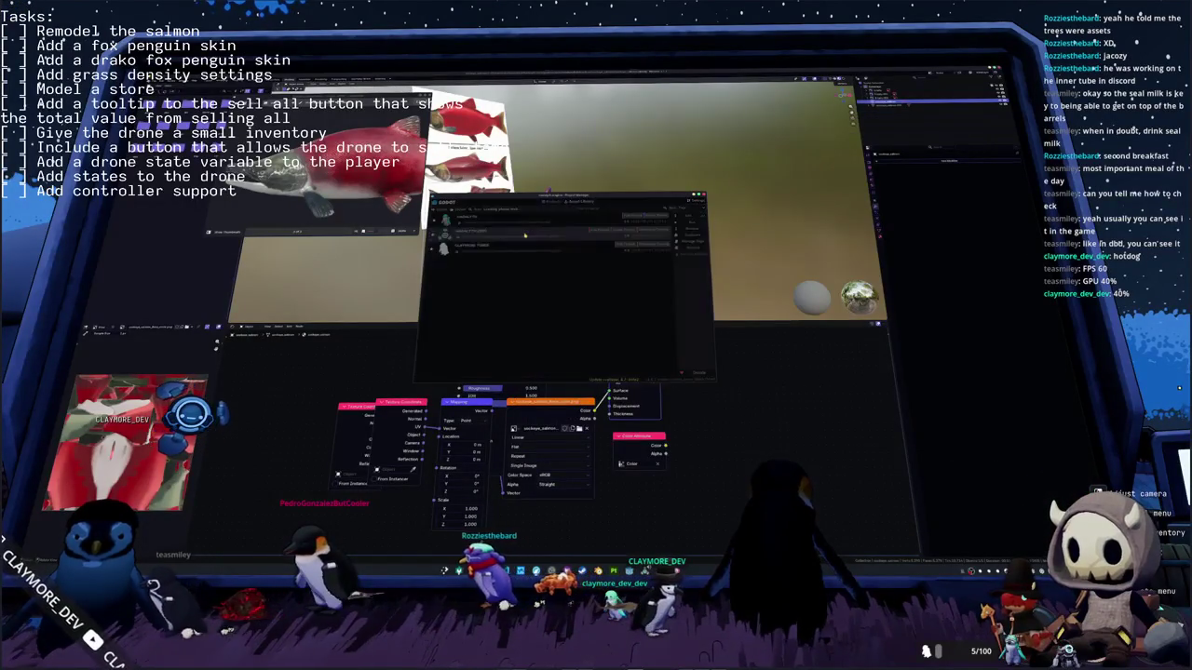
key(super+Down)
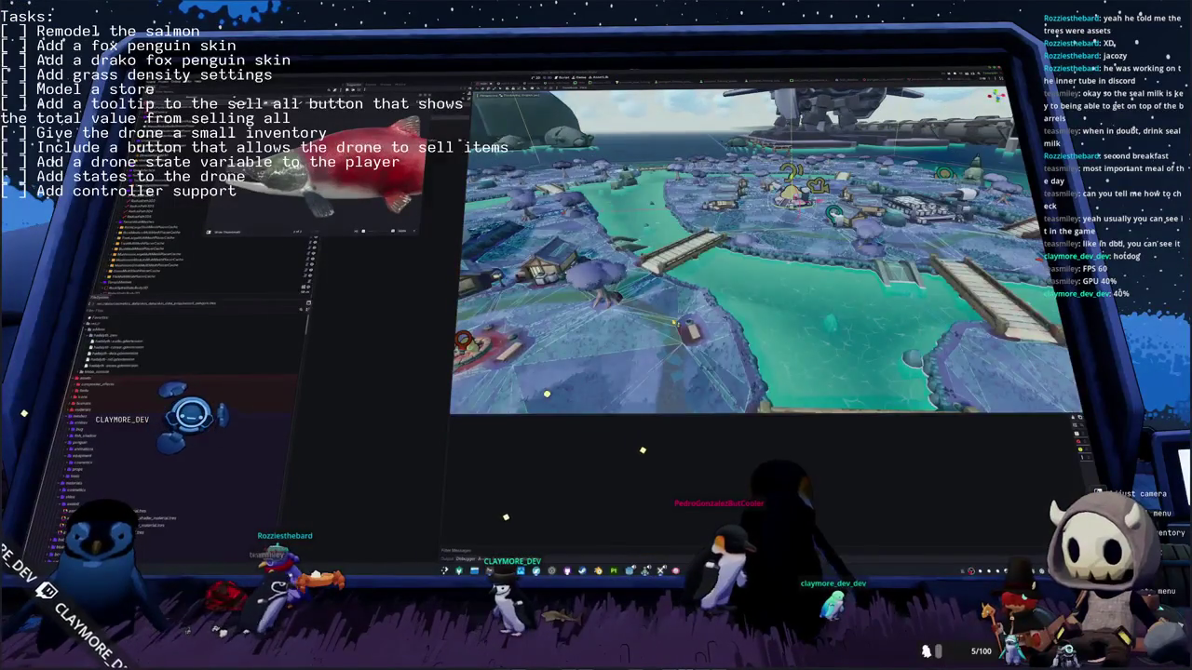
Step: Test-run the HADALYTH ZERO game with F5, close its window, and start a new 3D scene
key(F5)
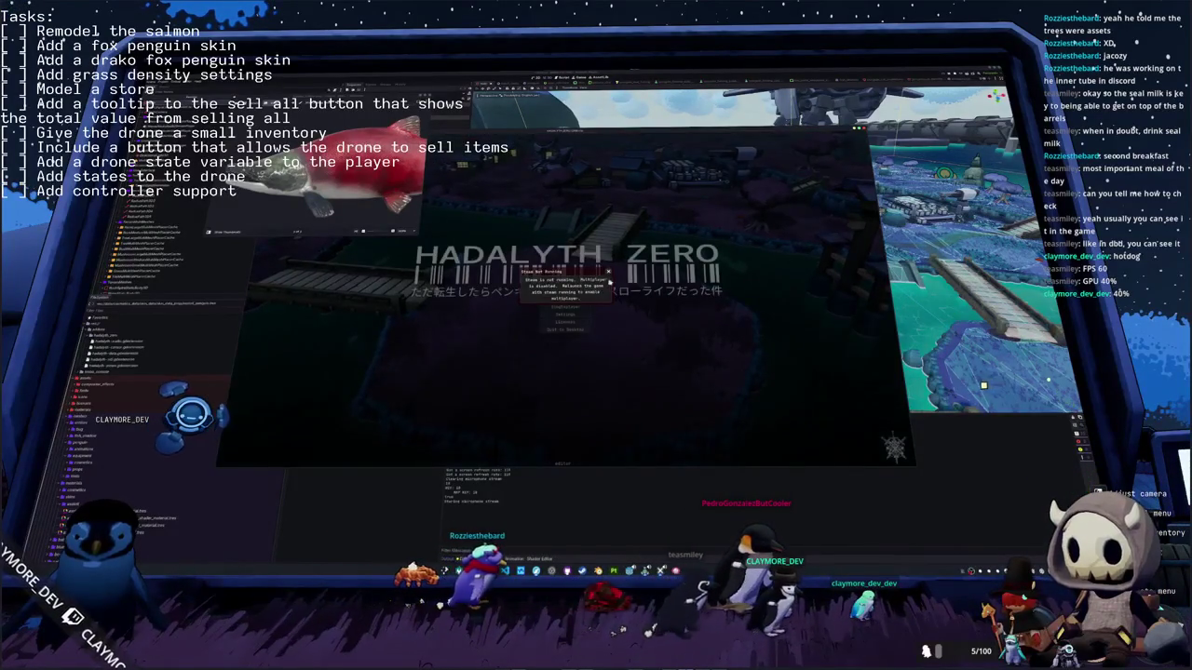
click(575, 331)
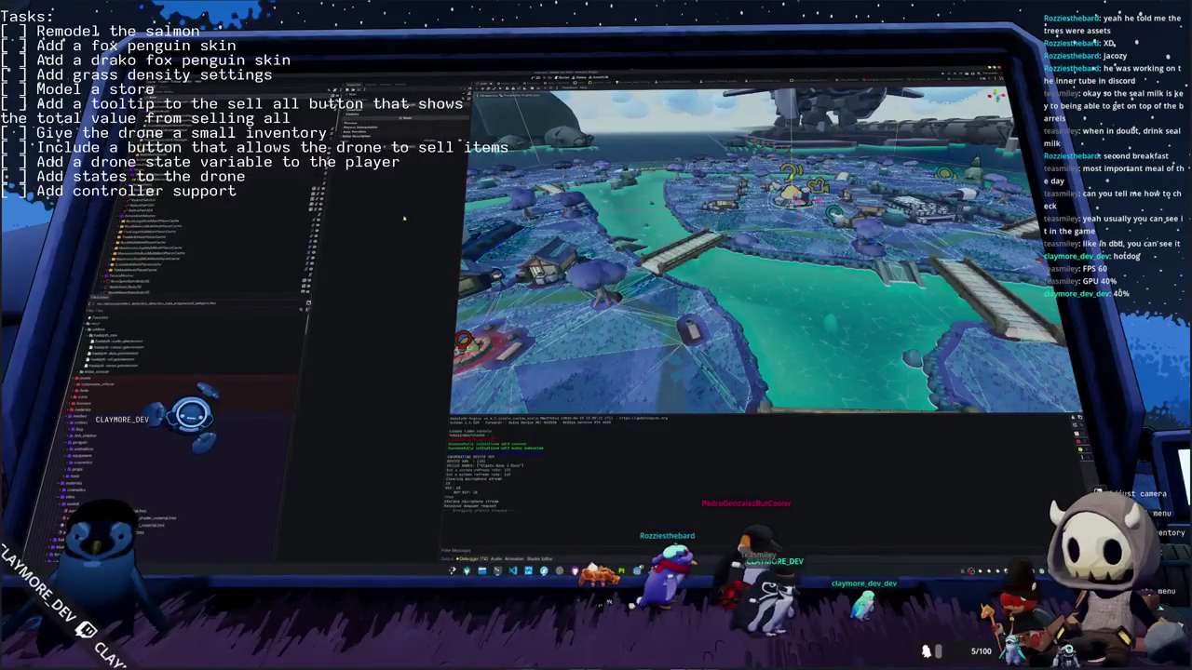
key(ctrl+Tab)
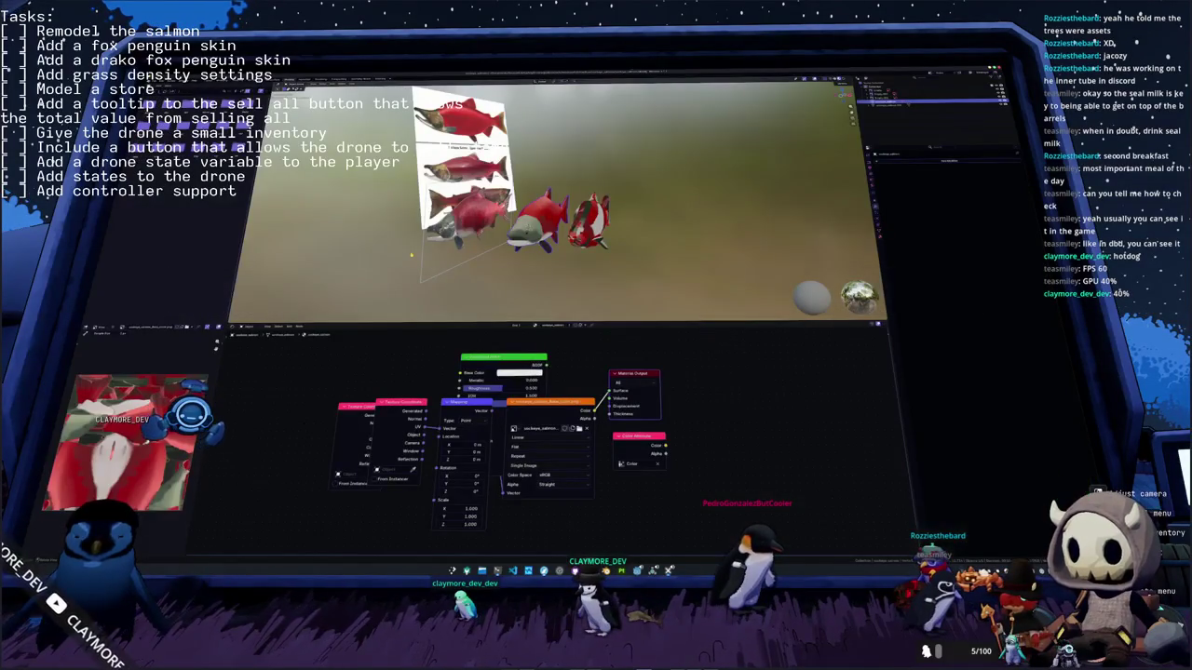
Step: Back in Godot, step through the imported salmon texture files in the FileSystem dock to preview them
key(alt+Tab)
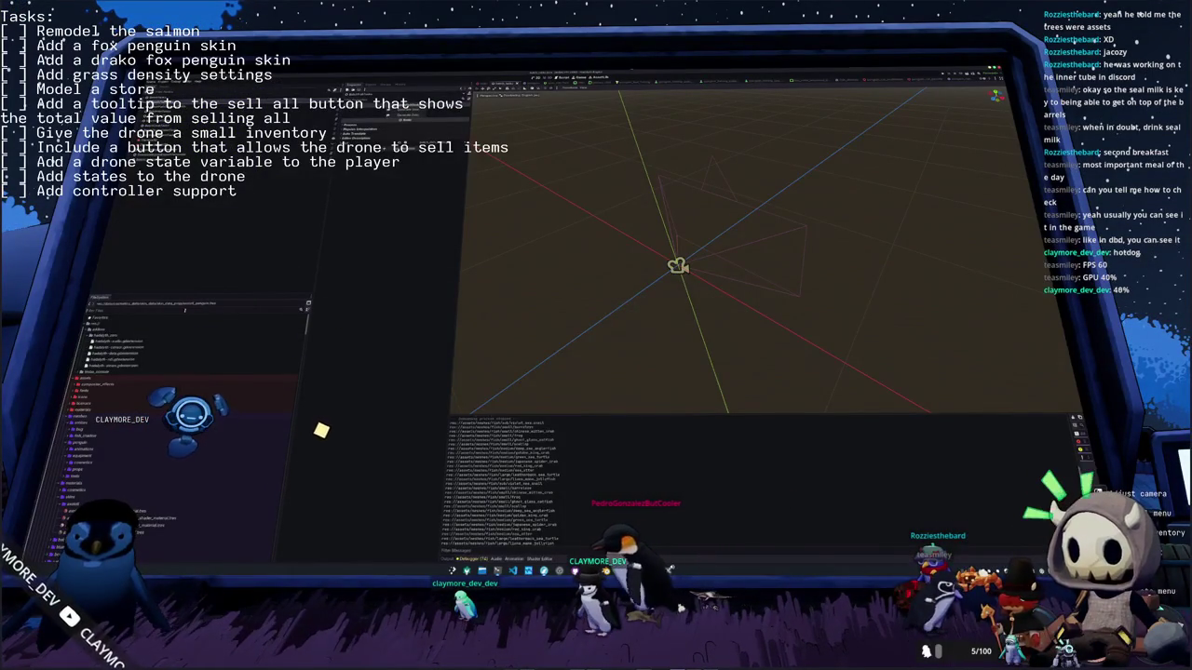
scroll(187, 419, down, 3)
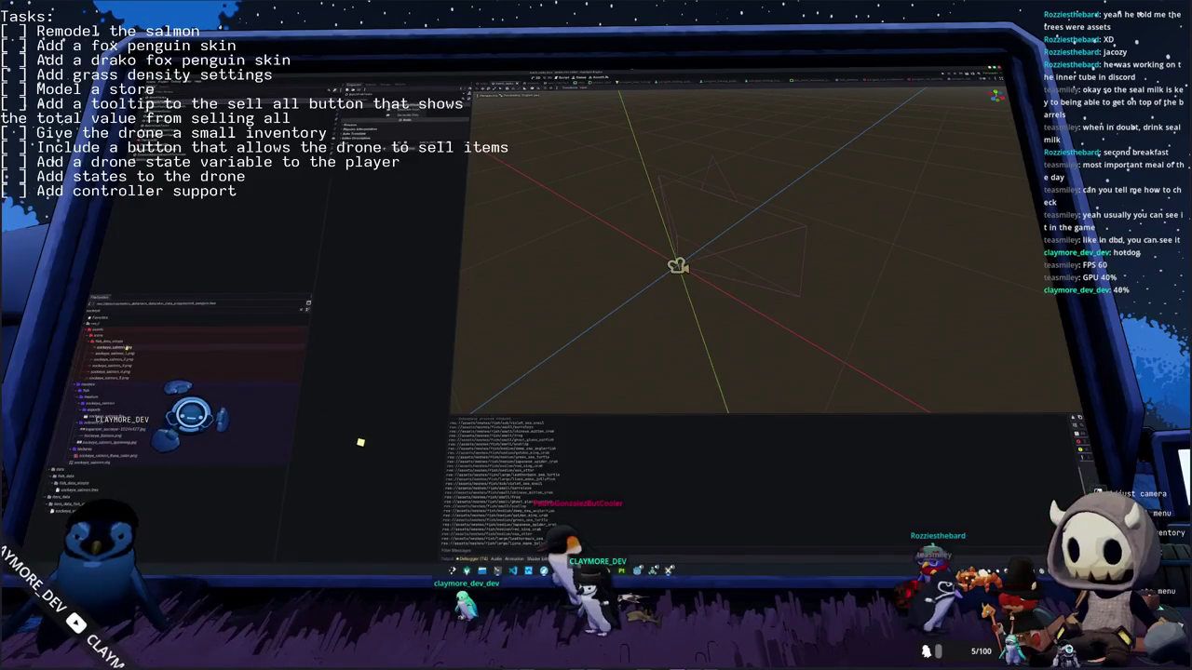
key(Down)
key(Down)
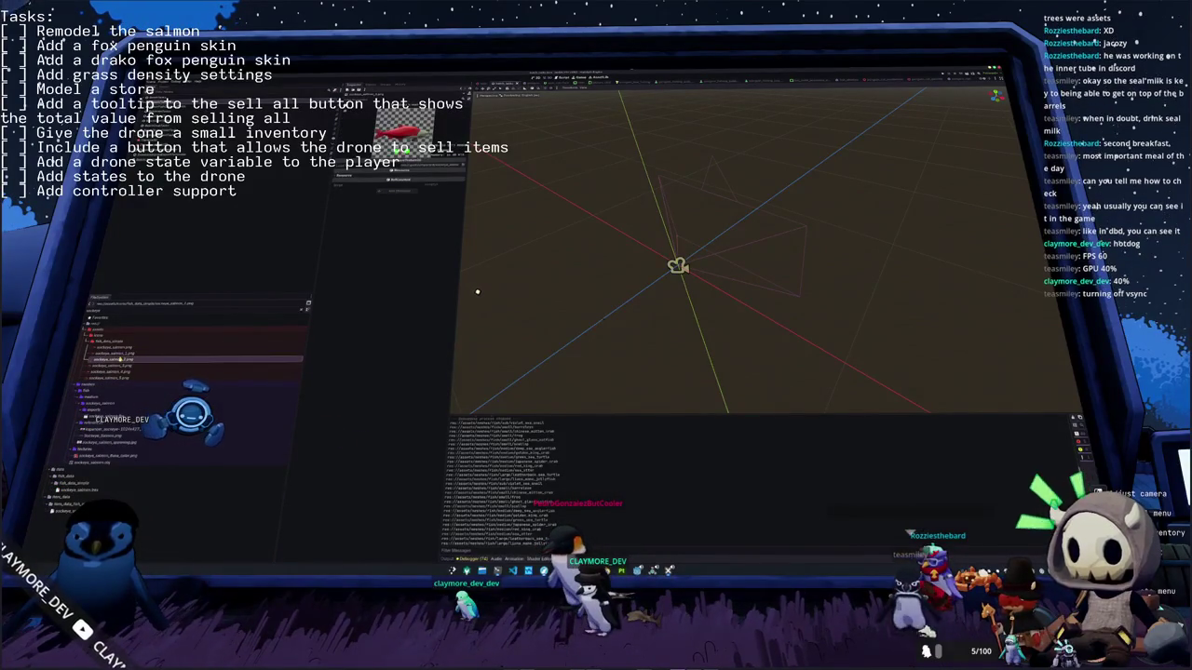
key(Down)
key(Down)
key(Down)
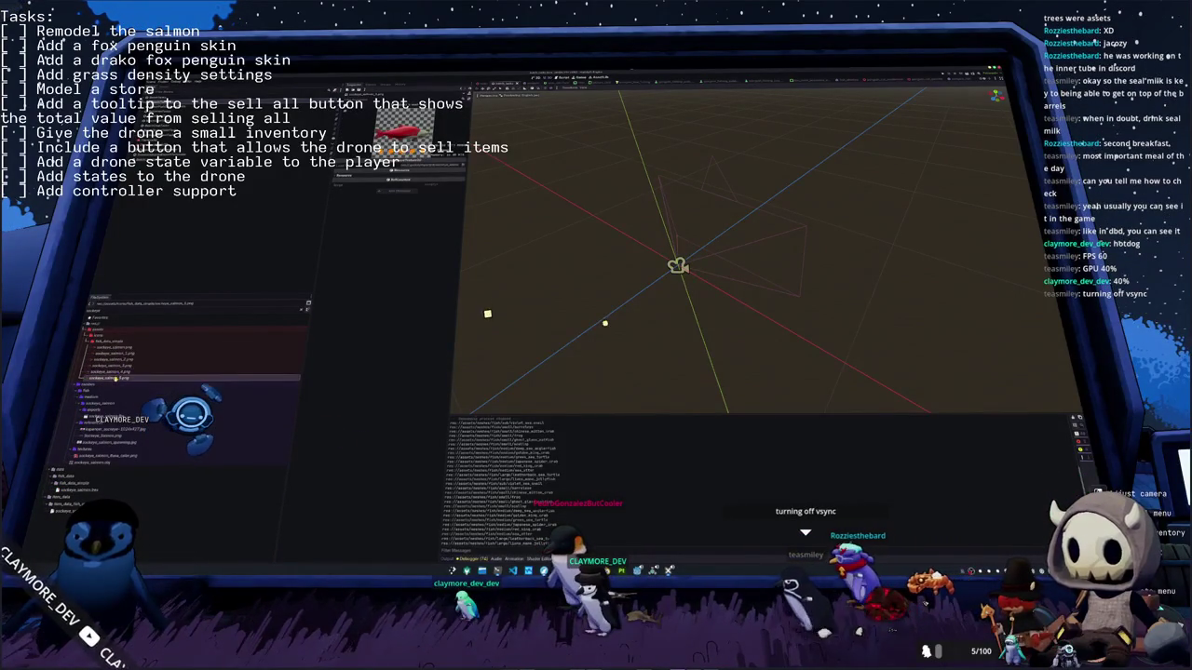
key(Down)
key(Down)
key(Down)
key(Down)
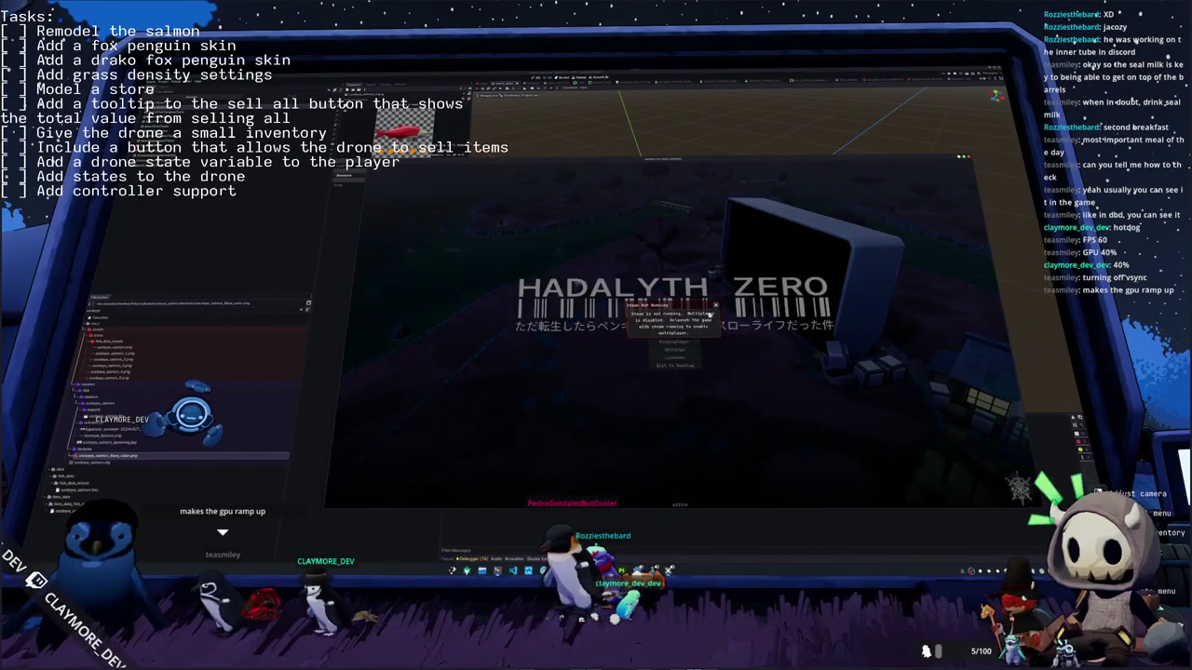
Step: Dismiss the Steam warning, start the game, and open the inventory's fish journal
click(715, 306)
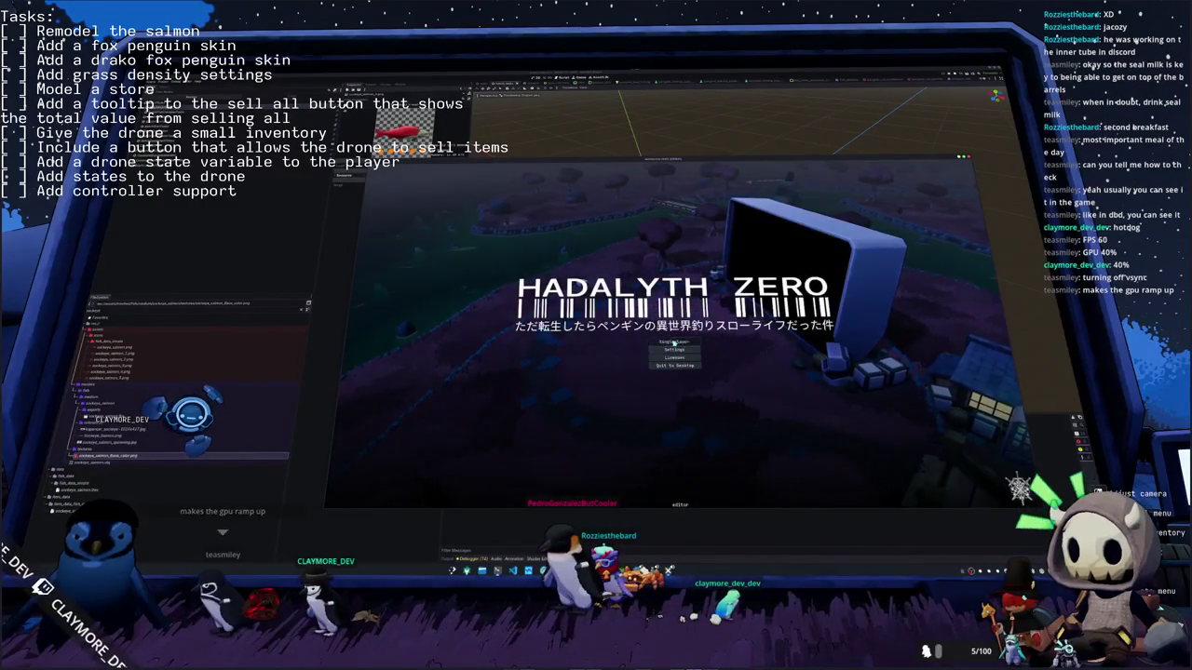
click(674, 343)
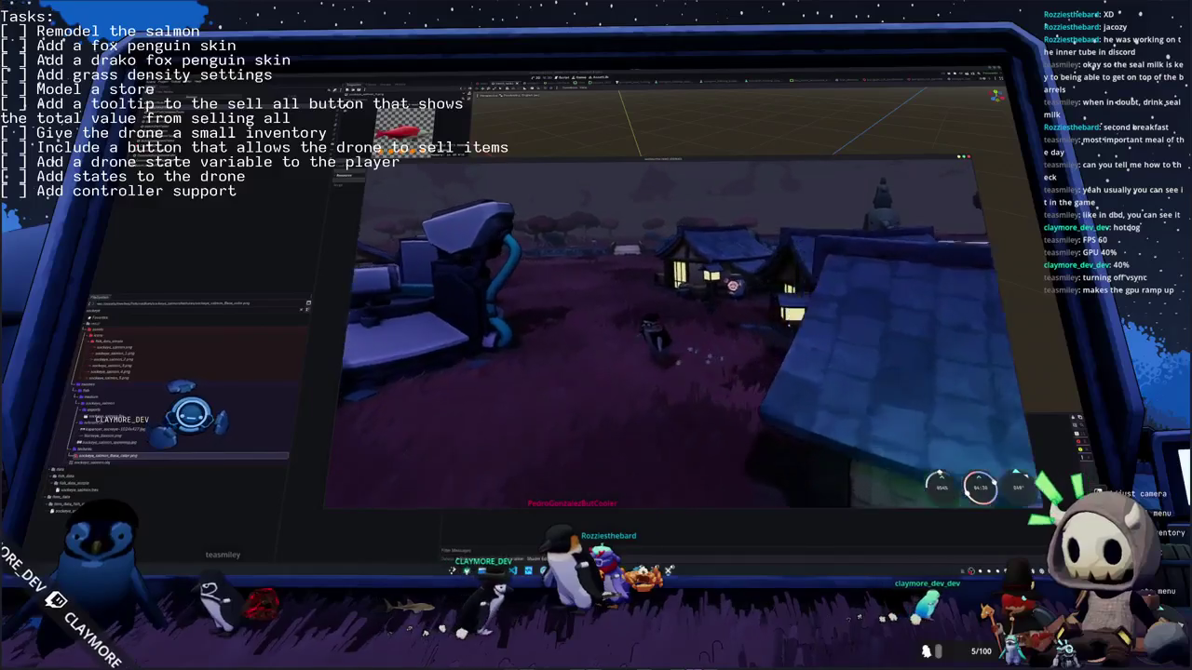
key(Tab)
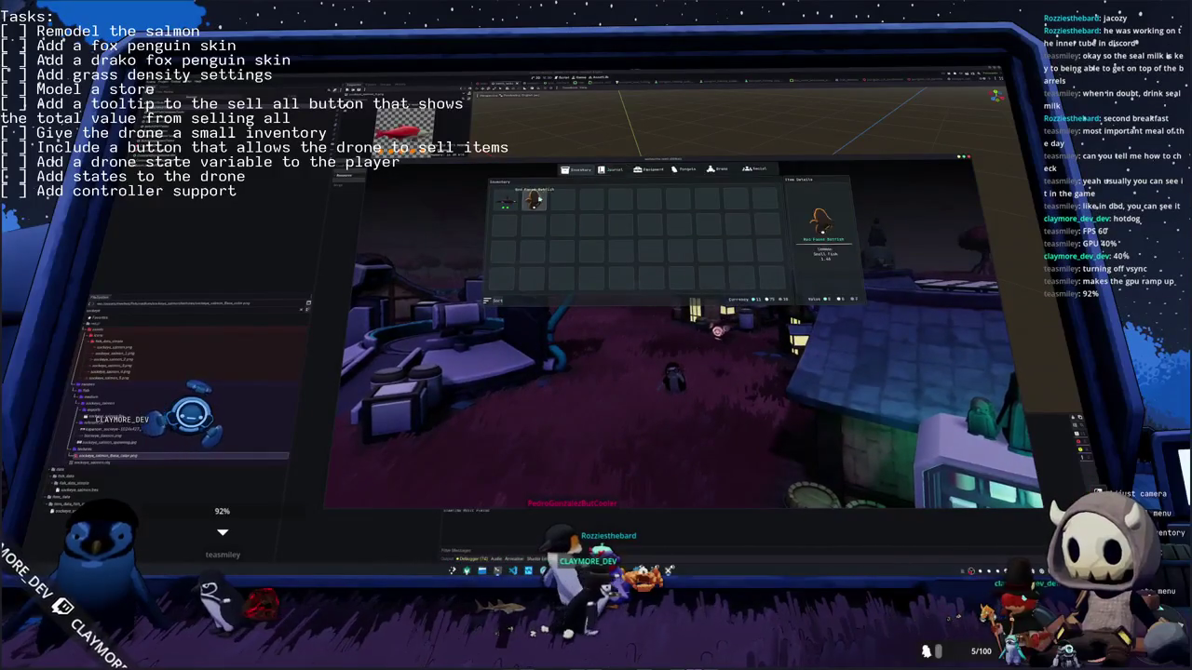
click(612, 173)
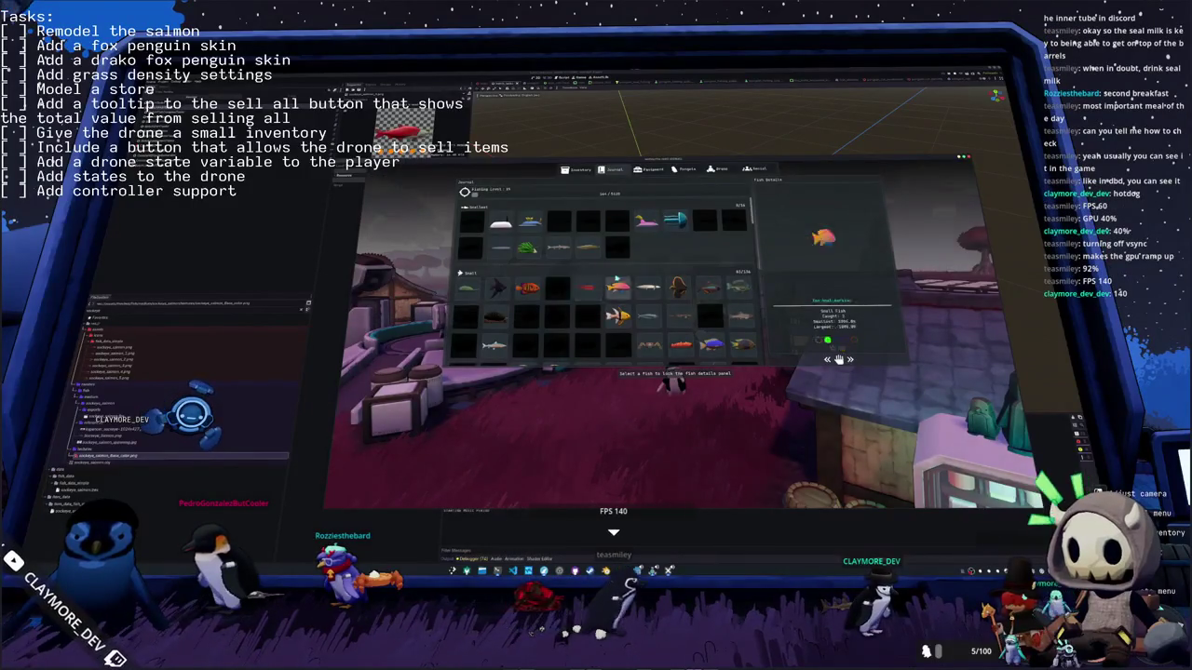
Step: Close the journal, reopen the inventory, and have the penguin hold the red salmon
key(Escape)
key(Tab)
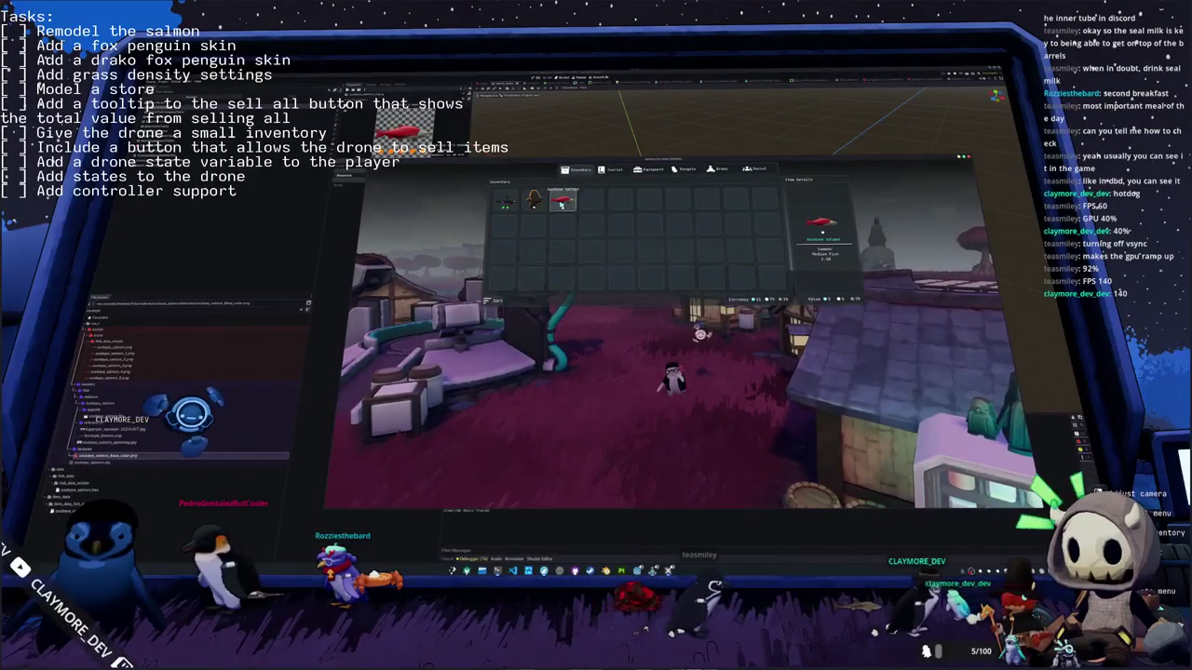
click(570, 209)
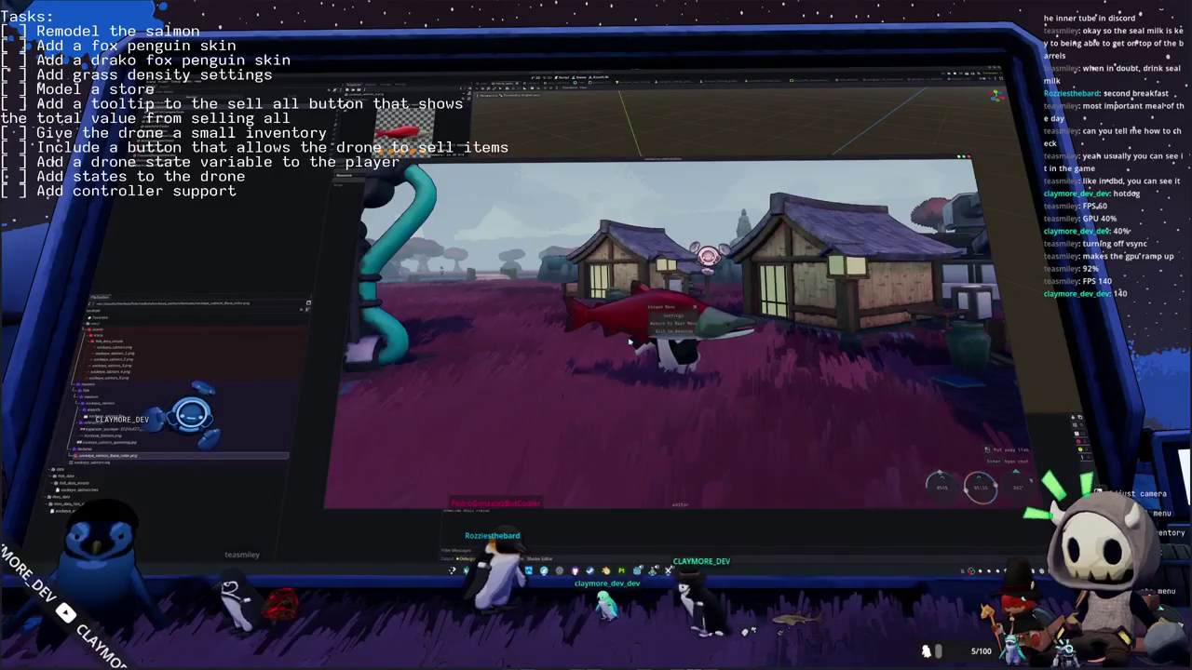
Step: Open the game settings, look at the Interface and Audio tabs, then close the panel
click(670, 316)
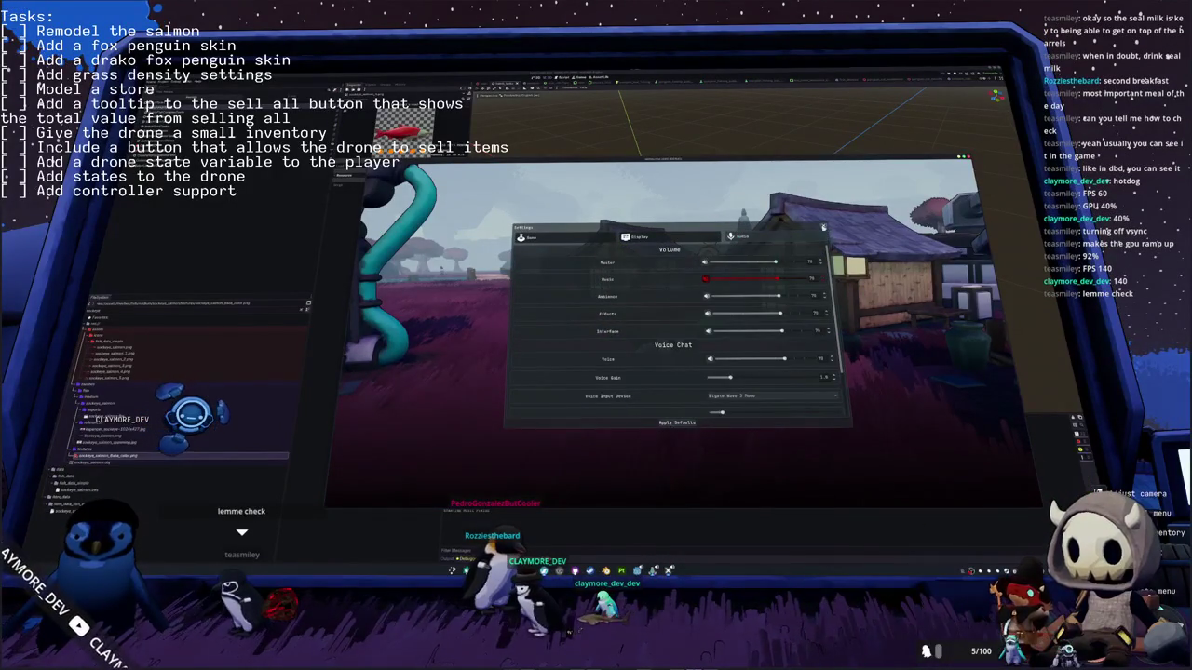
click(823, 227)
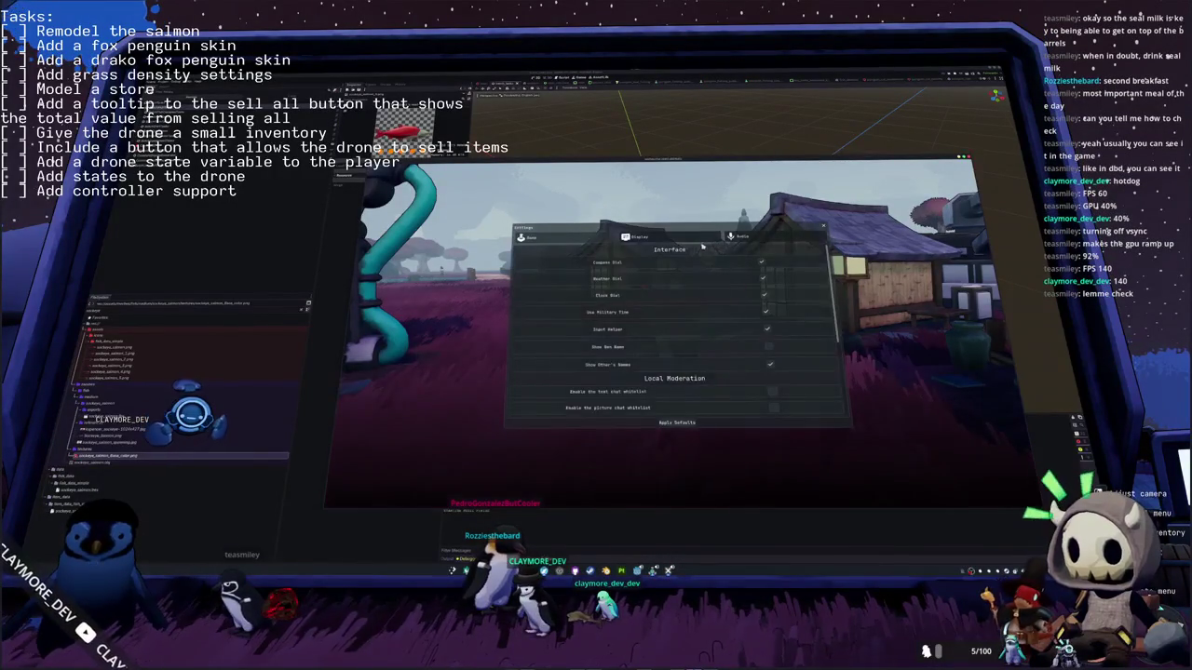
click(744, 244)
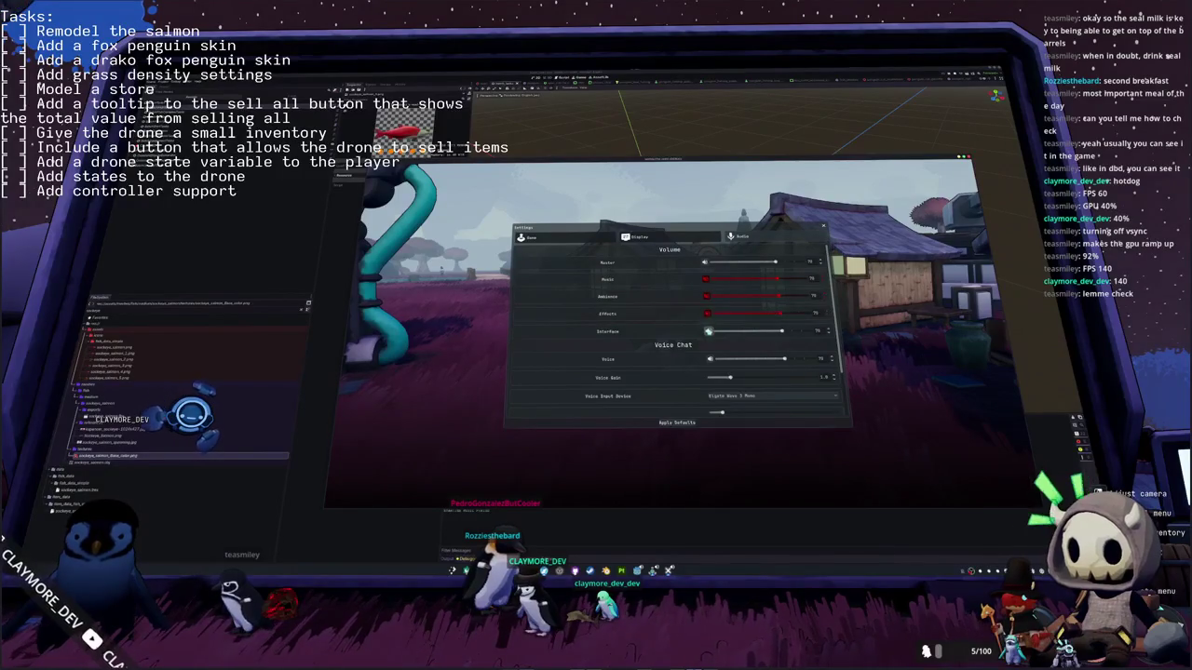
click(824, 226)
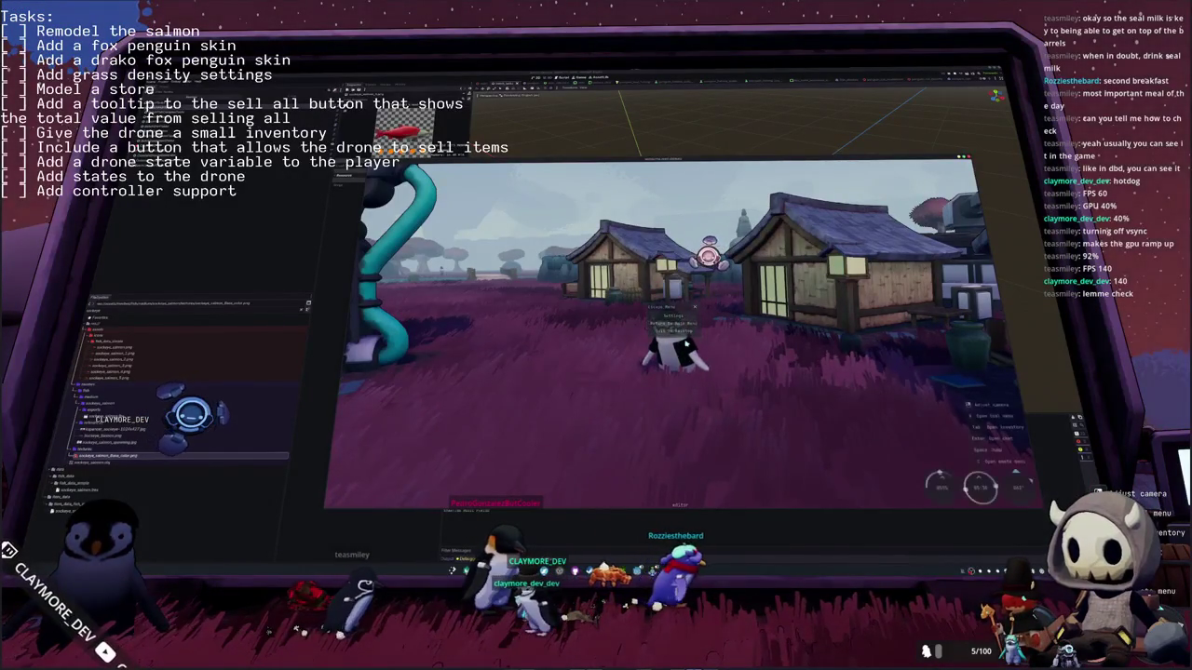
Step: Open the inventory, walk the penguin left with the salmon, and zoom the camera in
key(Tab)
key(Tab)
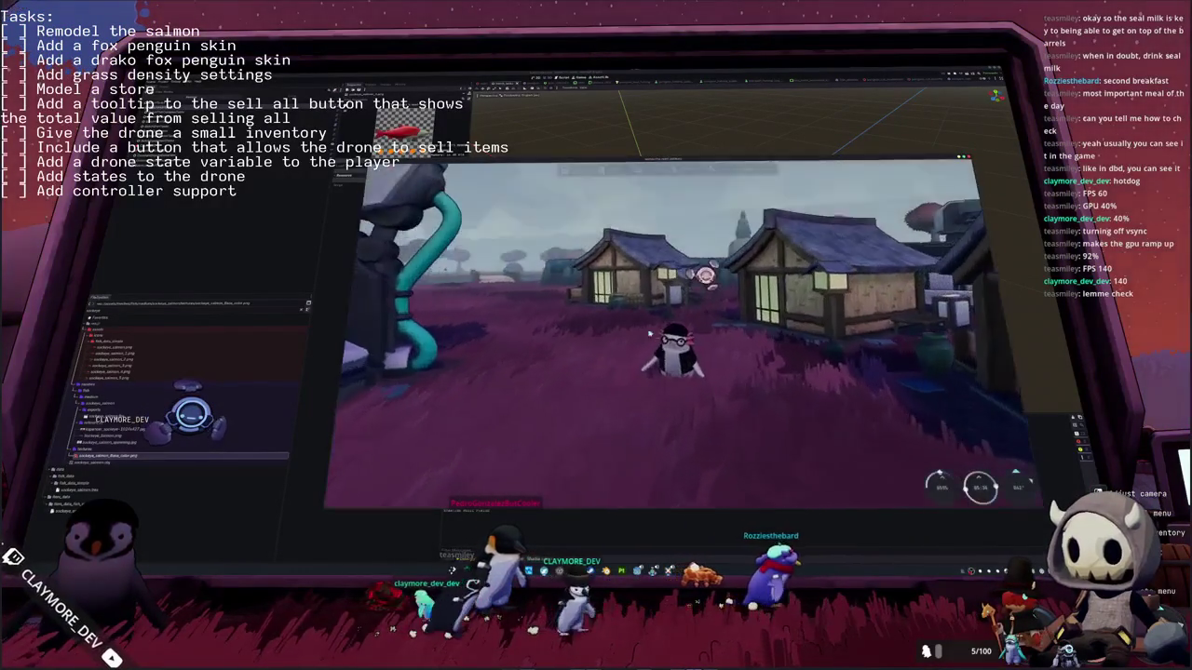
key(a)
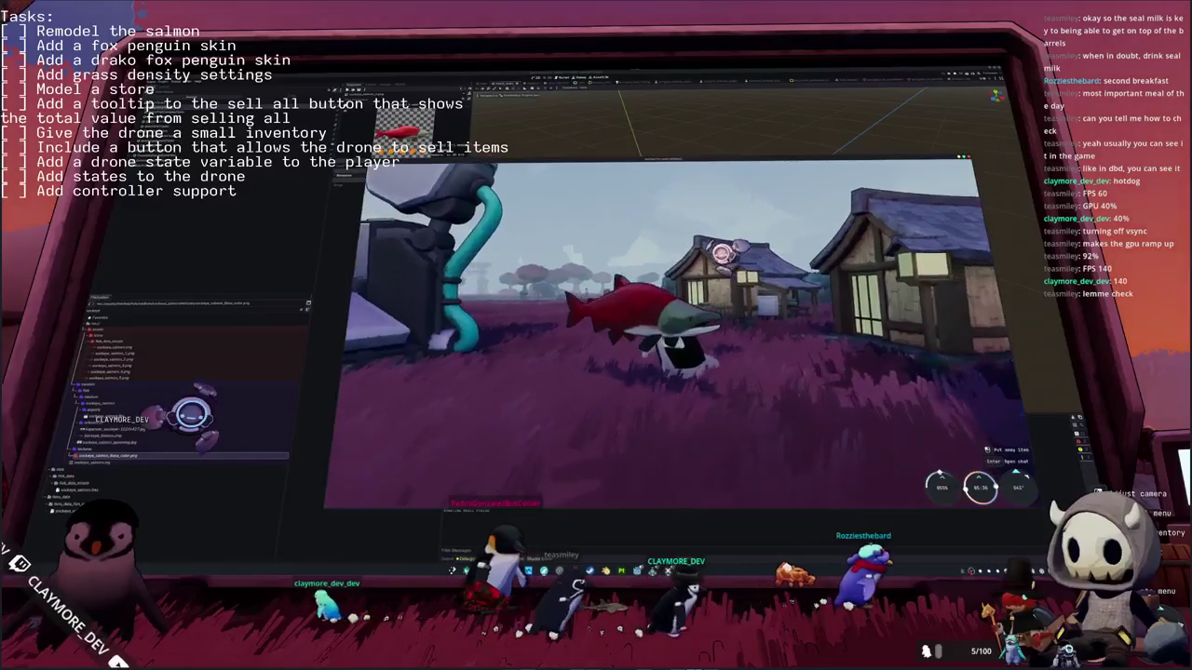
scroll(652, 336, up, 3)
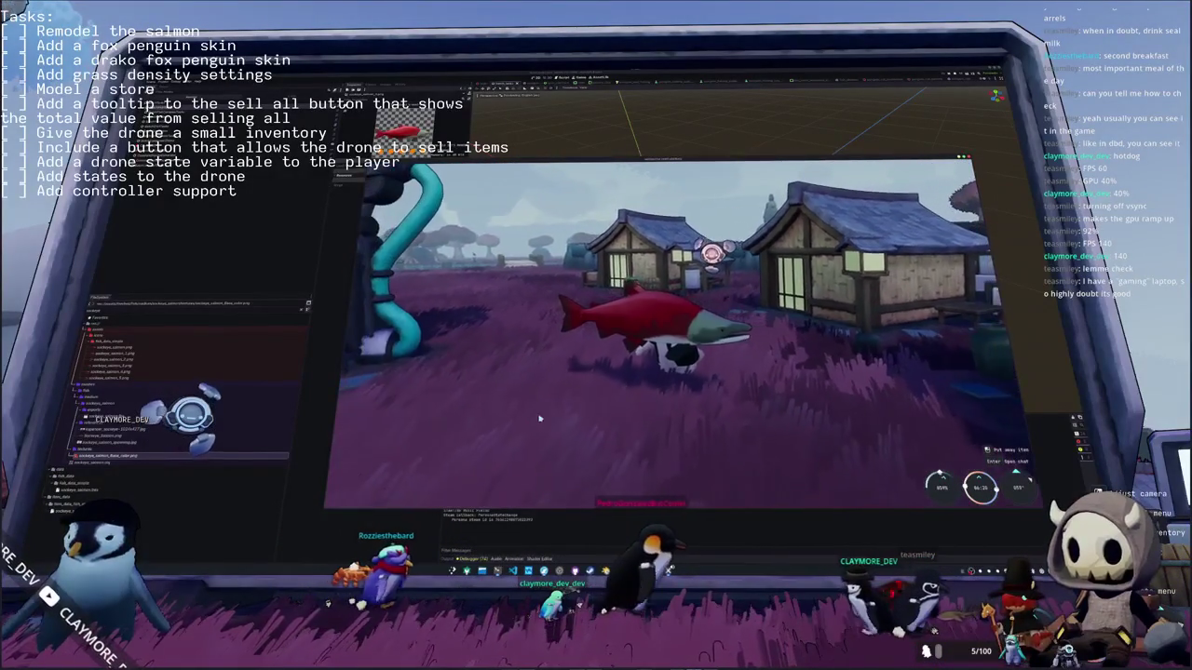
Step: Take a screen capture of the penguin holding the salmon in the game
key(Print)
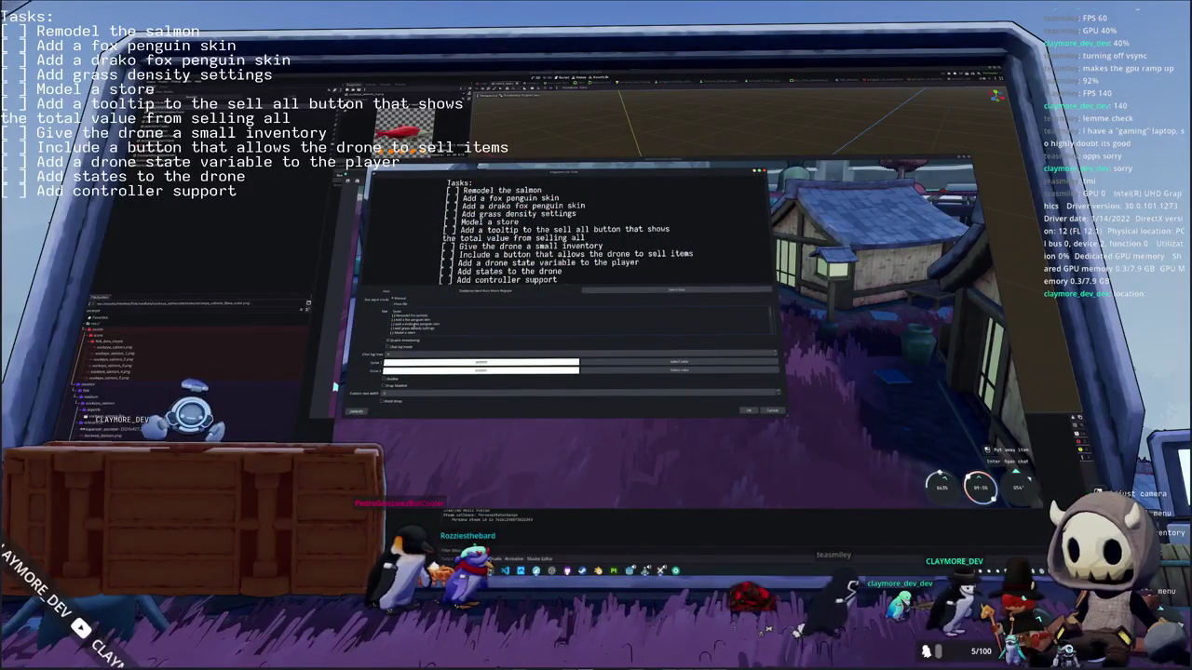
Step: Mark the salmon task with an X and add a 'make a youtube short' task below it
text(X)
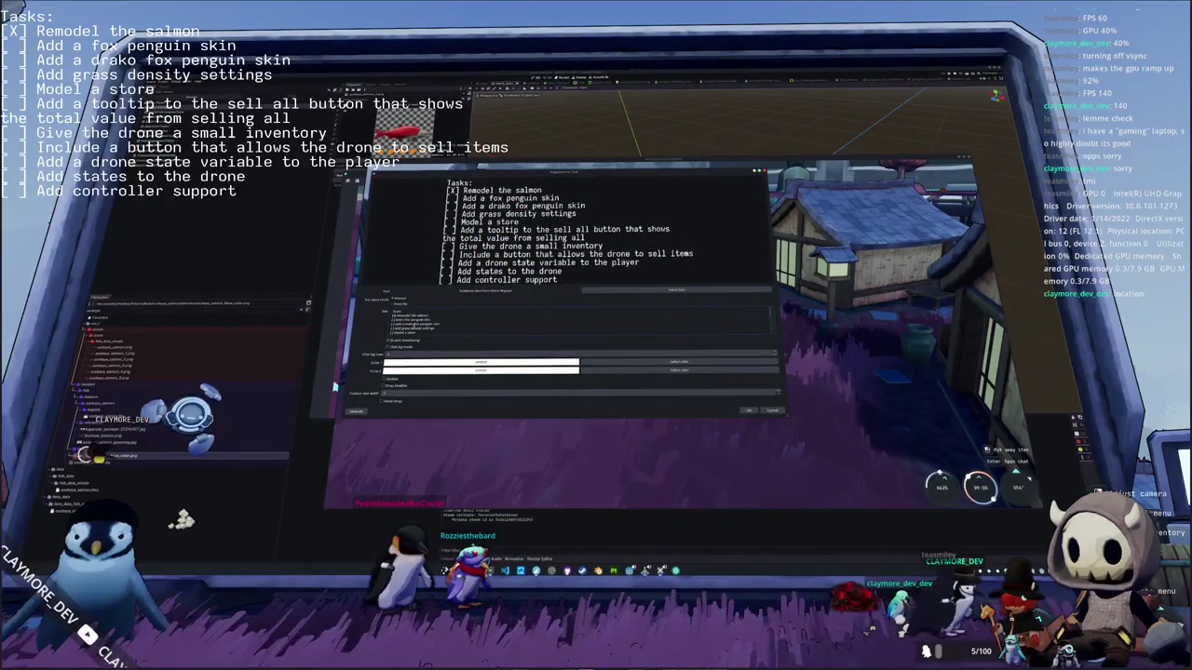
key(Return)
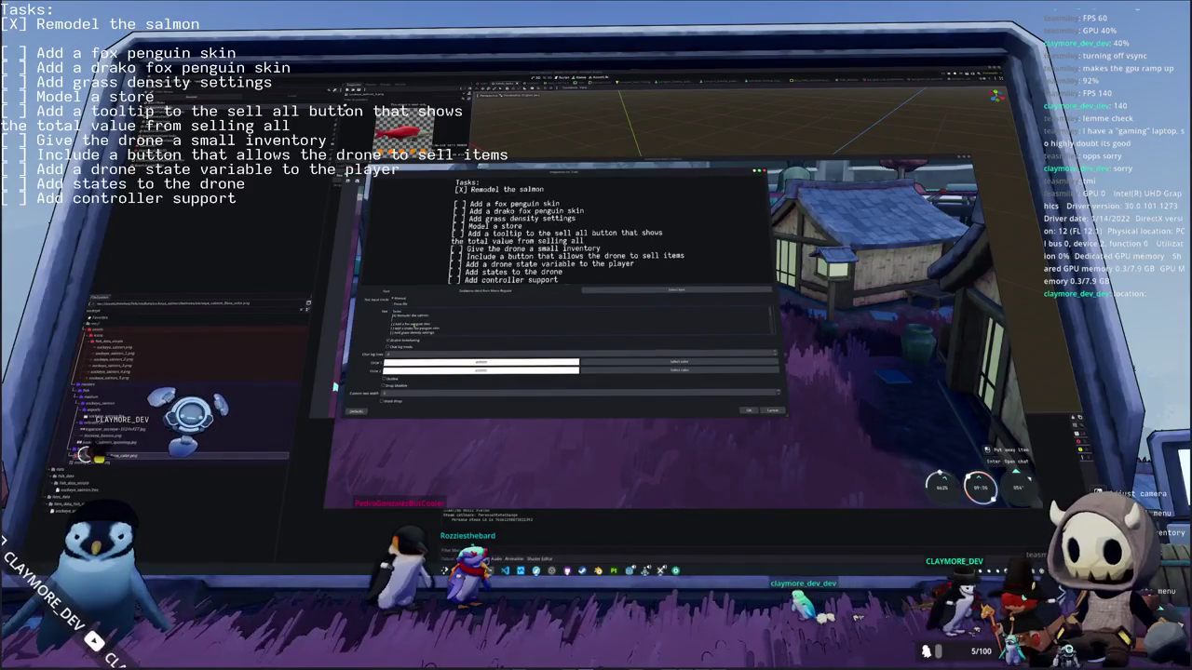
text([ ] Make a youtube short)
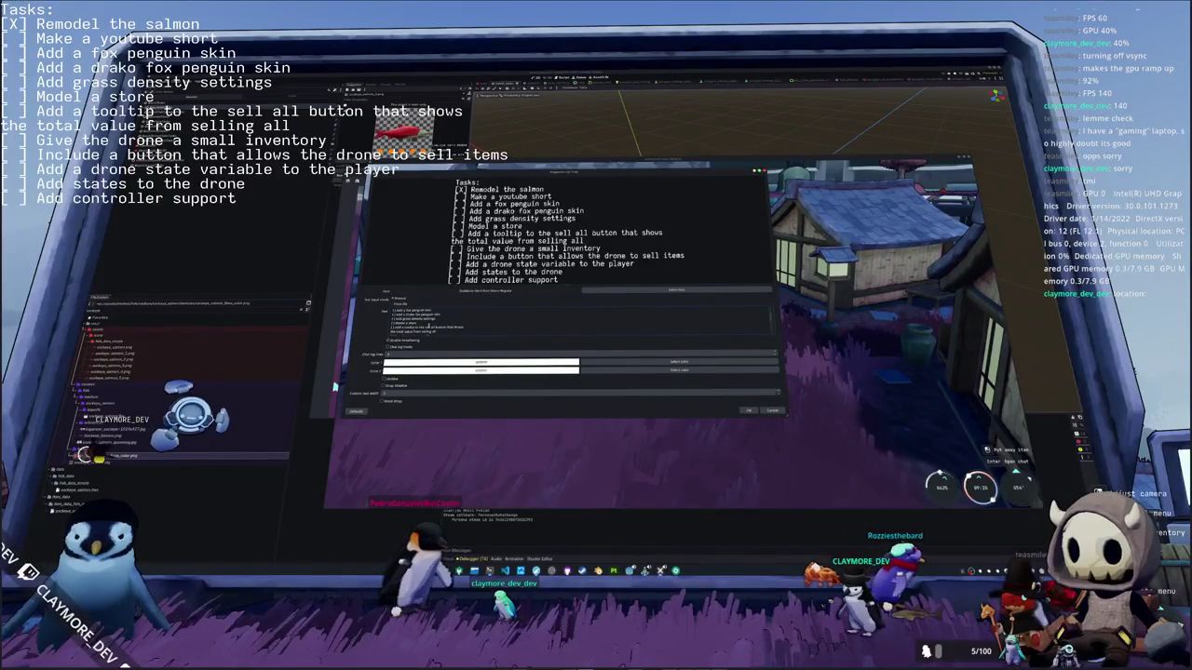
Step: Rearrange the blank task lines and start typing a 'Fix the control flow issues' task
key(BackSpace)
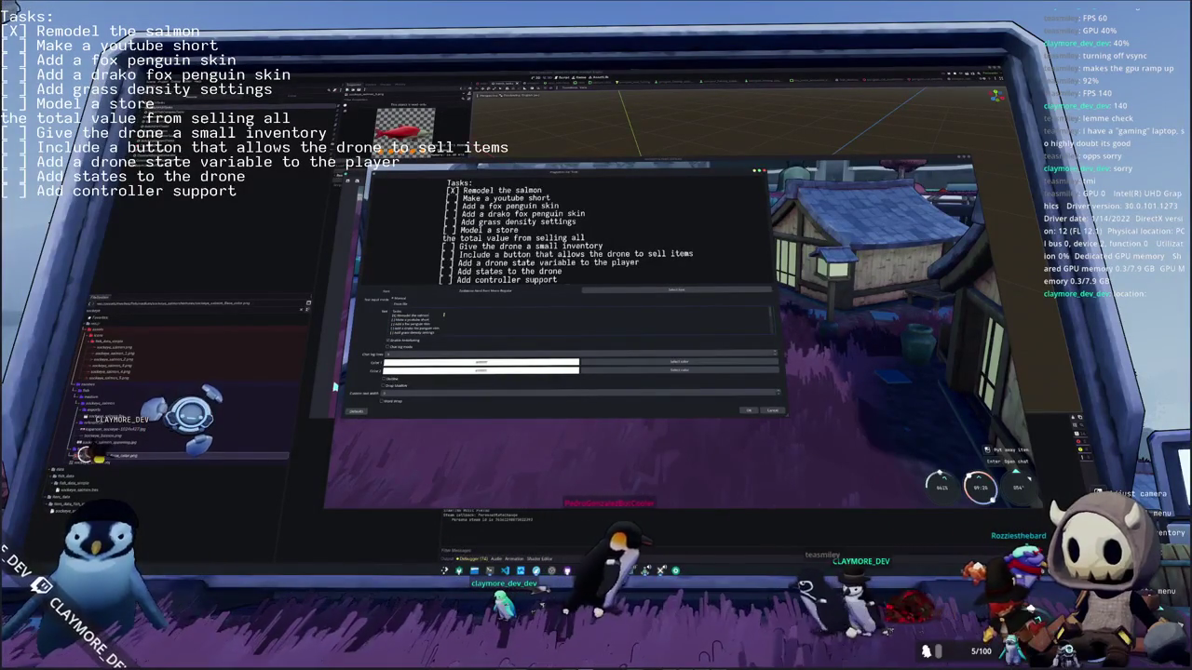
key(ctrl+z)
key(BackSpace)
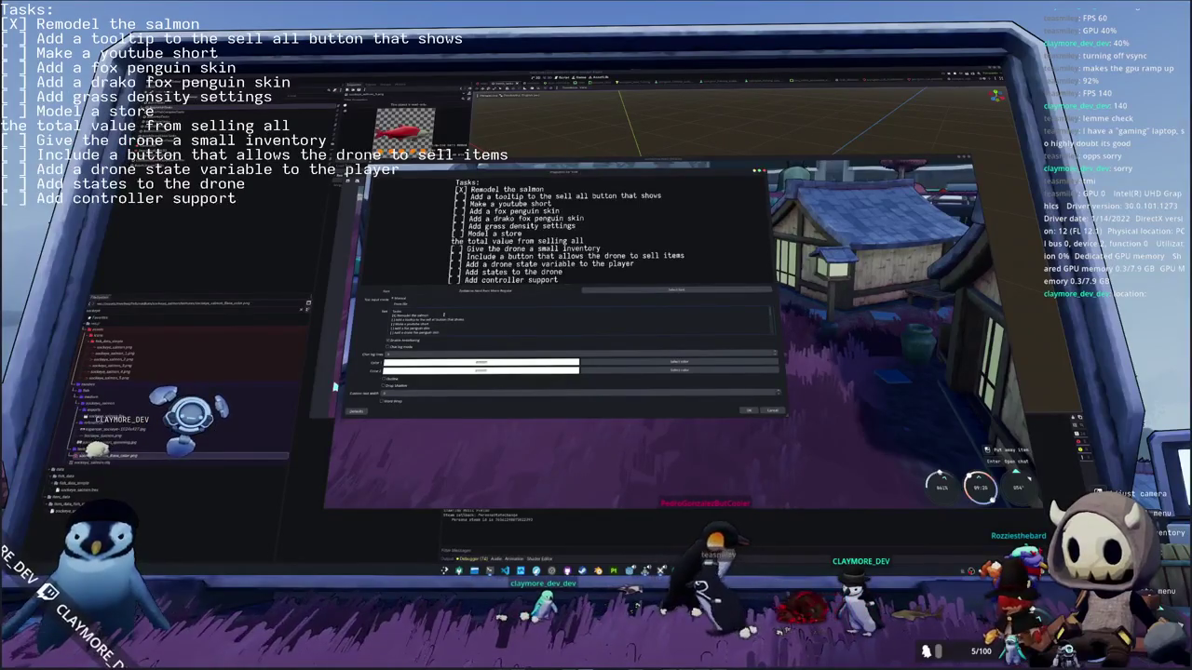
key(ctrl+z)
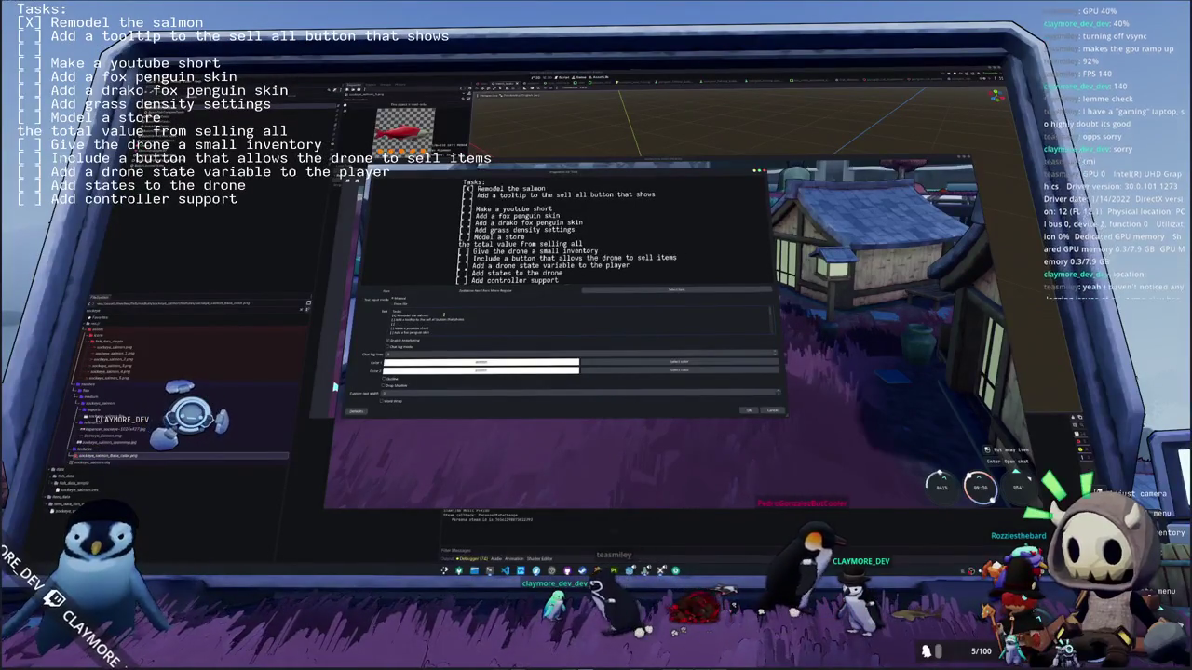
text(Fix)
text( the)
text( control flow issues that no on)
text(e else kn)
text( else know)
Step: Finish the task as 'Fix the control flow issues that no one else knows about yet' and confirm
key(BackSpace)
key(BackSpace)
key(BackSpace)
text(knows about yet)
key(Return)
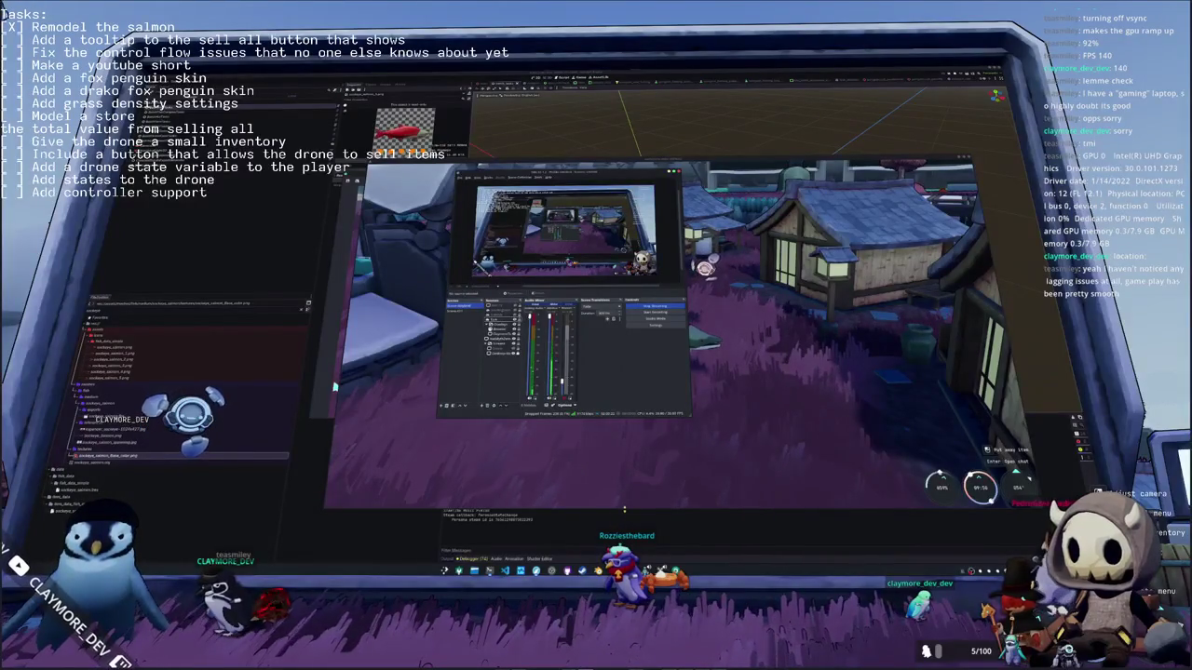
Step: In-game, unmute the music from the Escape menu settings, then reopen the penguin's inventory
key(Escape)
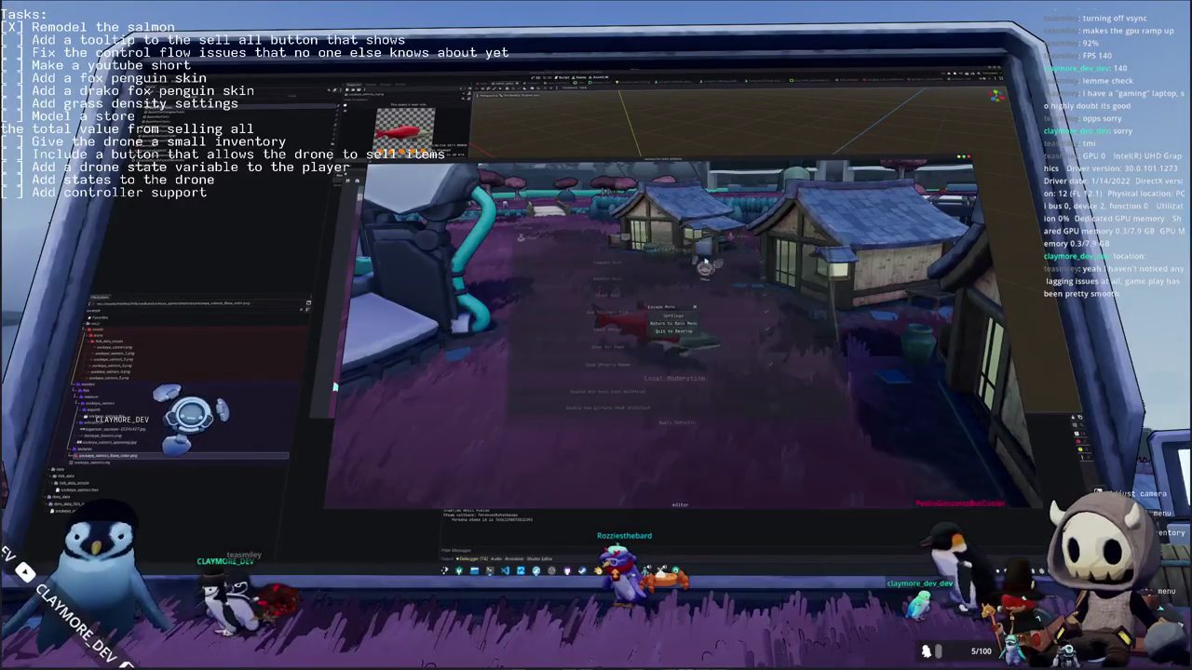
click(706, 278)
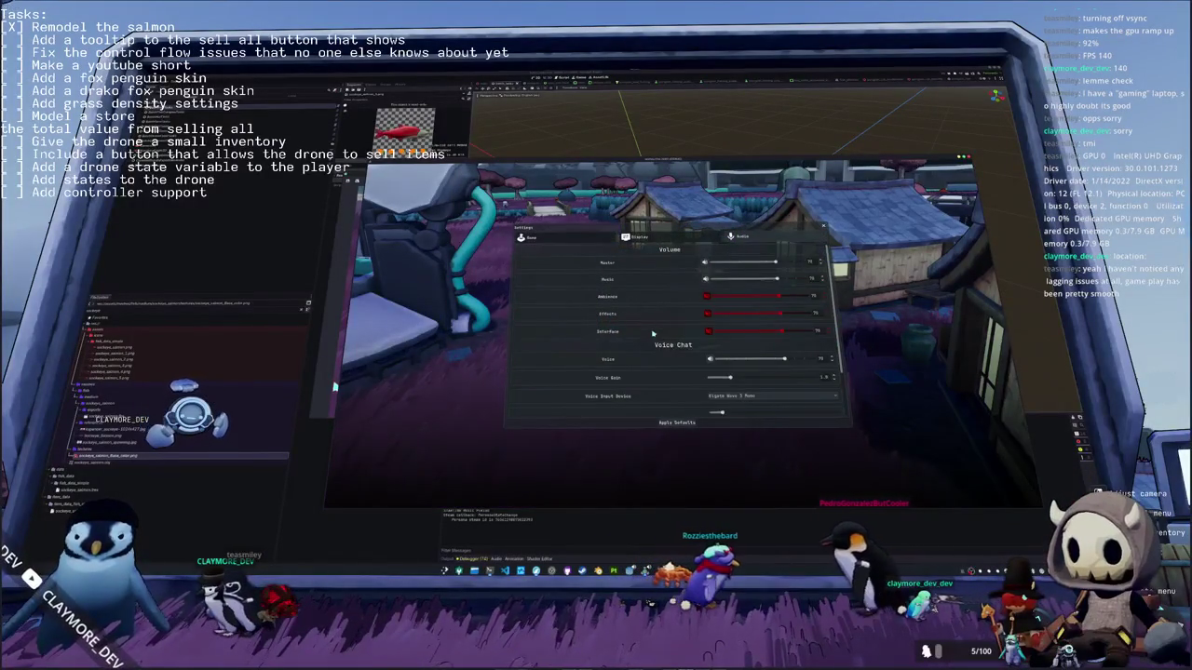
key(Escape)
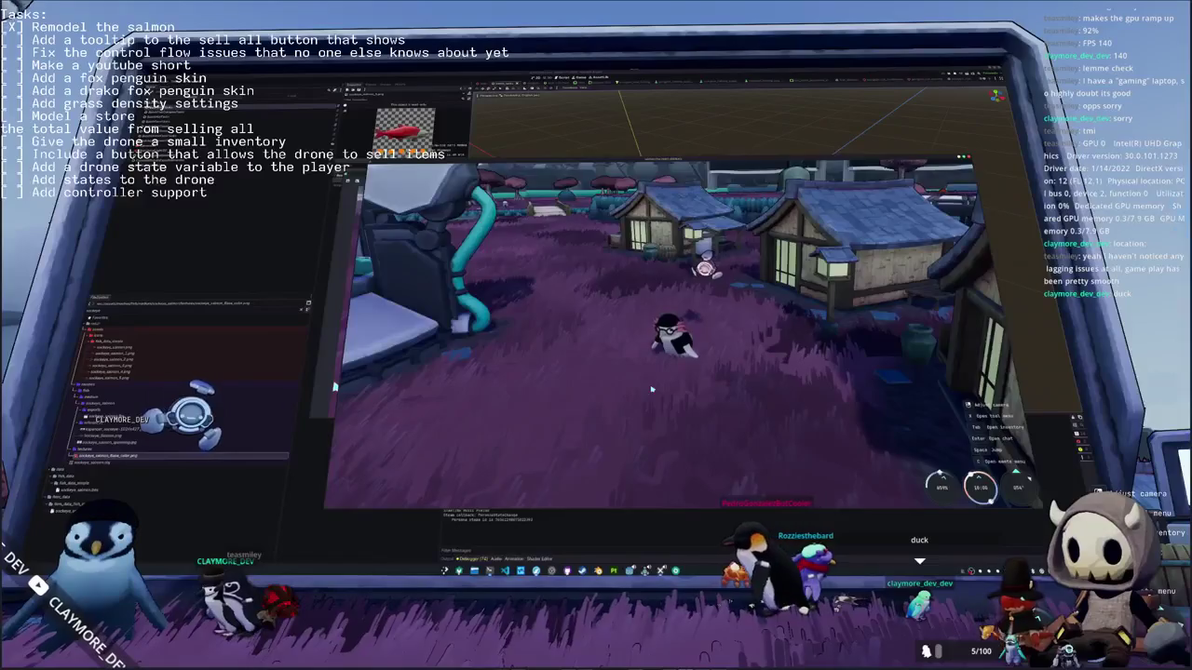
key(Tab)
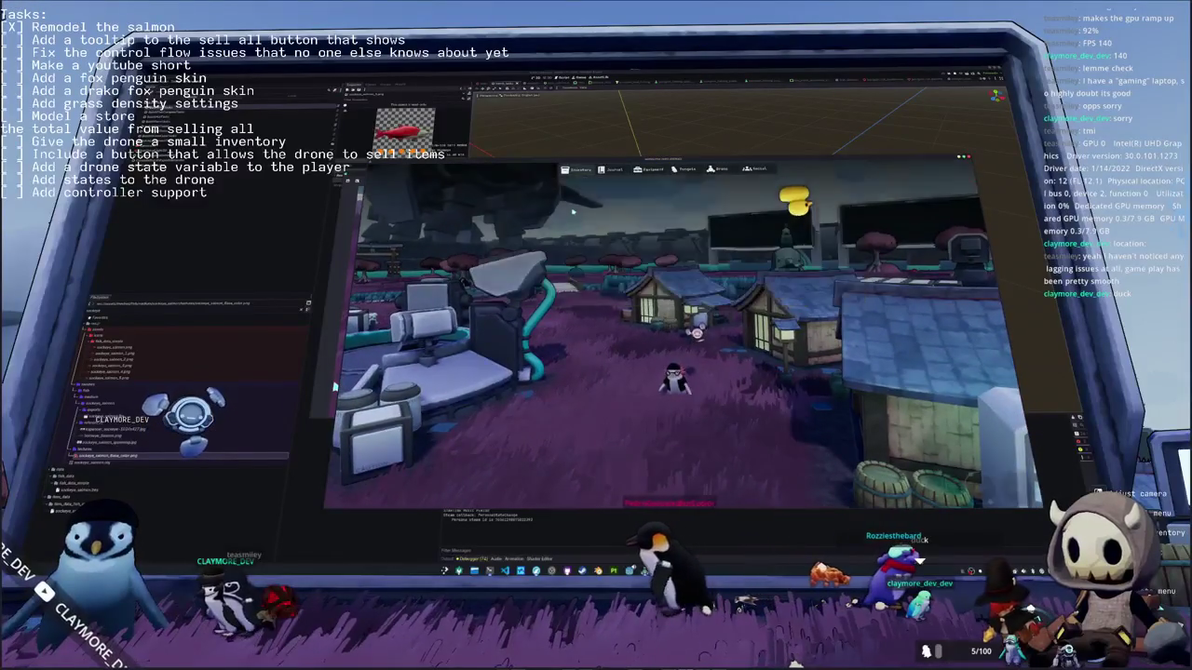
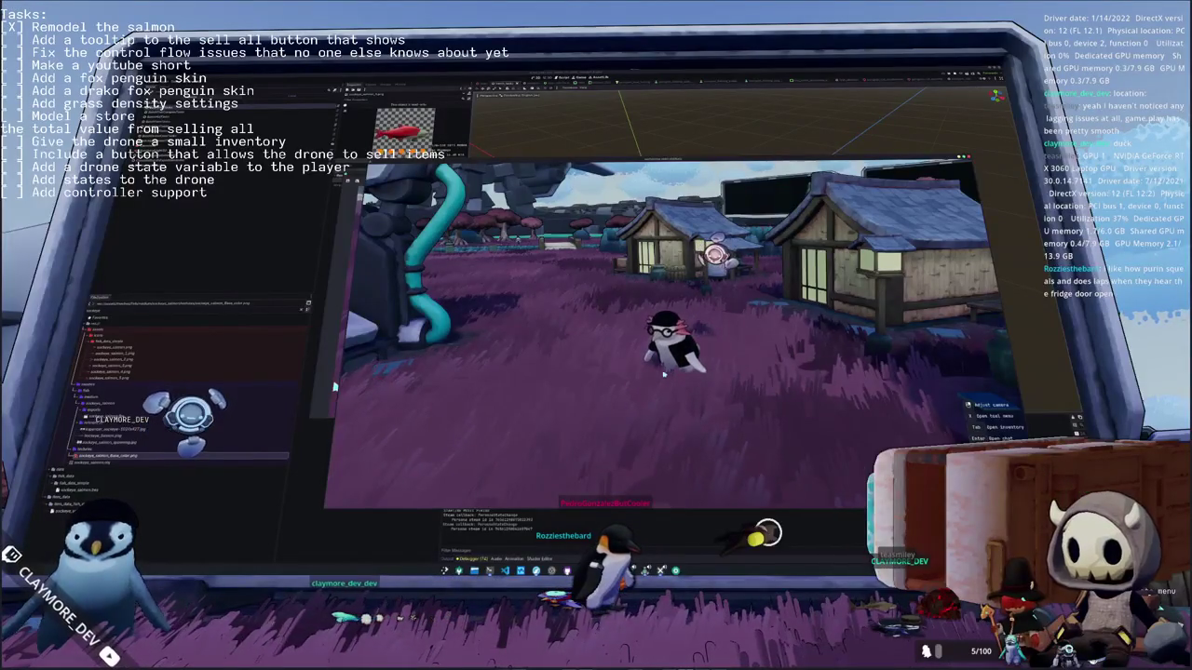
Step: Open the inventory's Penguins cosmetics page and pick a new rabbit-like skin
key(Tab)
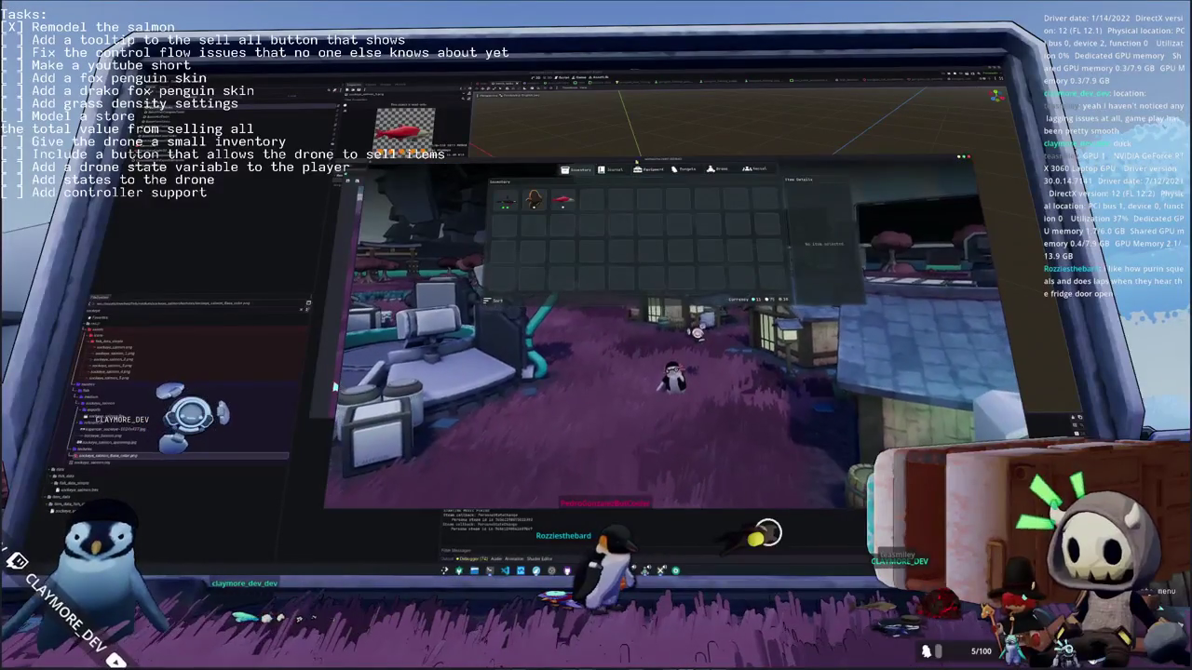
click(688, 169)
click(704, 233)
Step: Browse the shirts, hats and coats, then close the inventory
scroll(647, 300, down, 3)
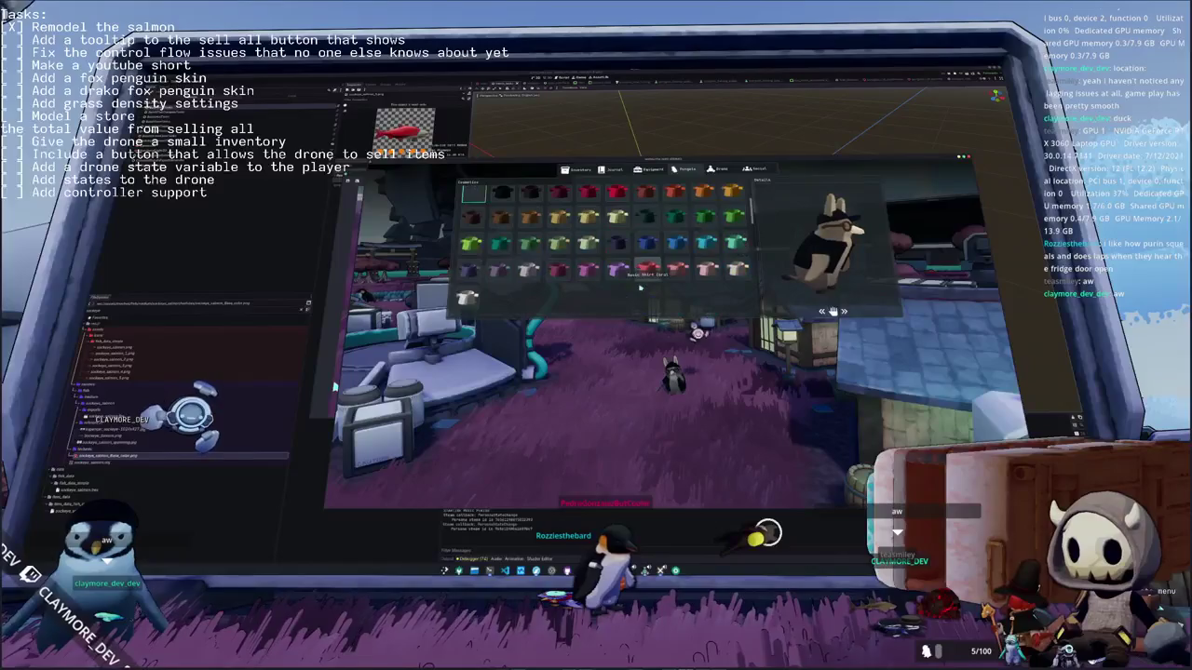
scroll(527, 277, down, 2)
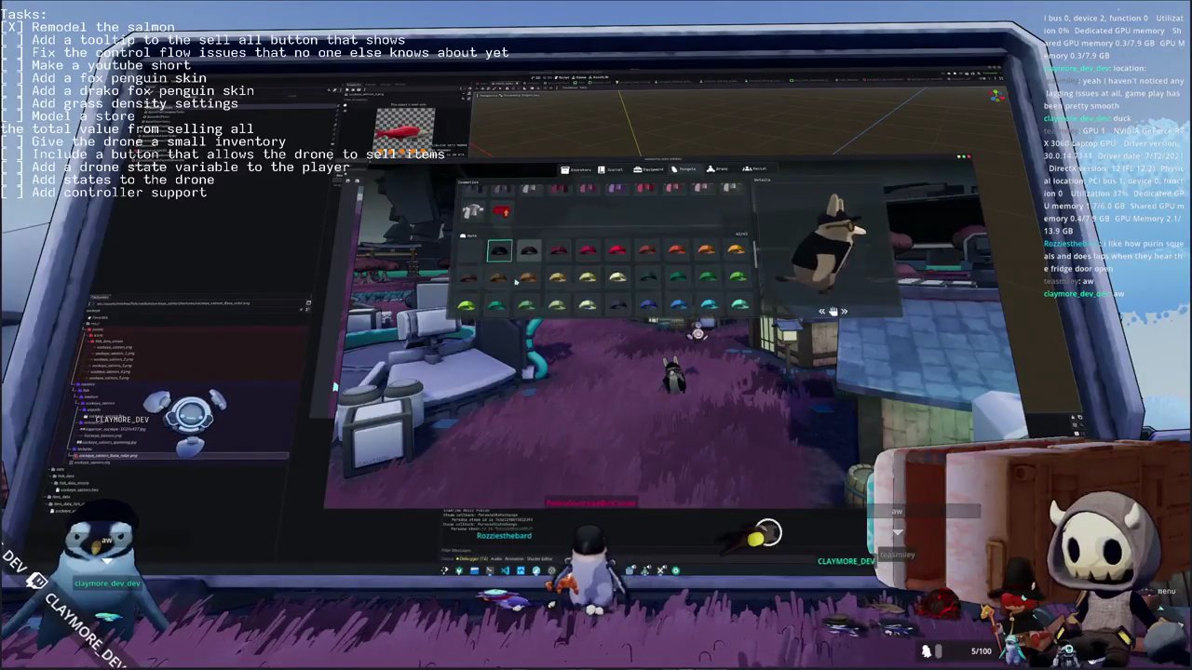
scroll(506, 279, down, 2)
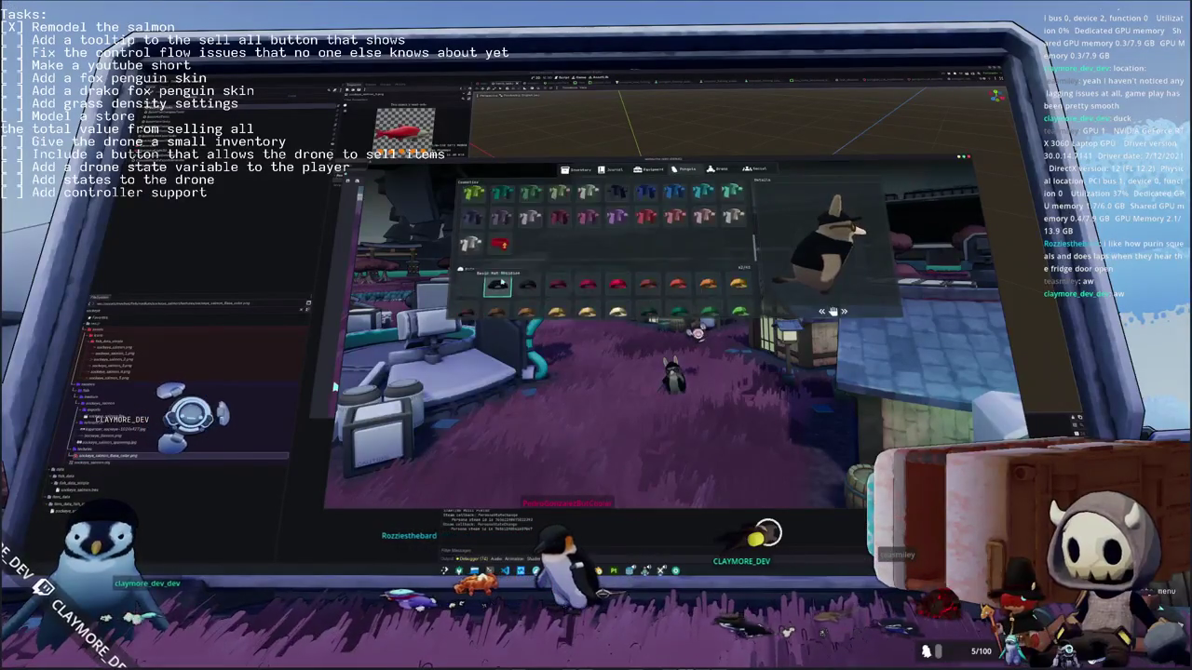
scroll(501, 281, up, 4)
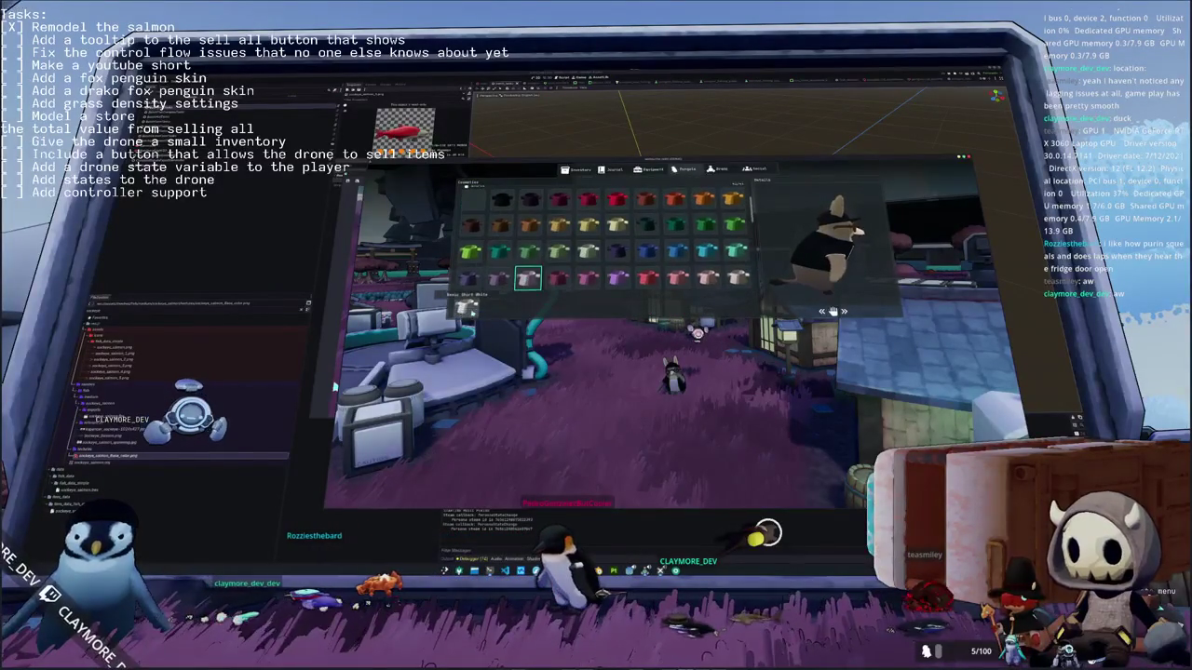
key(Tab)
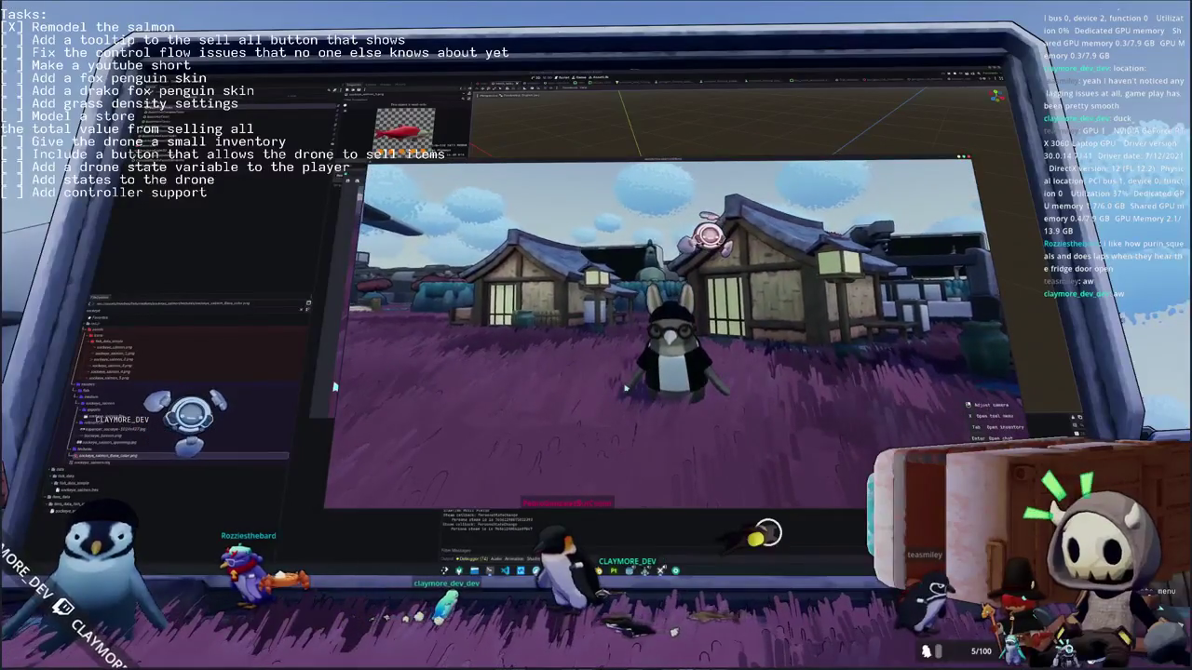
Step: Reopen the inventory's cosmetics page briefly, then close it again
key(Tab)
click(684, 170)
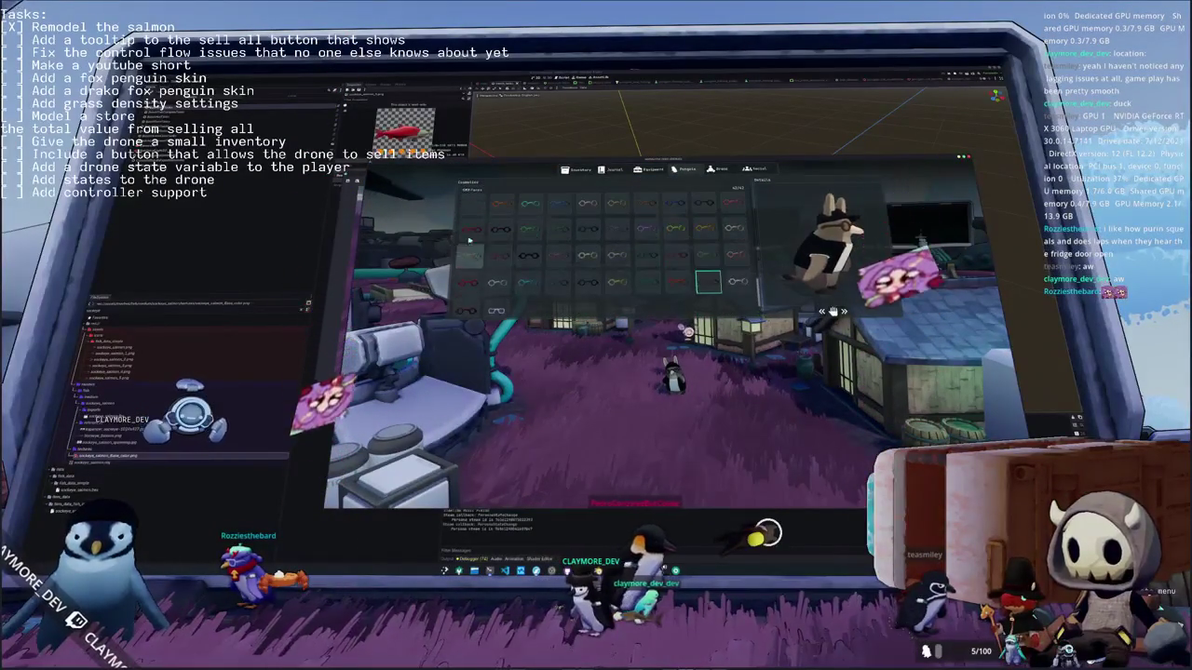
key(Tab)
Step: Run the penguin across the grass and over the wooden bridge toward the village
key(w)
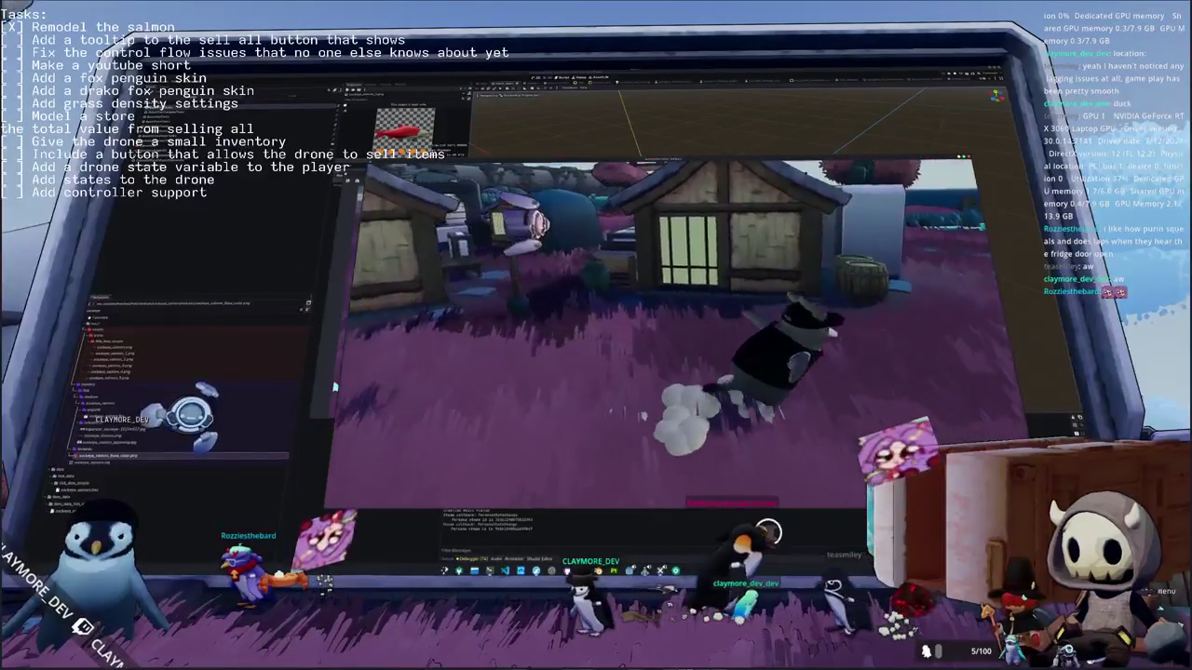
key(w)
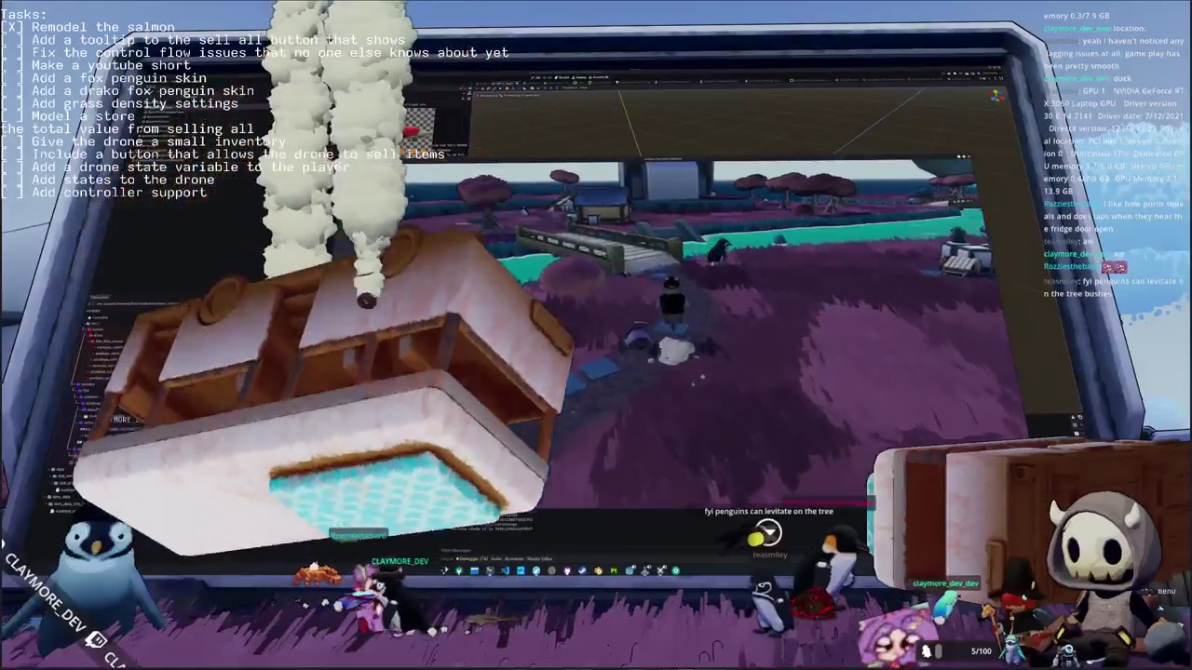
key(w)
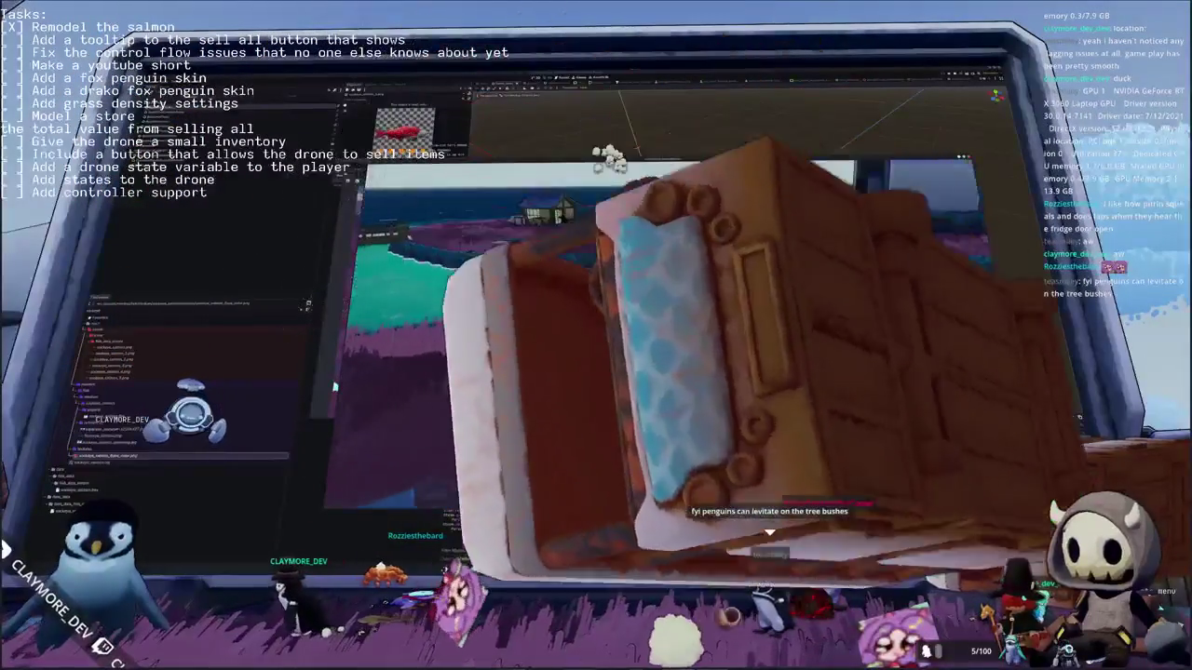
key(w)
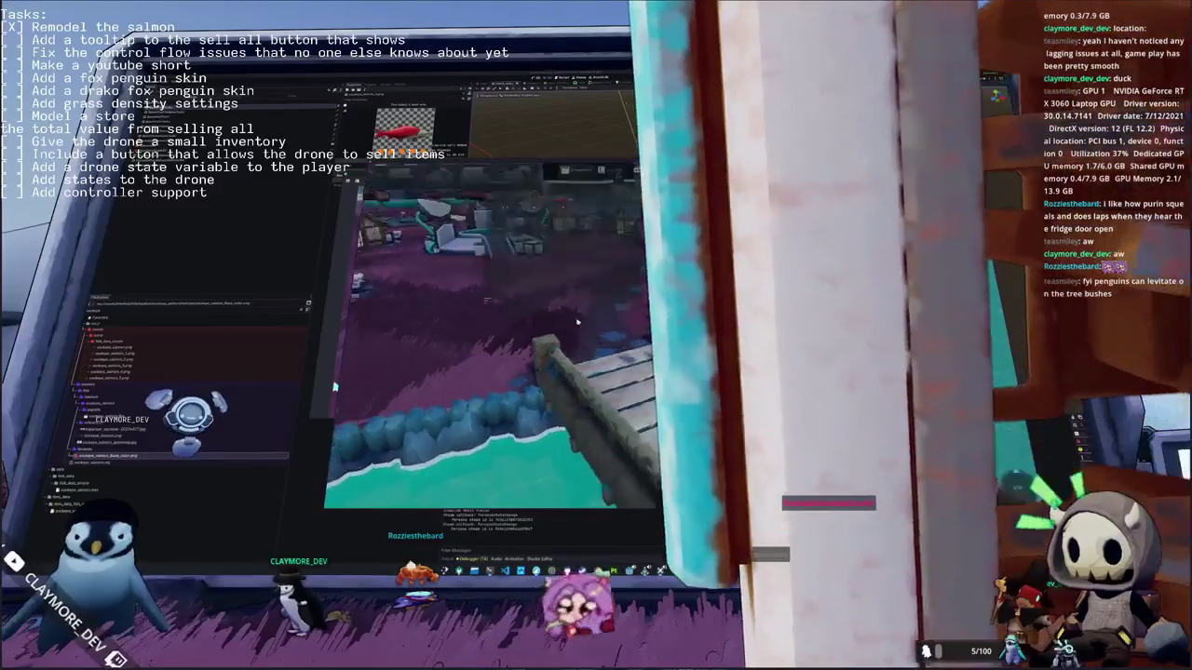
key(w)
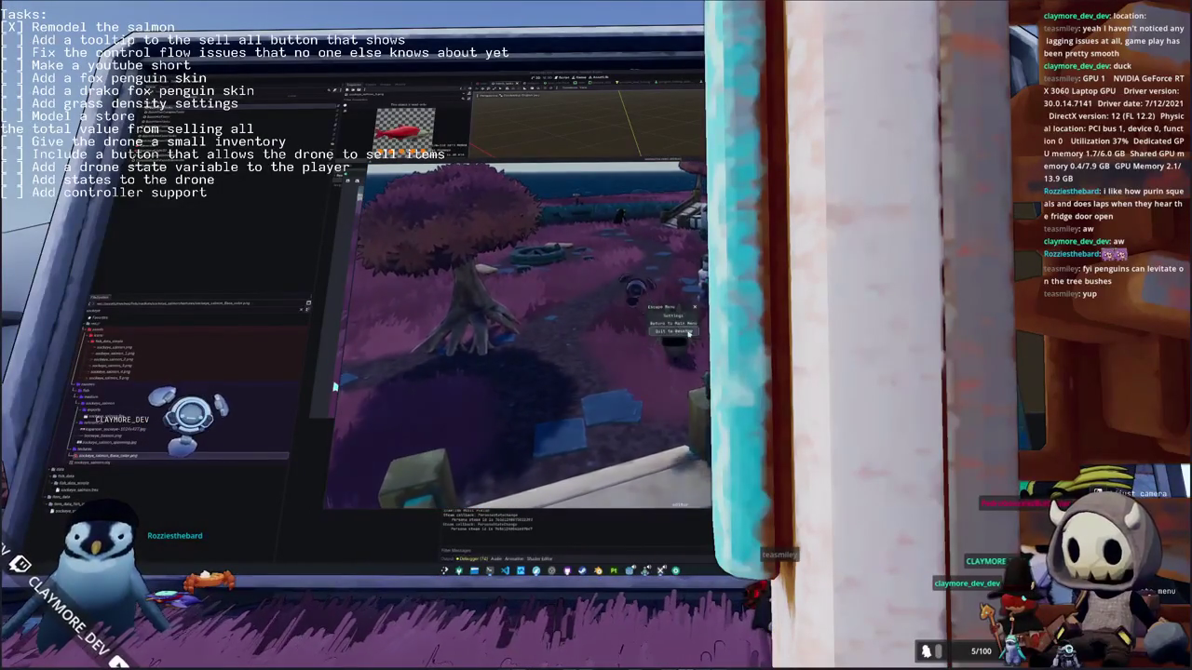
click(689, 332)
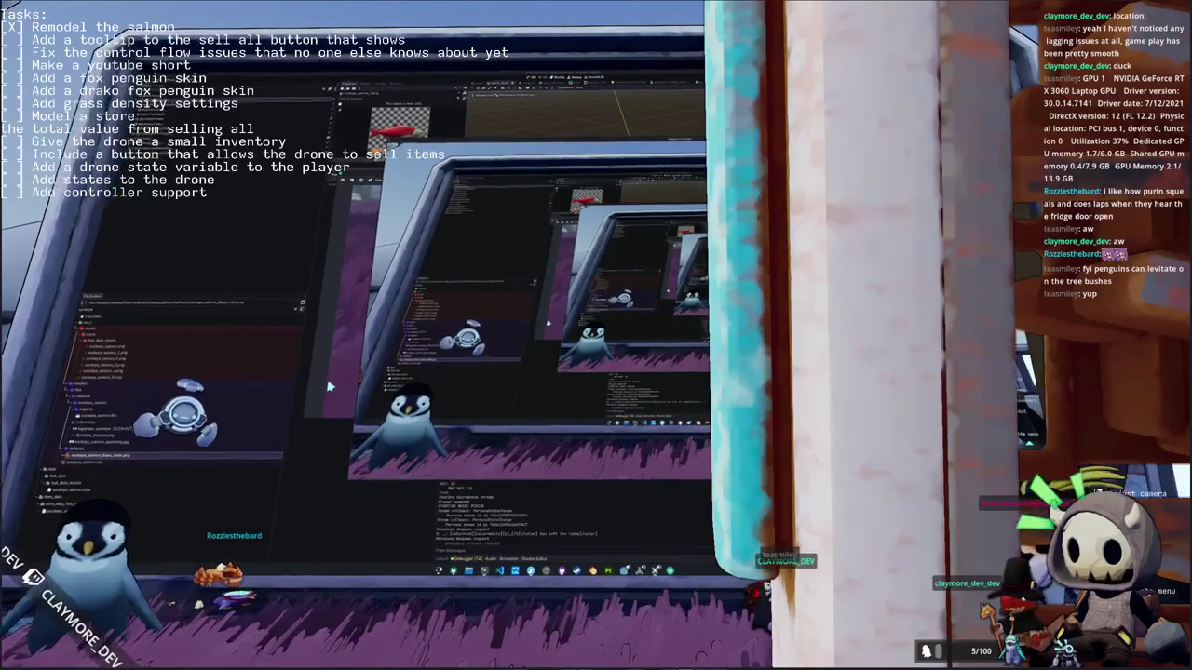
key(Escape)
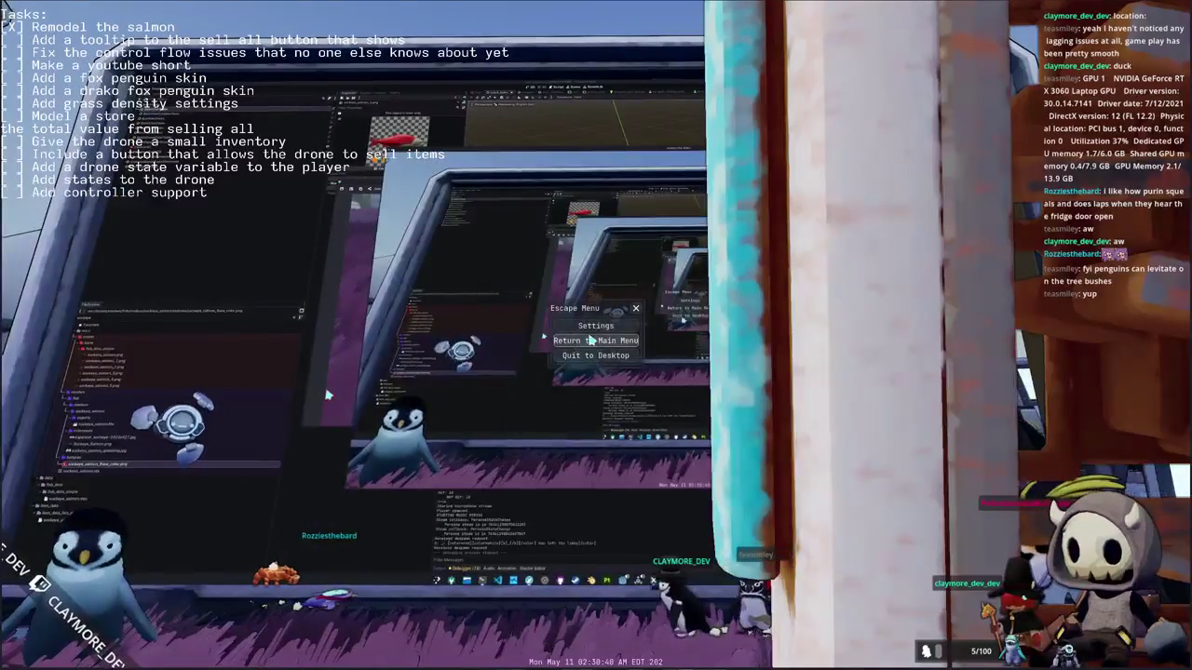
click(605, 328)
click(636, 164)
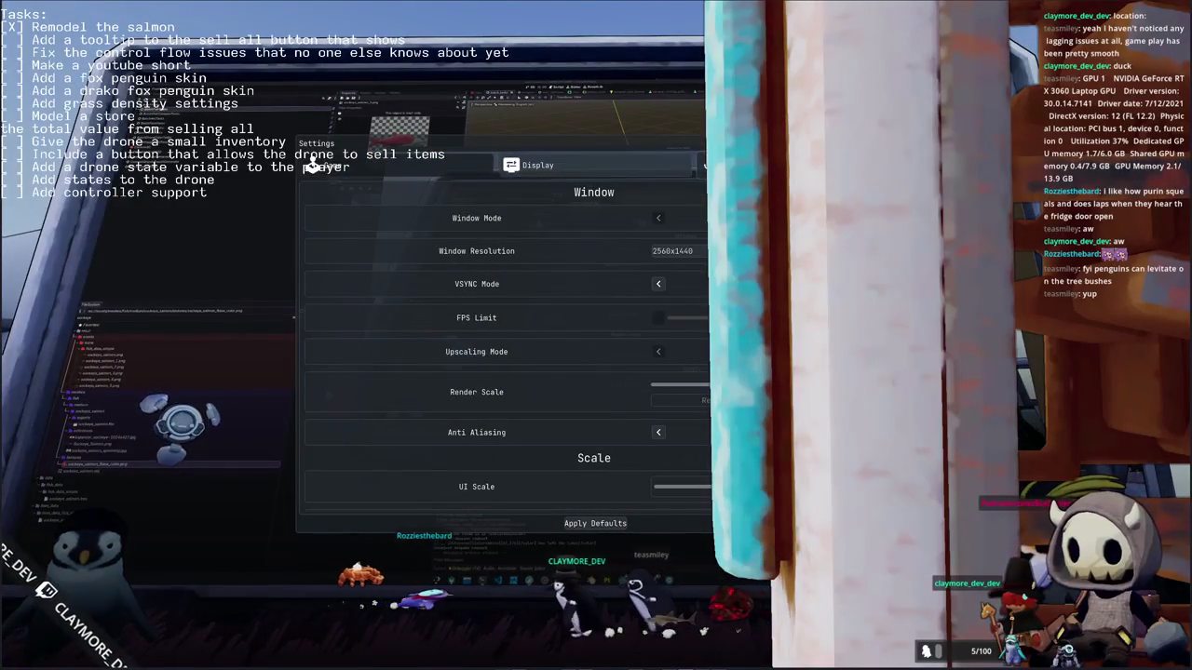
click(652, 165)
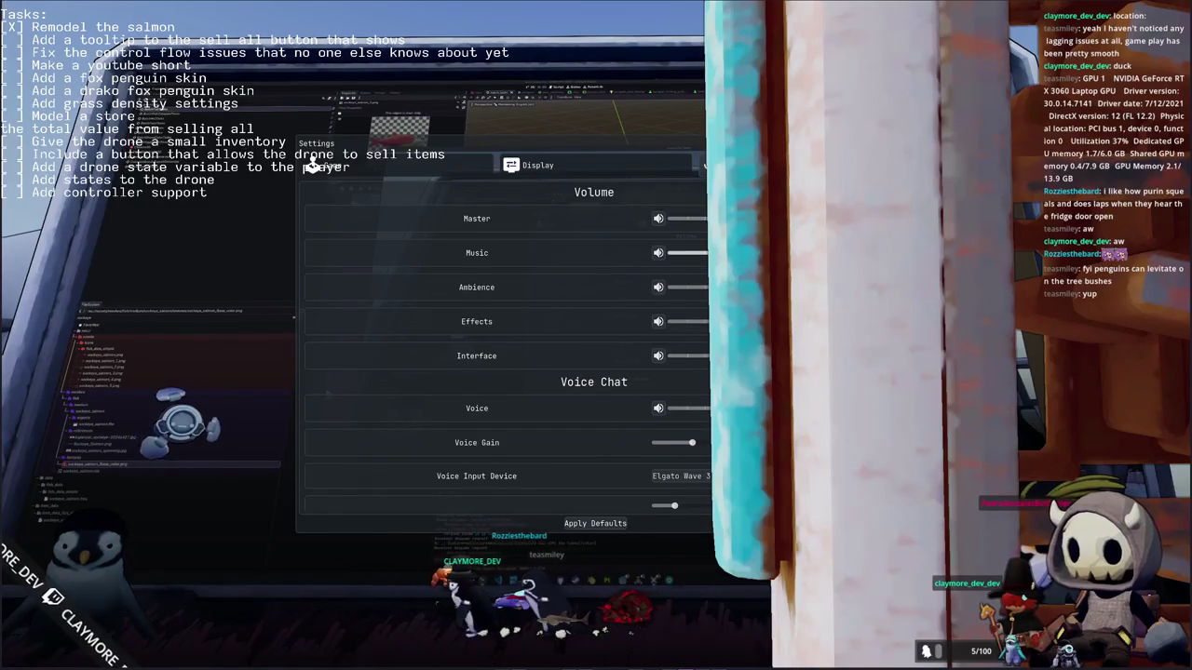
key(Escape)
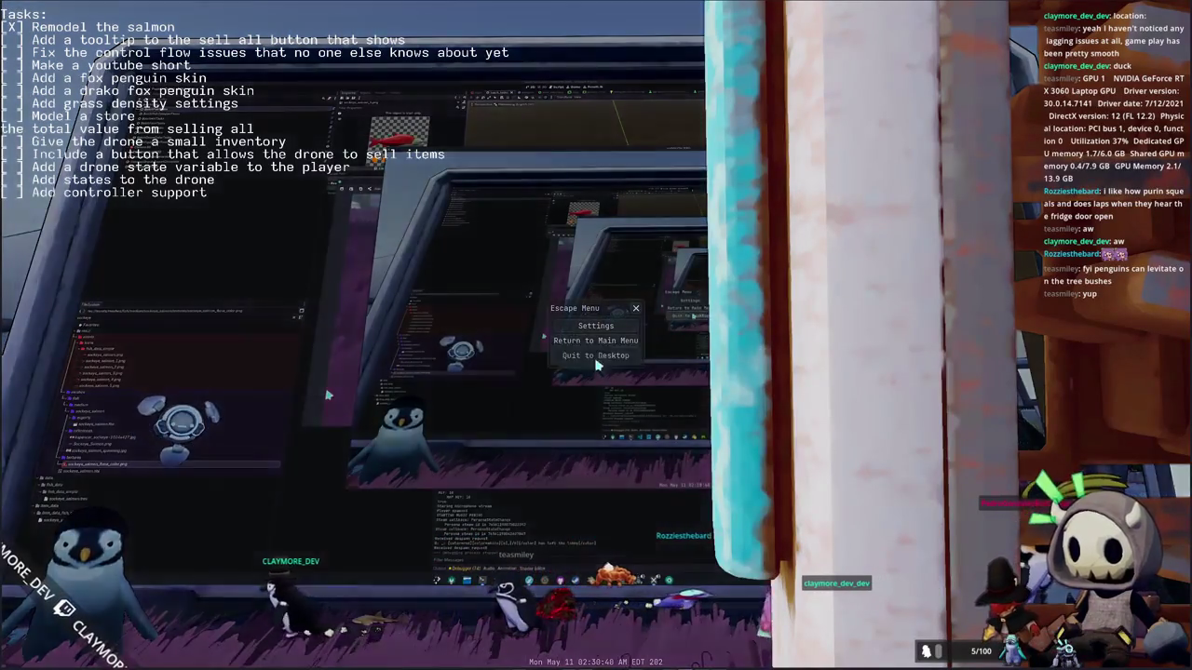
click(596, 363)
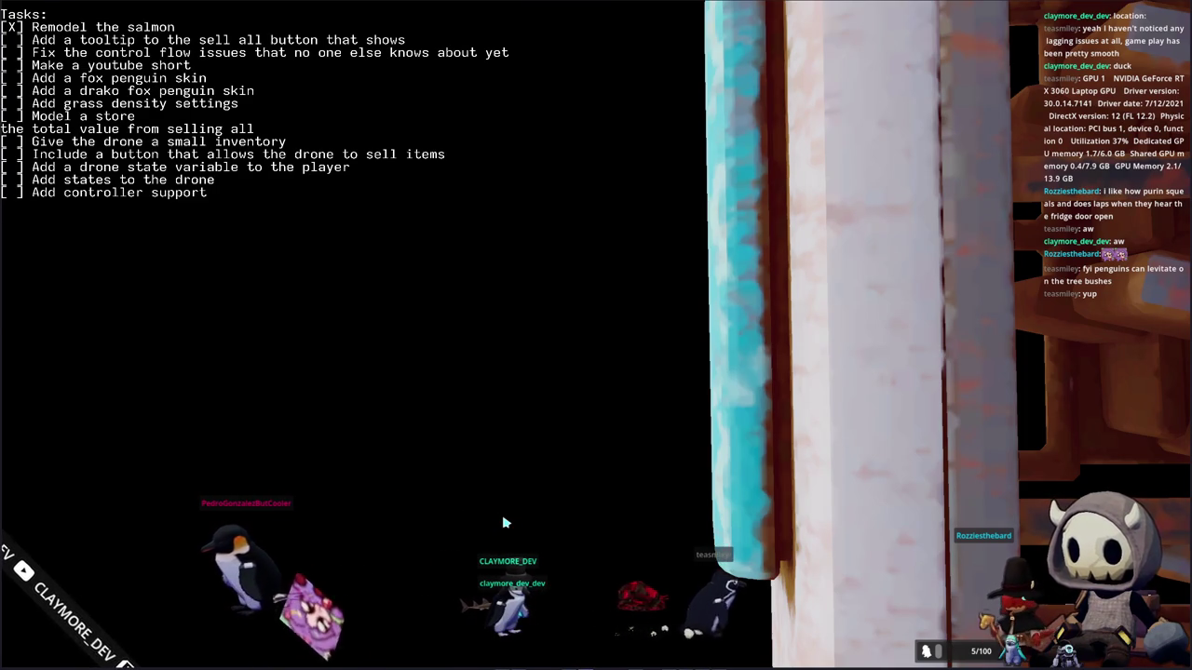
Step: Search 'hada' in the OBS share dialog and capture the HADALYTH ZERO window
text(hada)
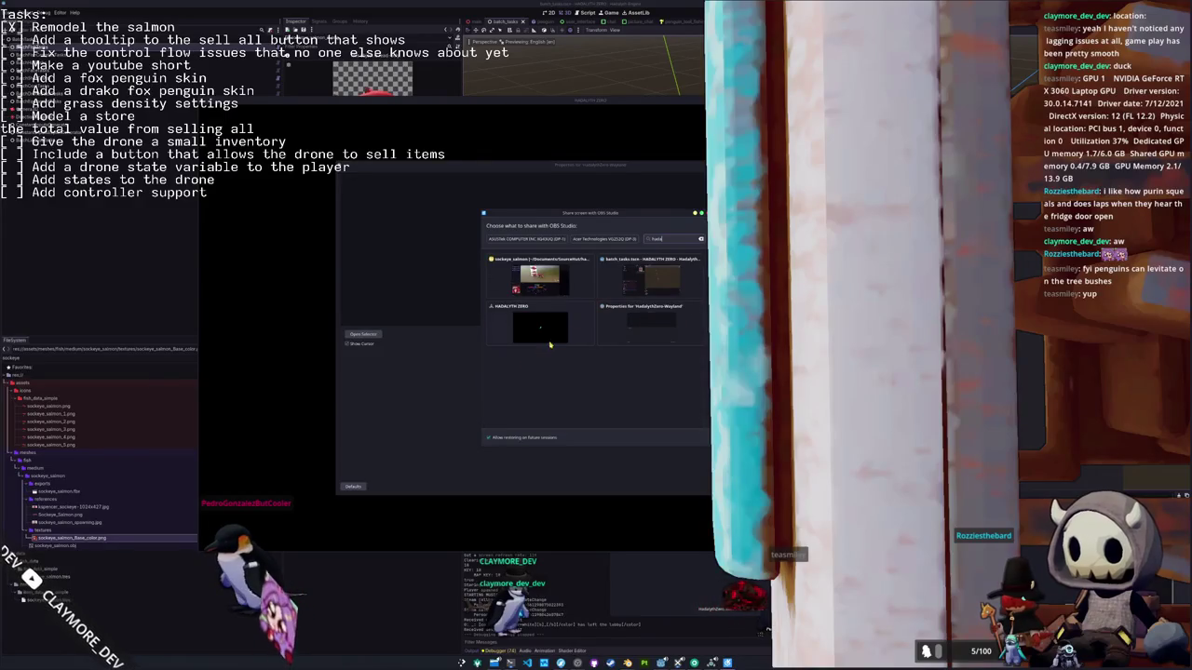
double_click(549, 345)
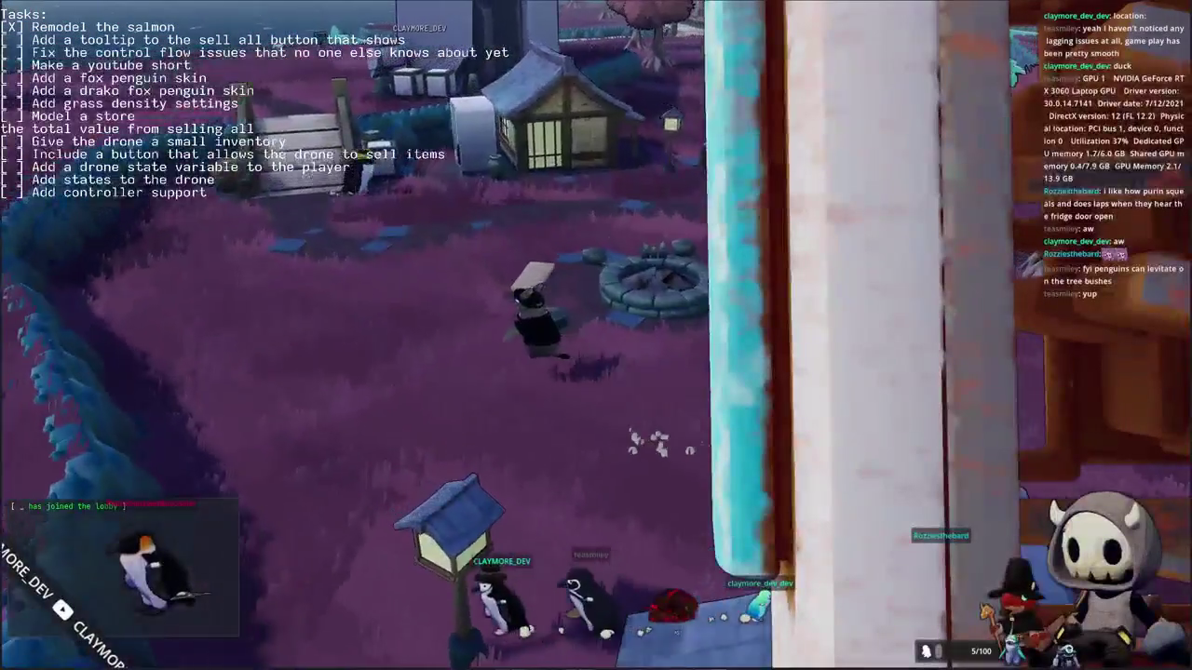
Step: Run the penguin up the wooden stairs to the grass, facing the village screen
key(w)
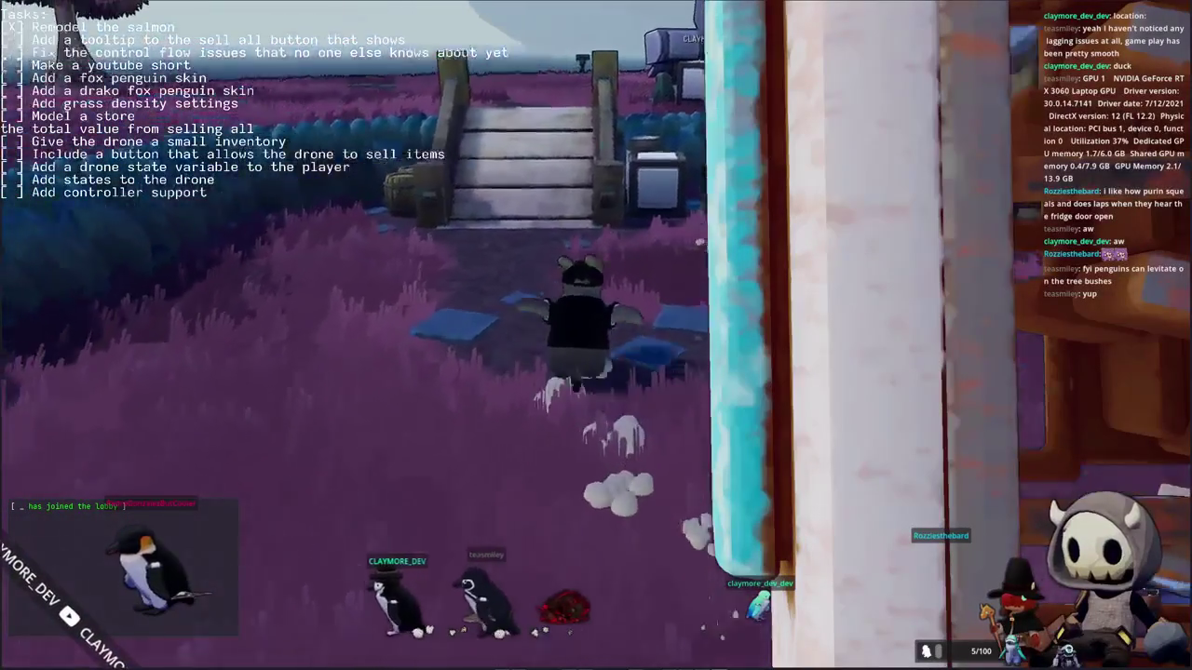
key(w)
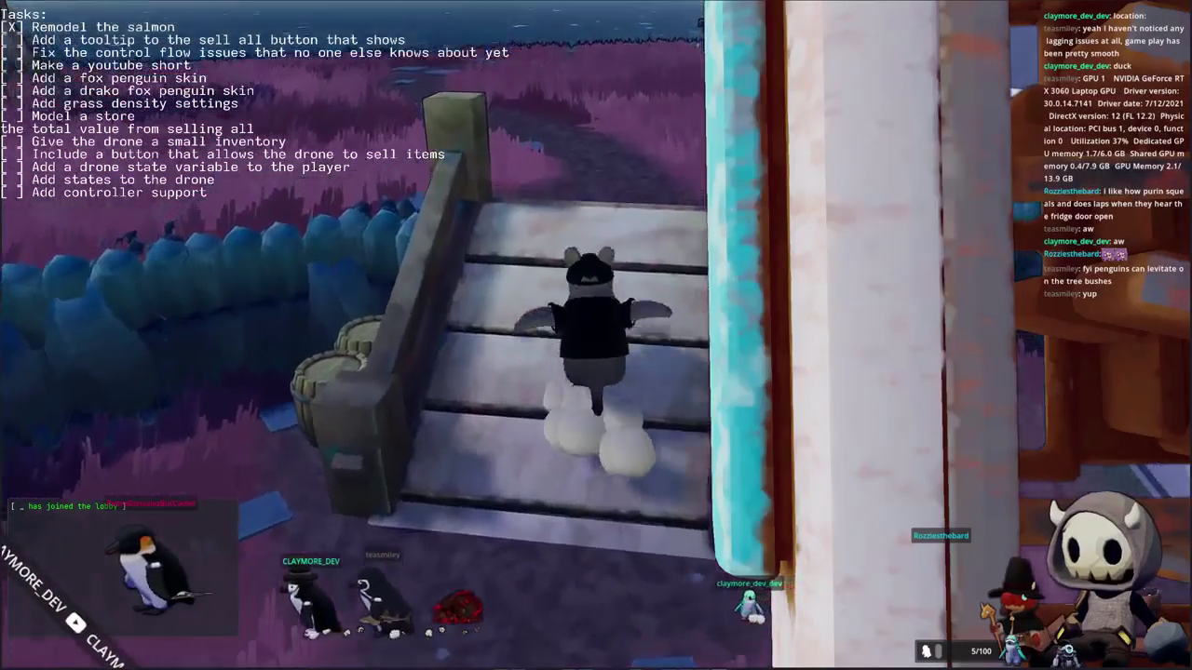
key(w)
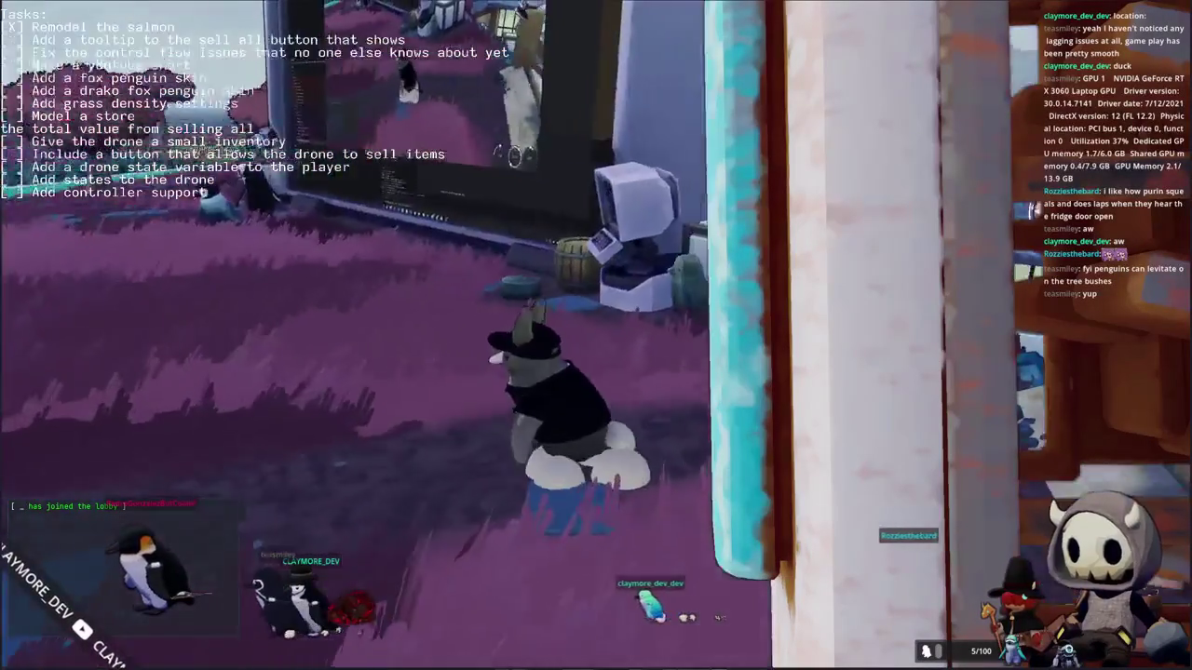
key(w)
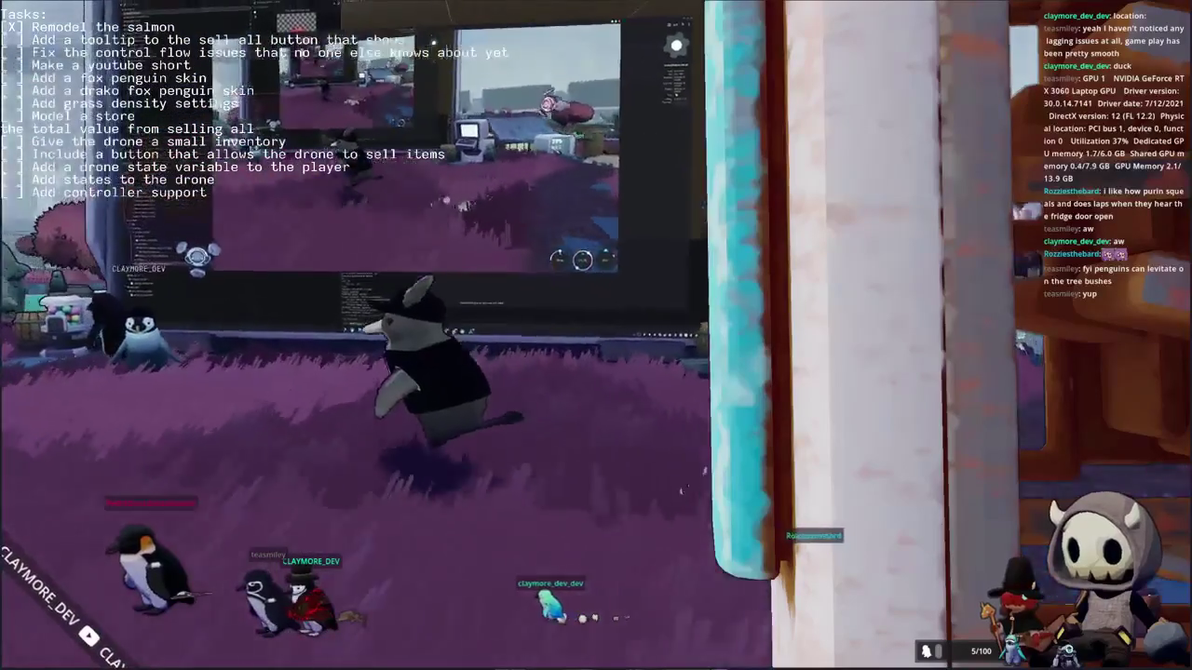
Step: Peek at the game settings, then walk right and forward to the giant monitor
click(584, 328)
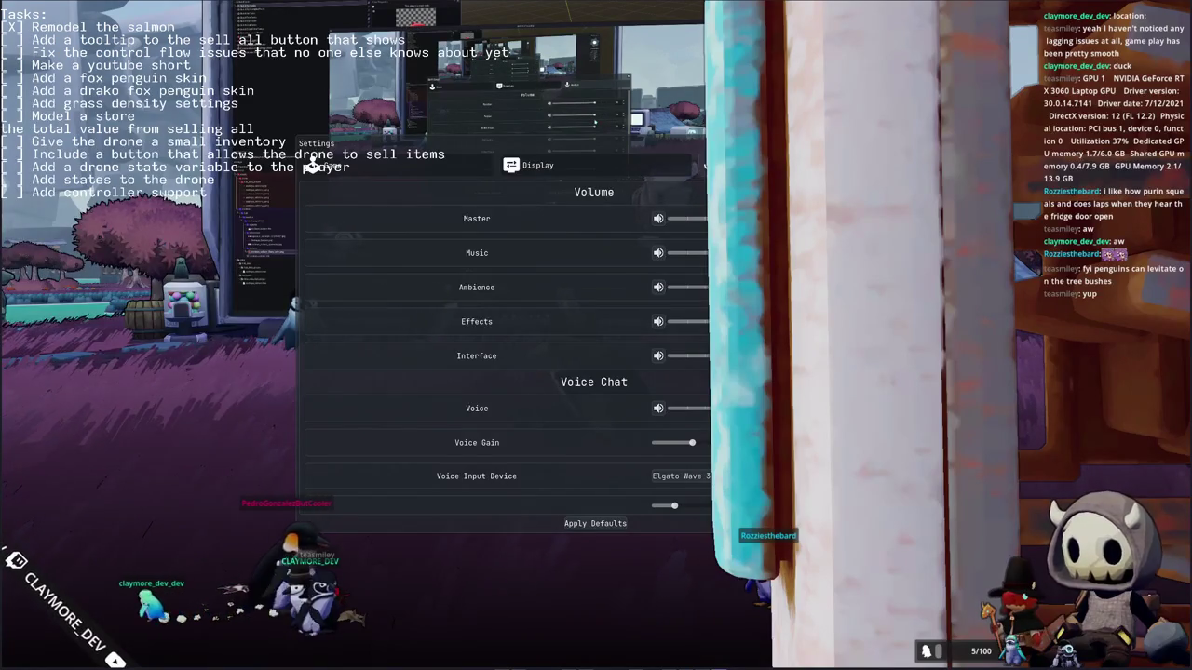
key(Escape)
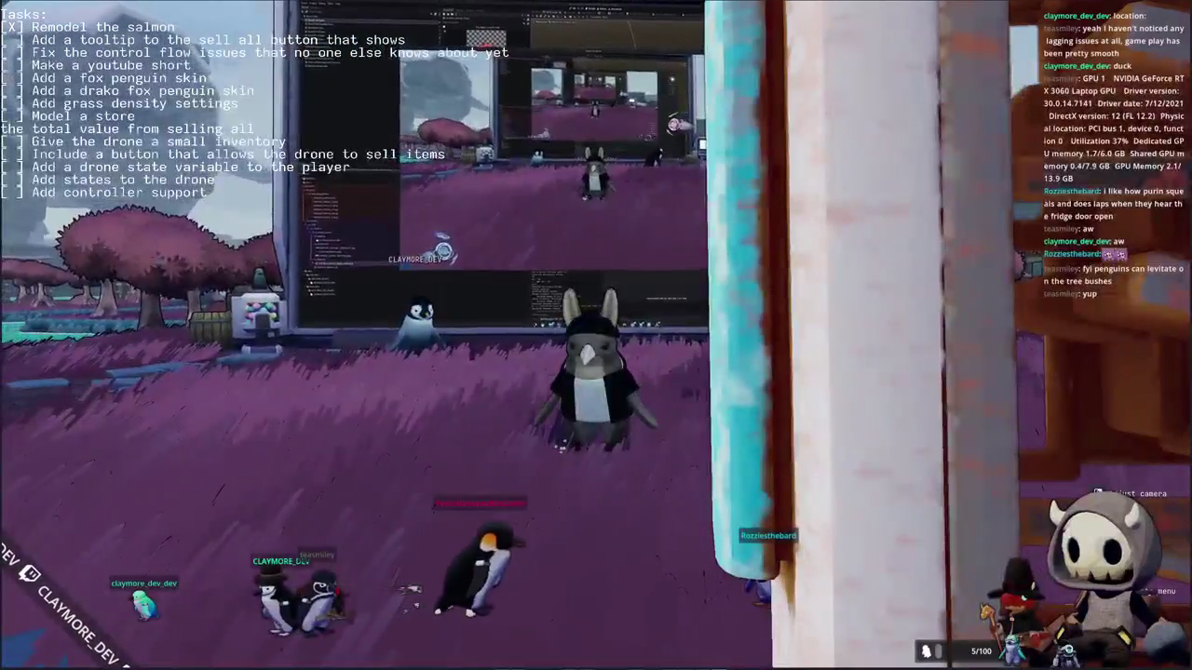
key(d)
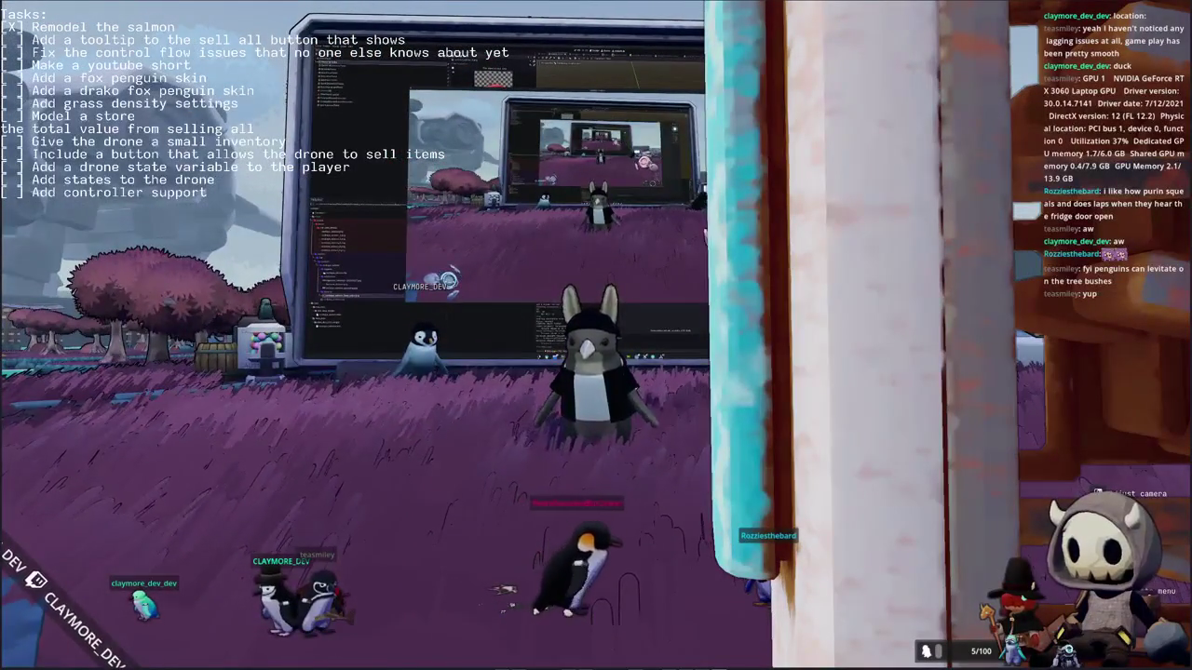
key(d)
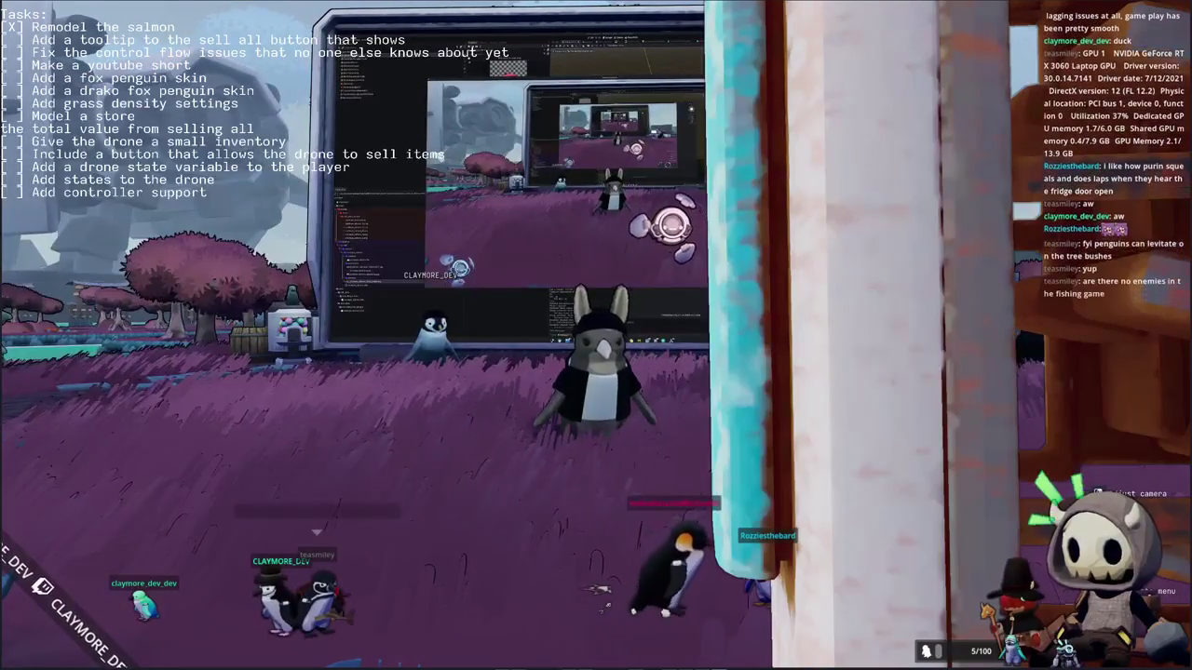
key(d)
key(d)
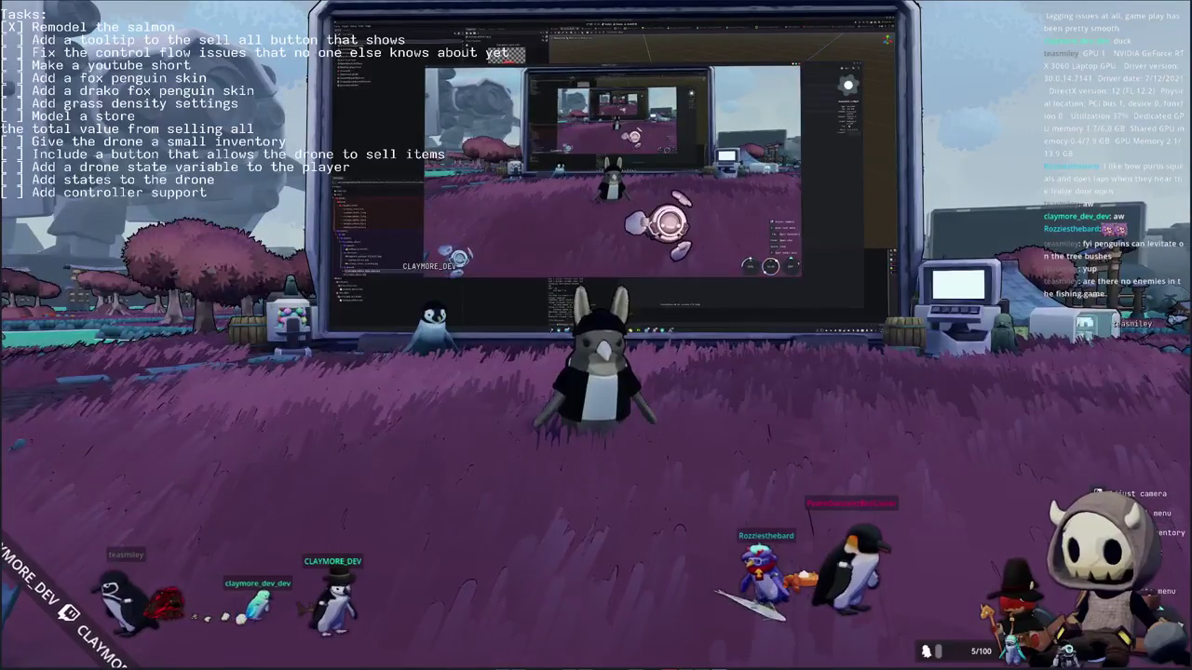
key(w)
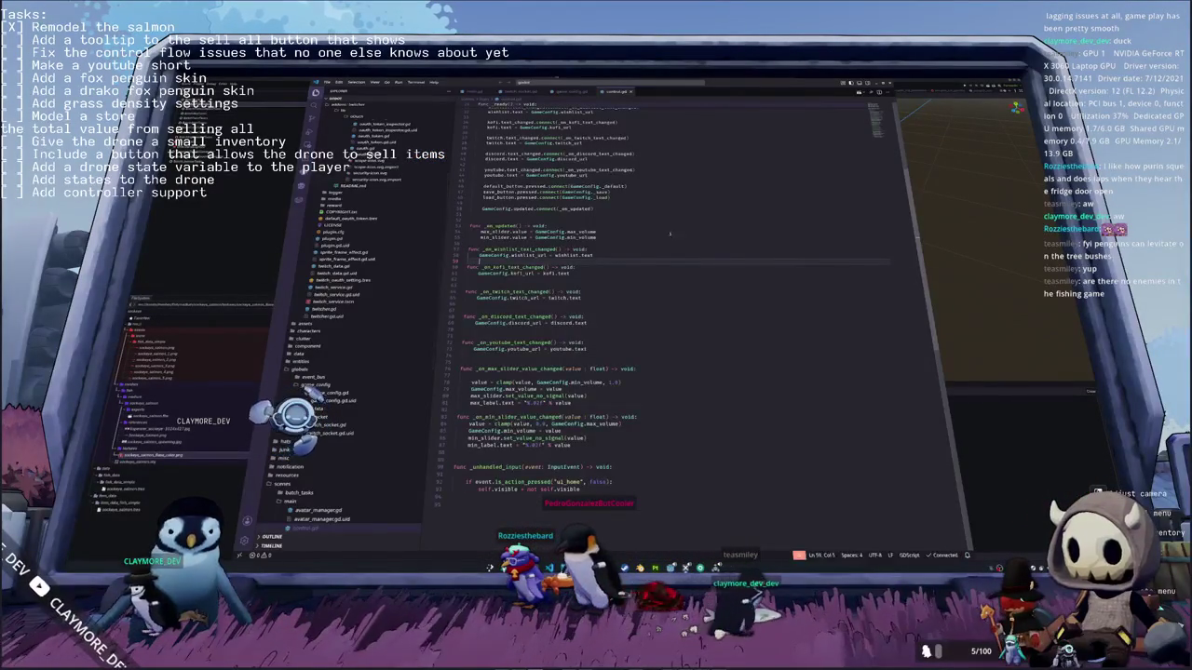
Step: Quick-open a global script by searching 'obal_as', then glance at Godot and come back
click(684, 247)
key(ctrl+p)
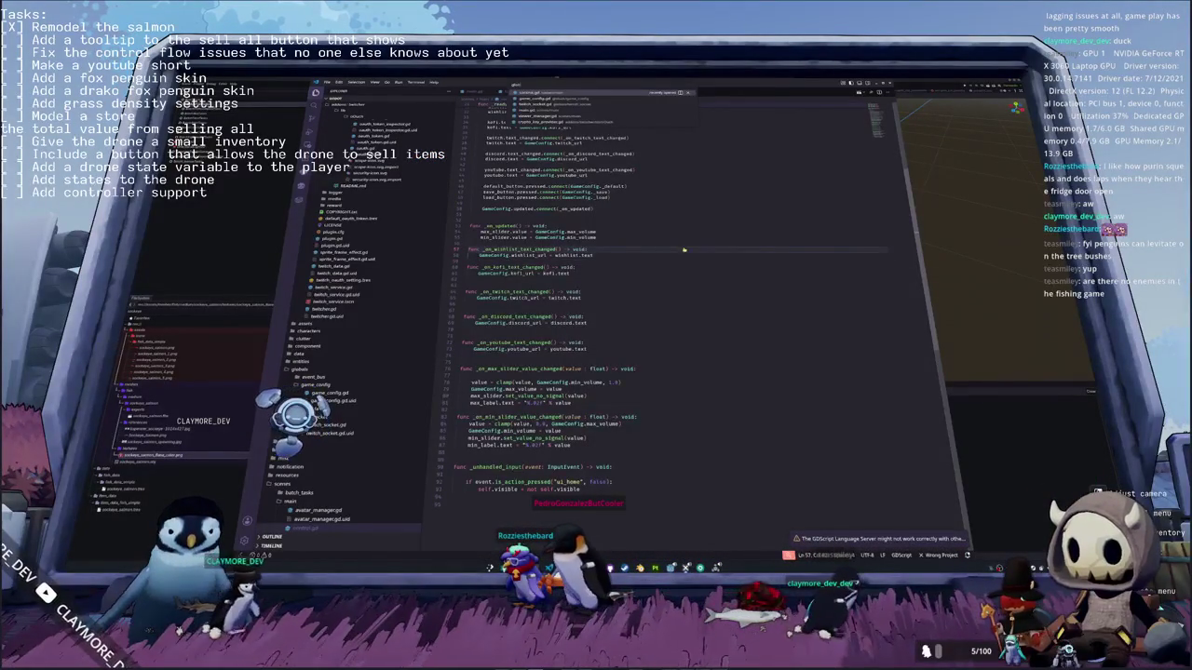
text(obal_as)
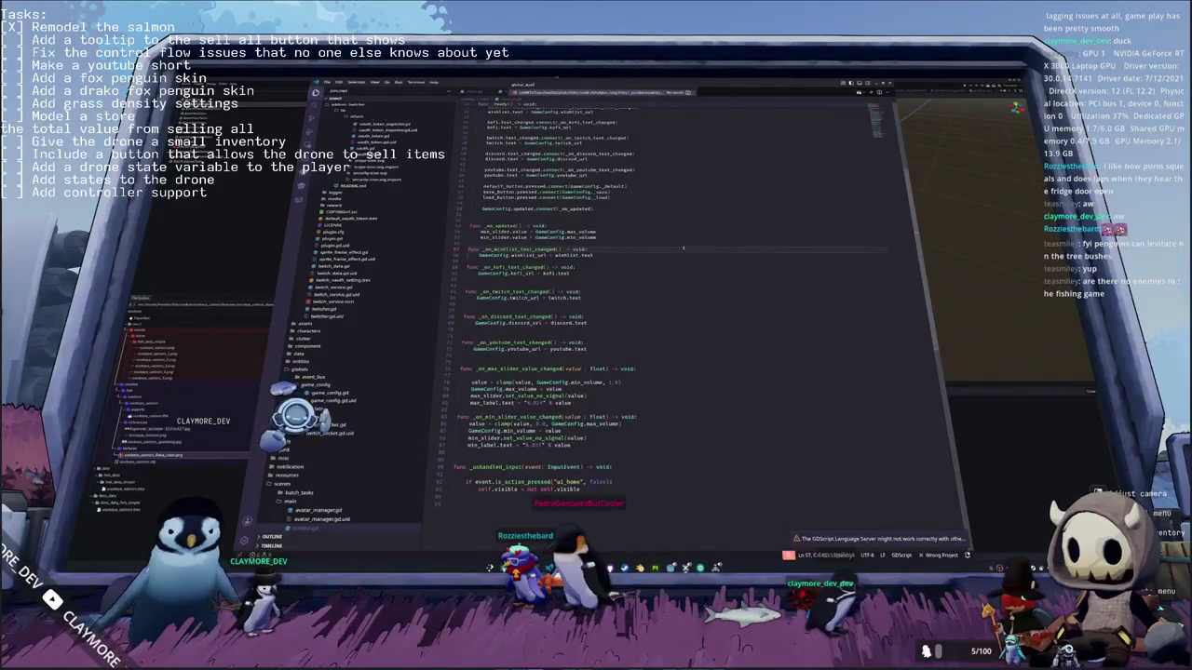
key(Return)
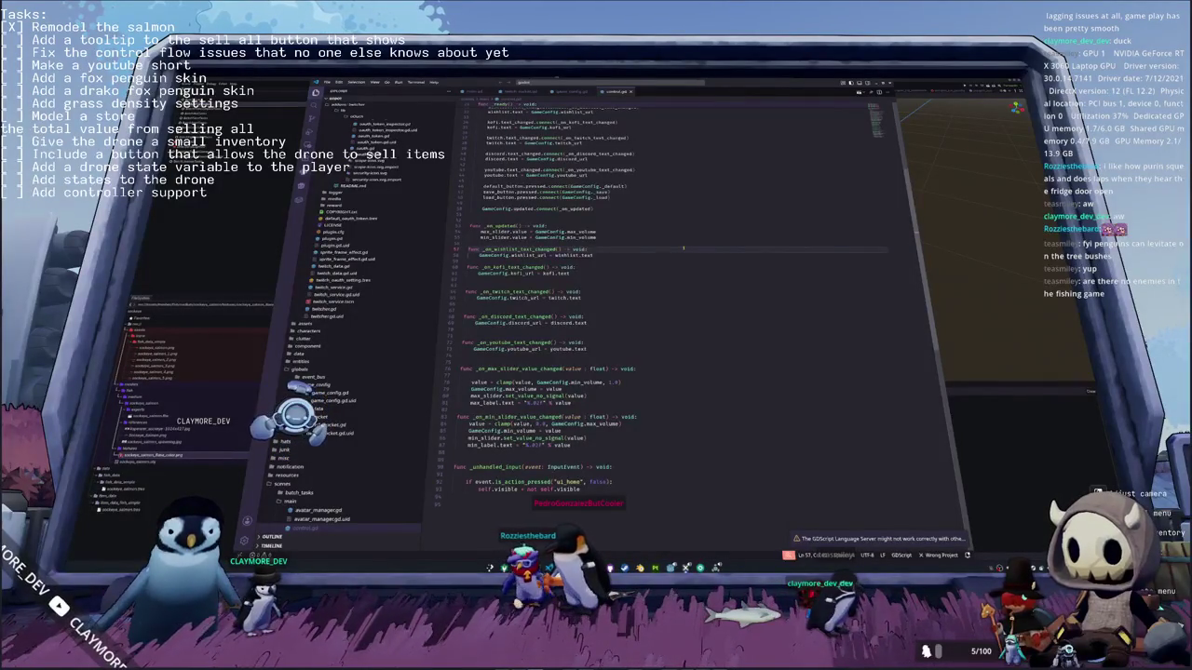
key(alt+Tab)
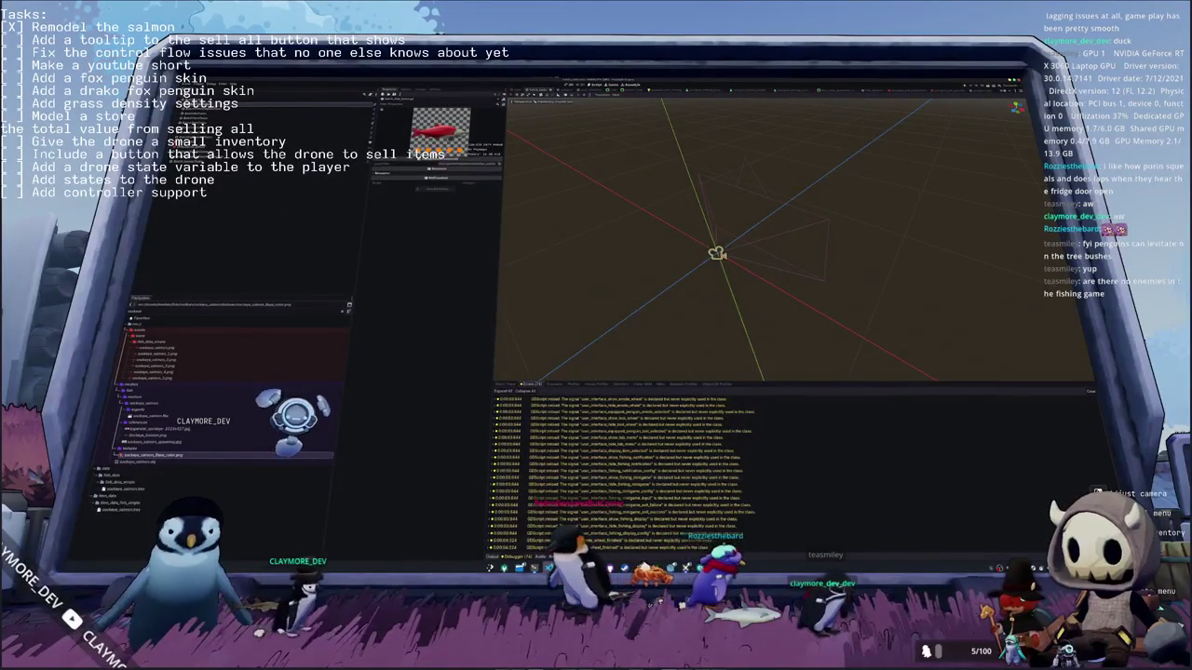
key(alt+Tab)
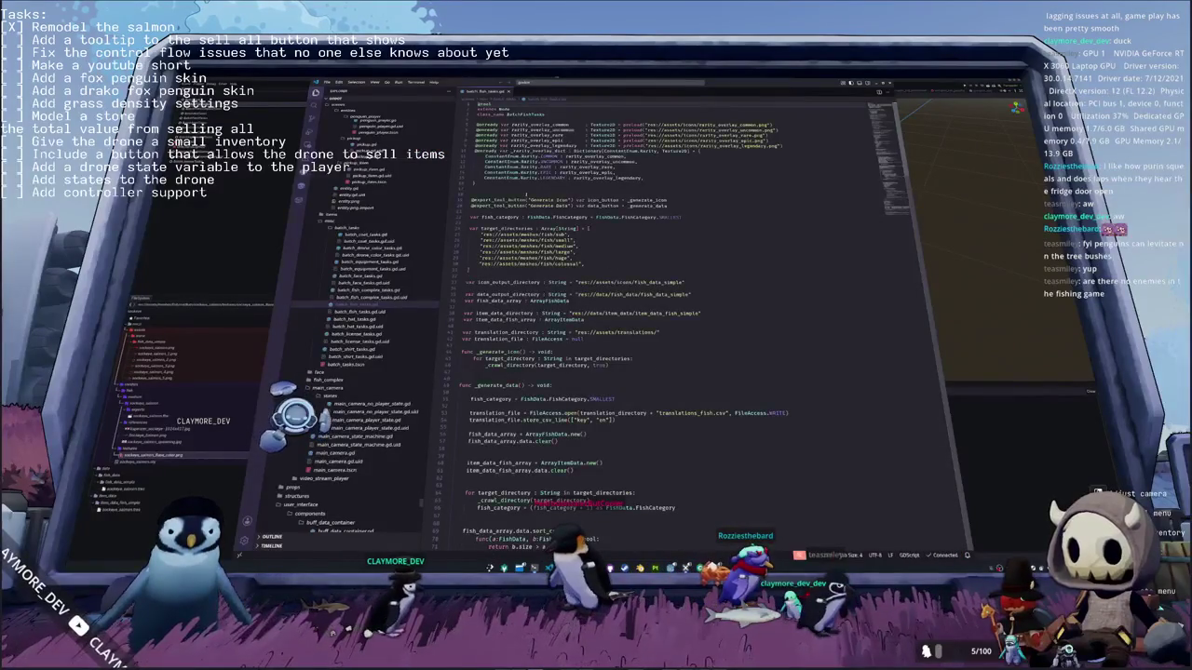
Step: Open global_audio.gd from quick open and scroll through its code
key(ctrl+p)
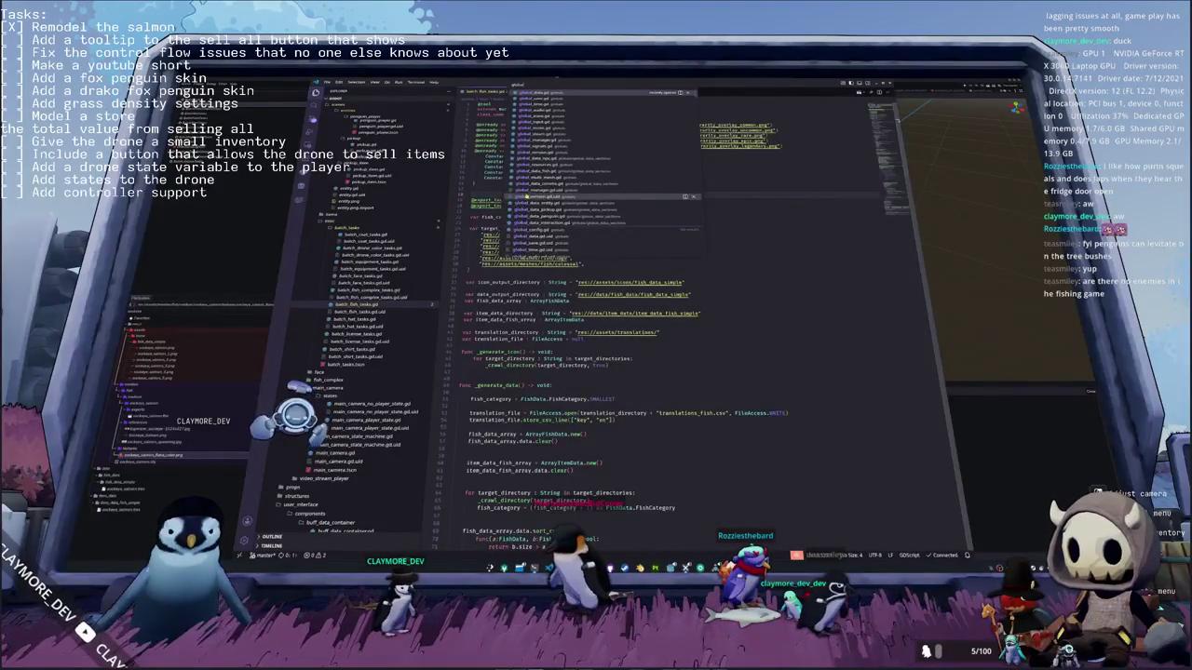
key(Return)
scroll(652, 308, down, 2)
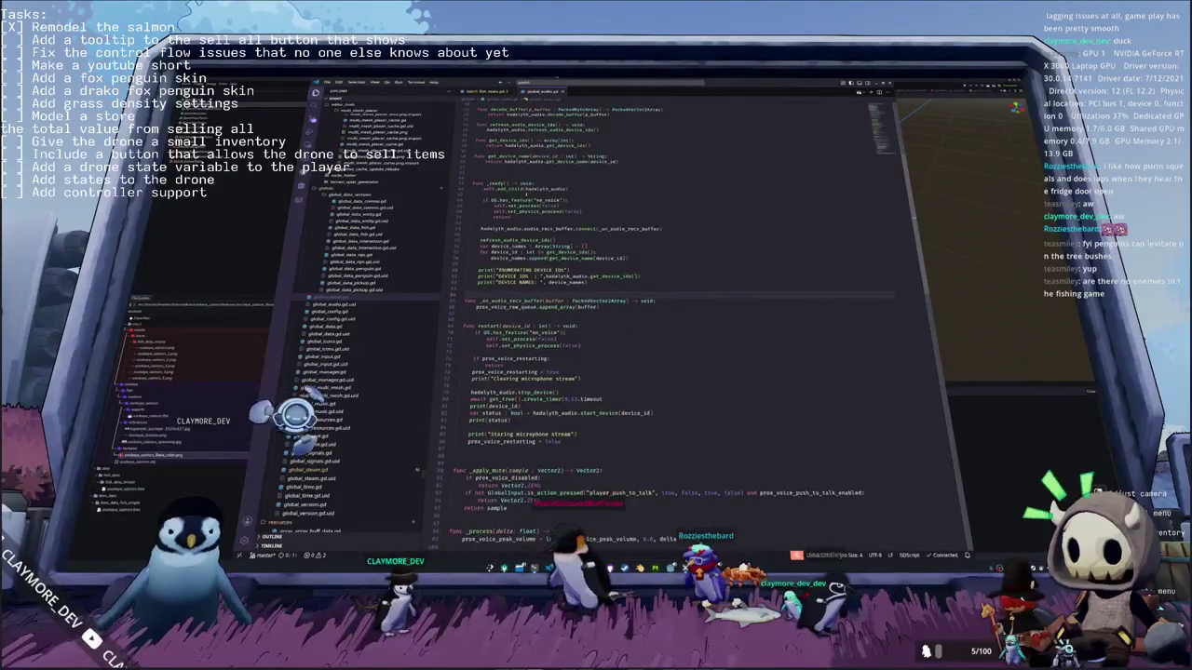
scroll(652, 326, down, 2)
scroll(652, 326, down, 2)
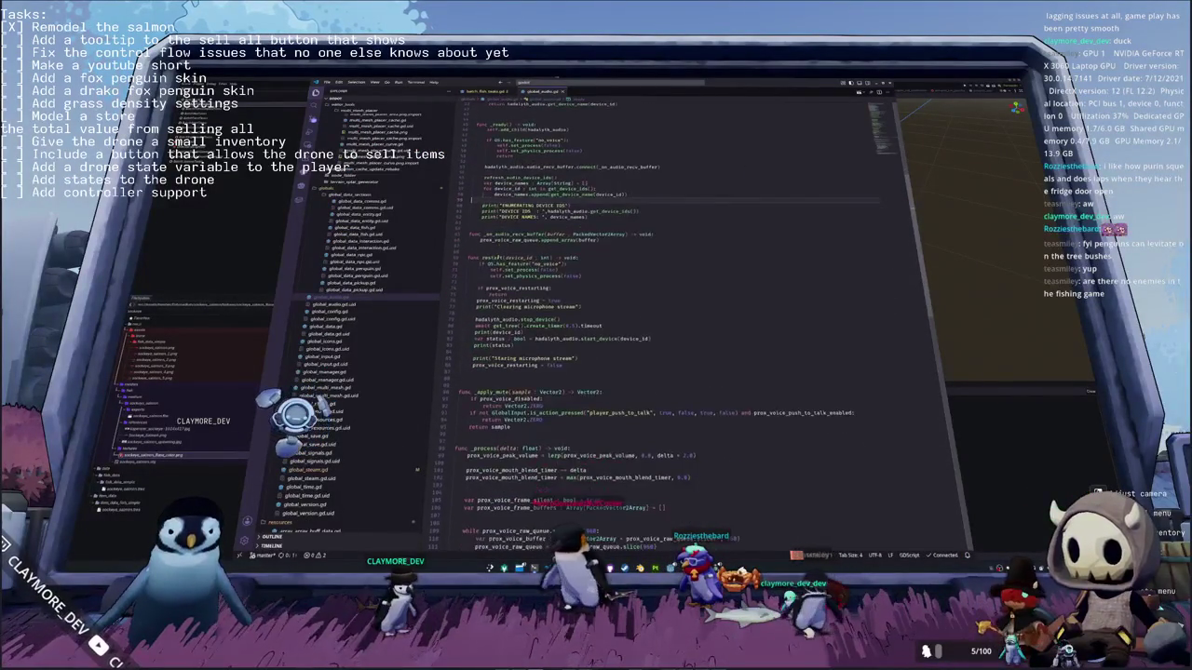
scroll(652, 325, down, 2)
scroll(652, 326, up, 2)
scroll(652, 326, up, 2)
scroll(651, 326, up, 2)
scroll(363, 326, down, 3)
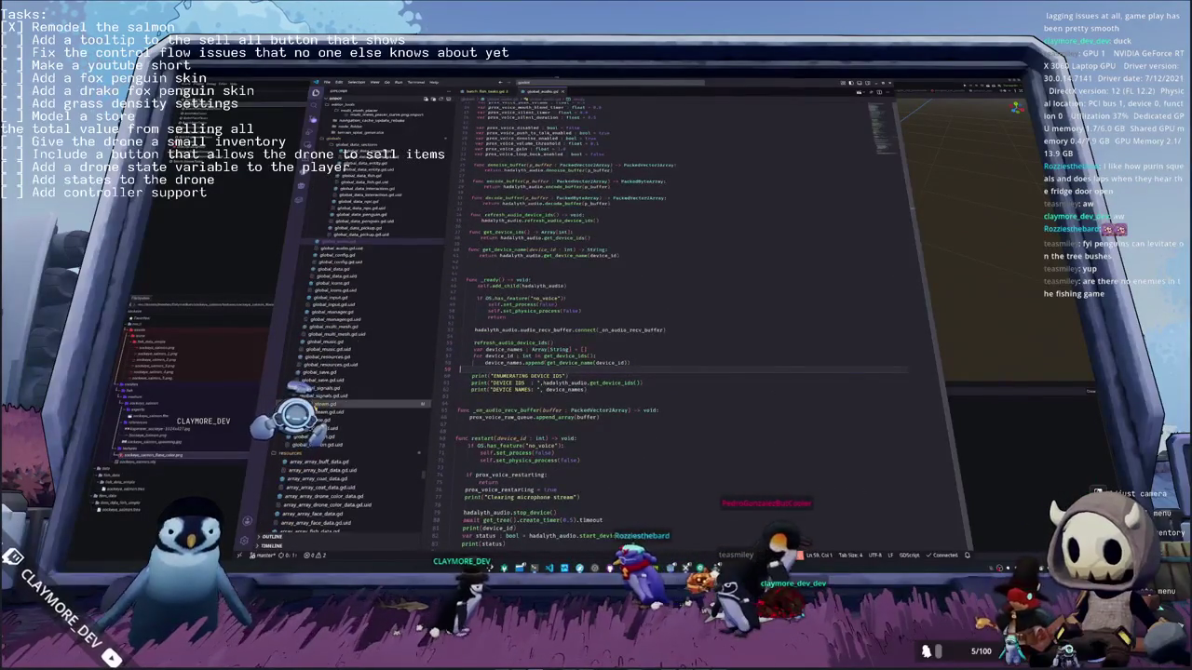
Step: Open global_music.gd from the Explorer, scroll through it, then bring the game window forward
click(326, 342)
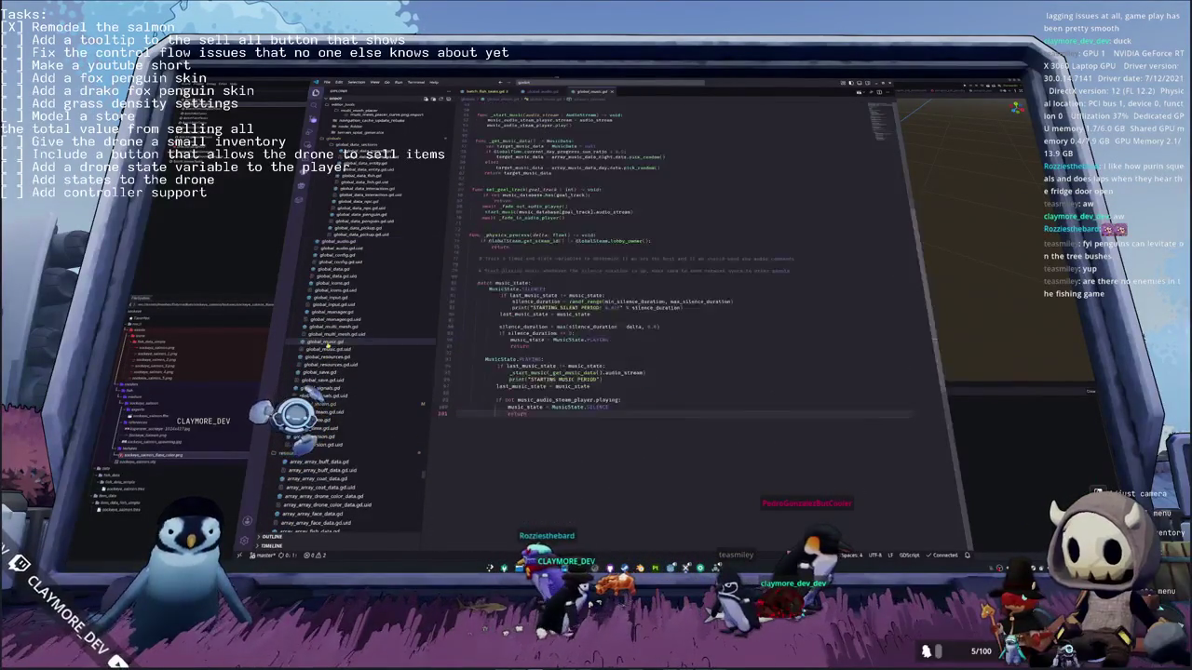
scroll(651, 326, up, 2)
scroll(651, 326, up, 3)
scroll(652, 326, up, 3)
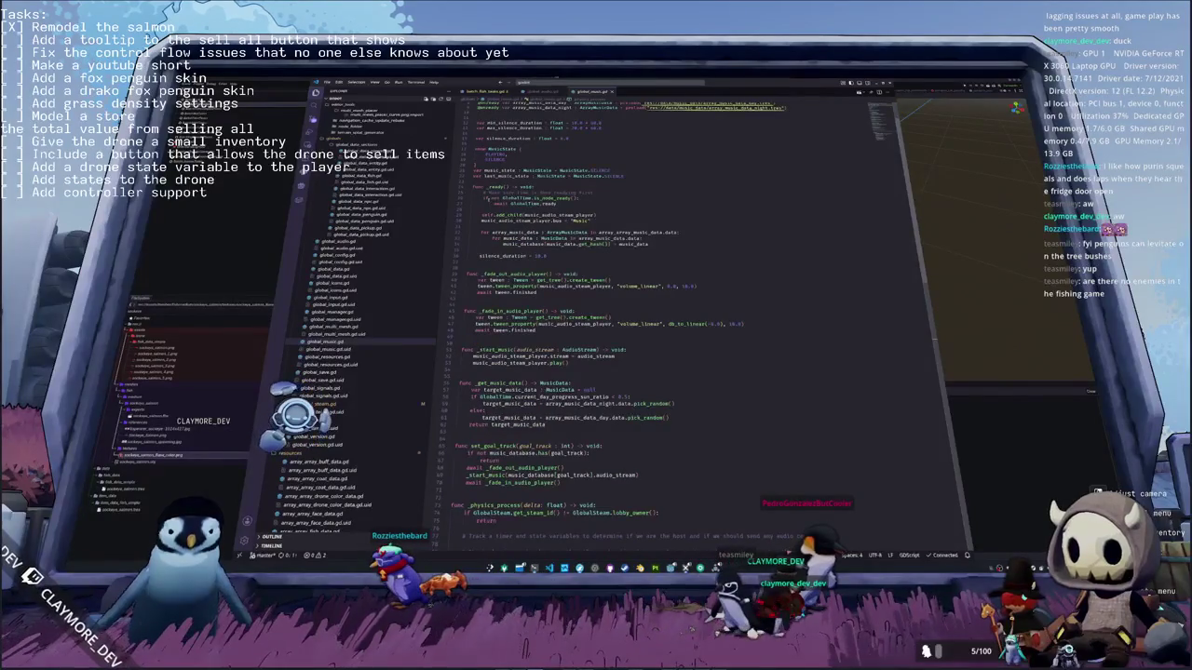
scroll(652, 326, down, 1)
scroll(652, 326, down, 2)
scroll(652, 326, down, 1)
scroll(652, 326, down, 1)
scroll(652, 326, down, 1)
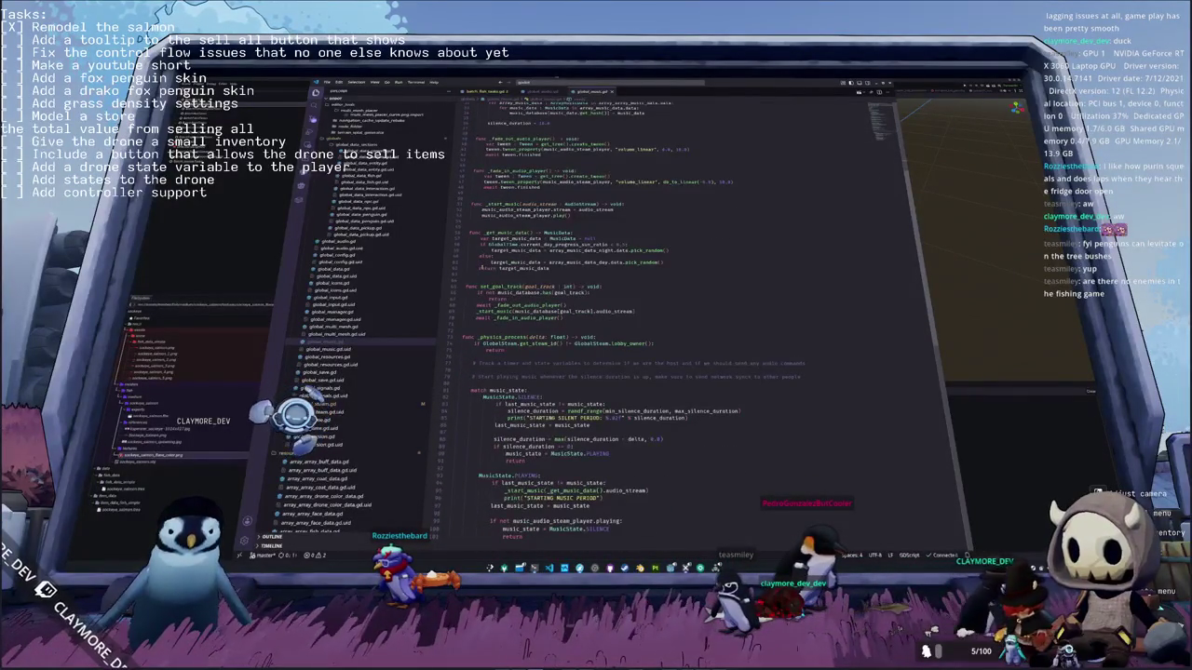
scroll(651, 326, down, 2)
scroll(652, 326, down, 1)
scroll(652, 326, down, 1)
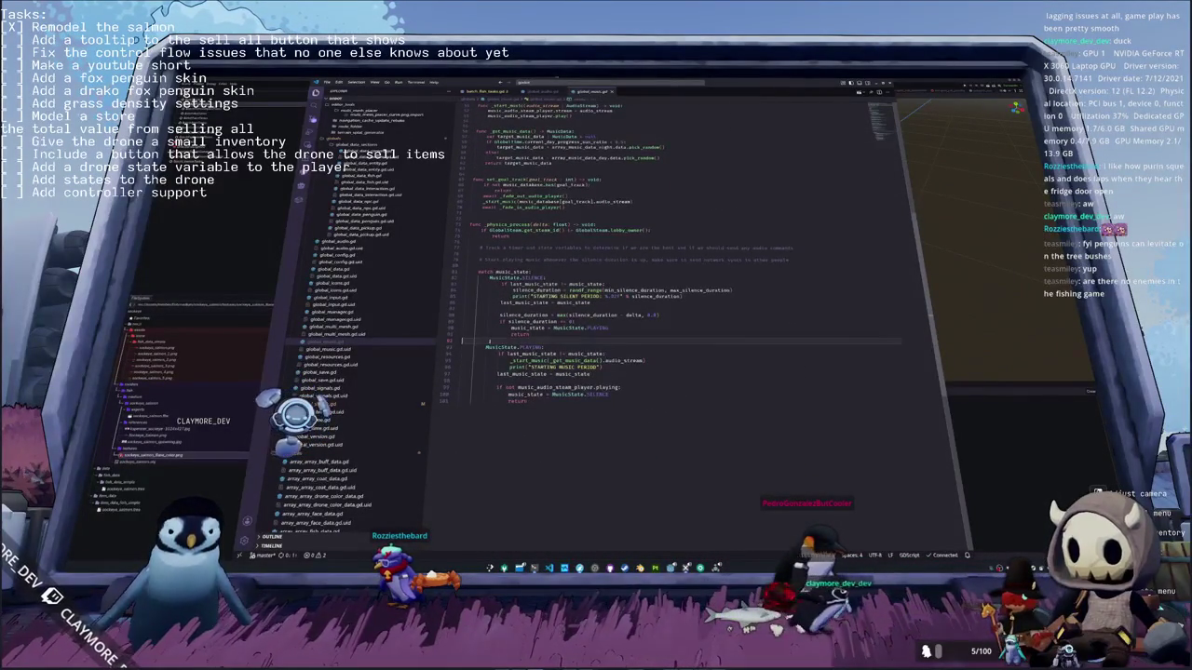
click(715, 567)
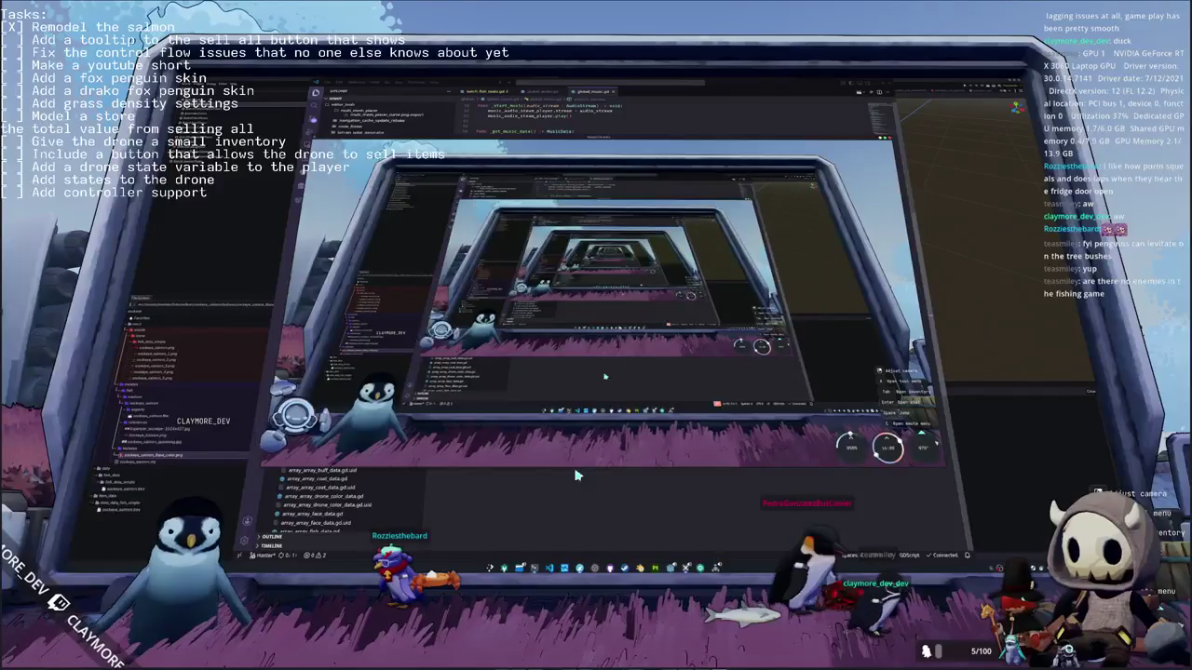
Step: From the escape menu, review the Audio settings' volume and voice chat options, then close Settings
key(Escape)
click(592, 328)
click(732, 168)
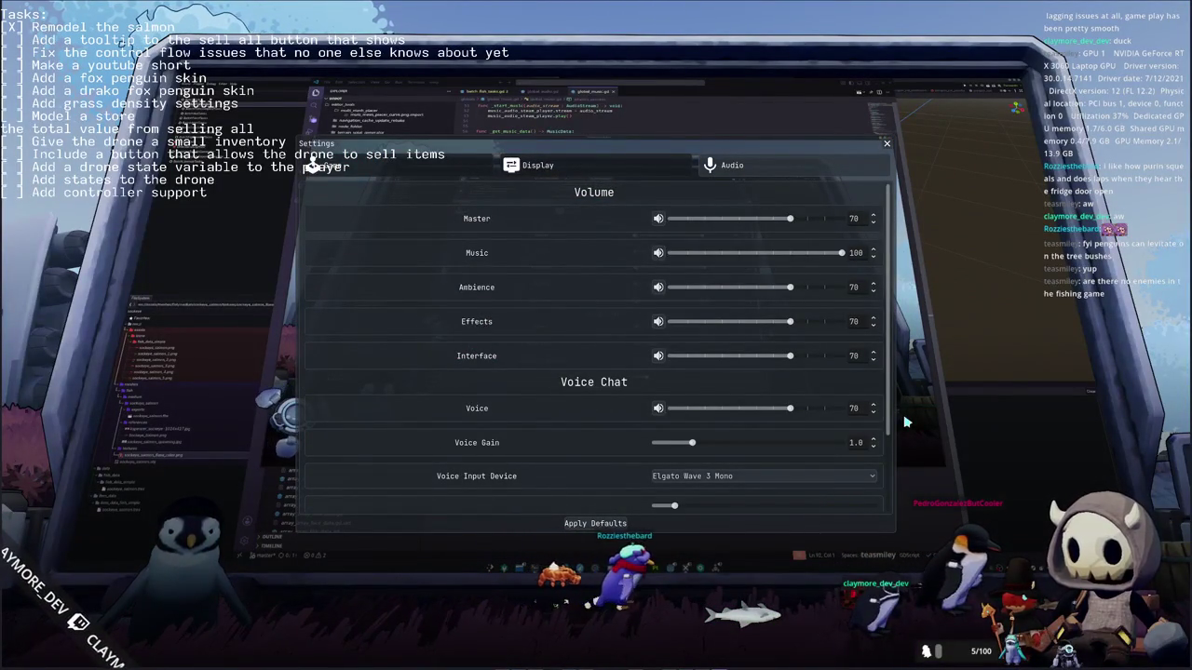
scroll(533, 448, down, 3)
scroll(534, 448, up, 3)
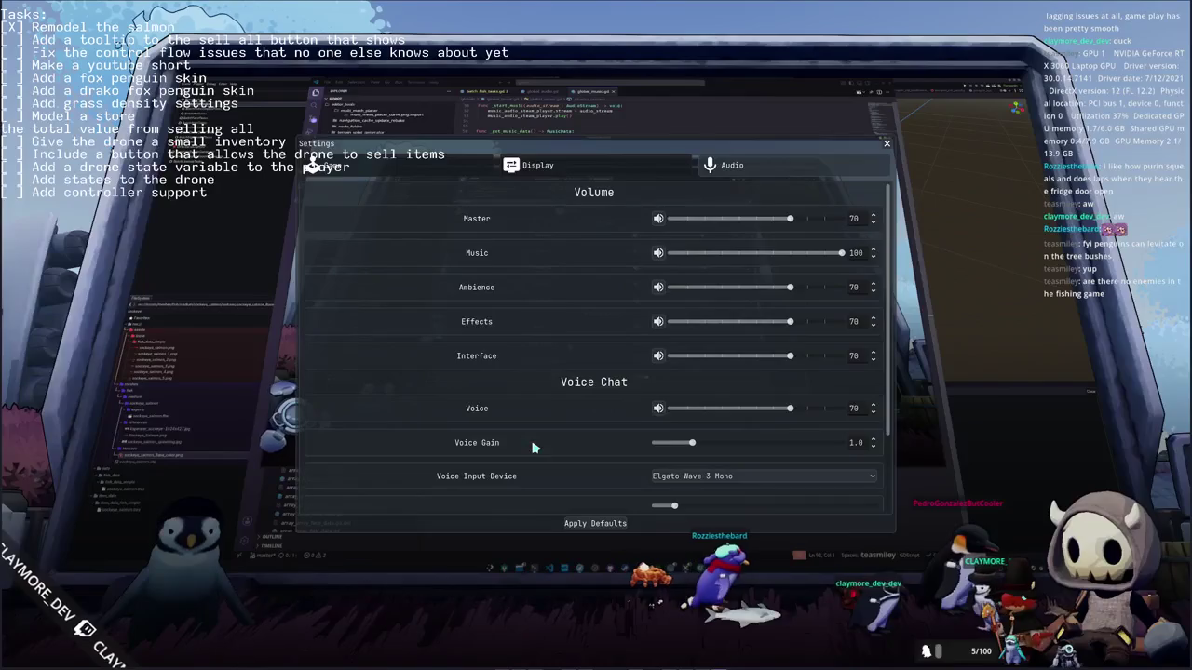
key(Escape)
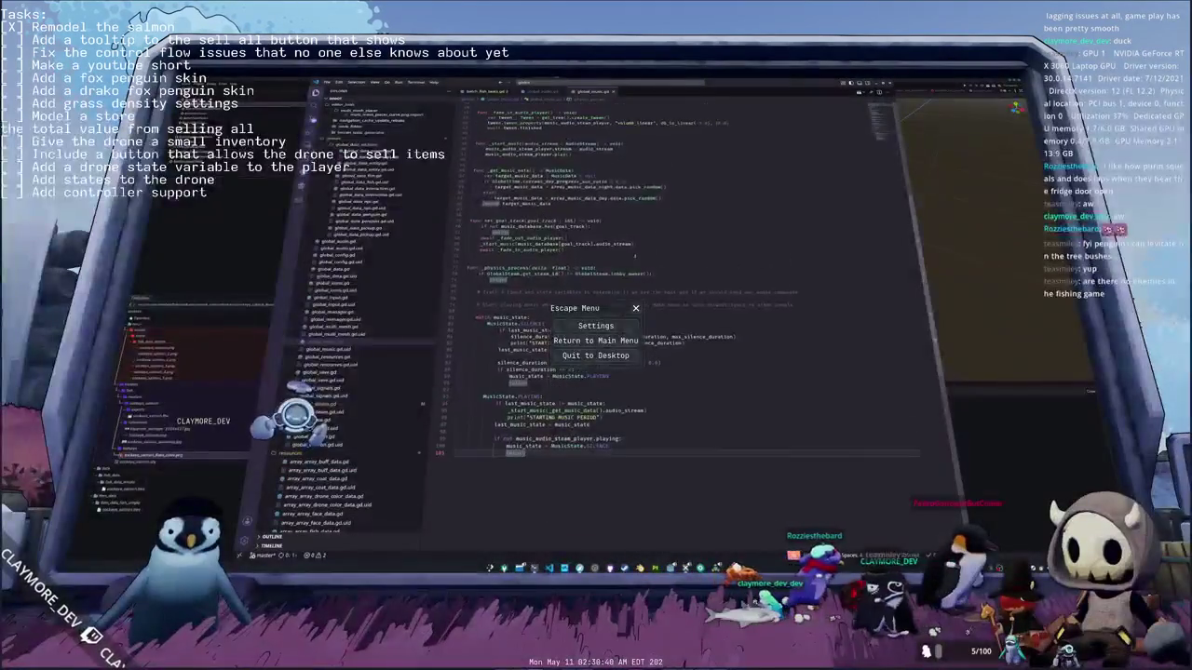
Step: Scroll up in global_music.gd and place the caret on lines 51 and 57
scroll(621, 264, up, 4)
scroll(621, 264, up, 3)
scroll(616, 272, up, 3)
scroll(616, 273, up, 3)
click(470, 238)
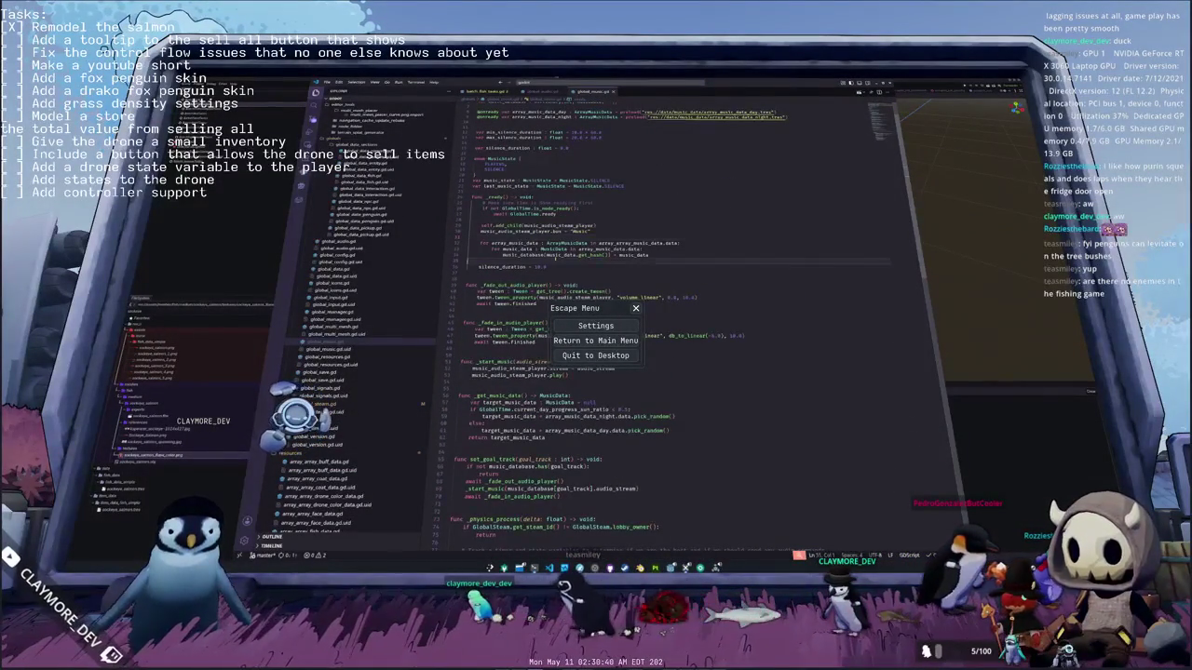
click(556, 273)
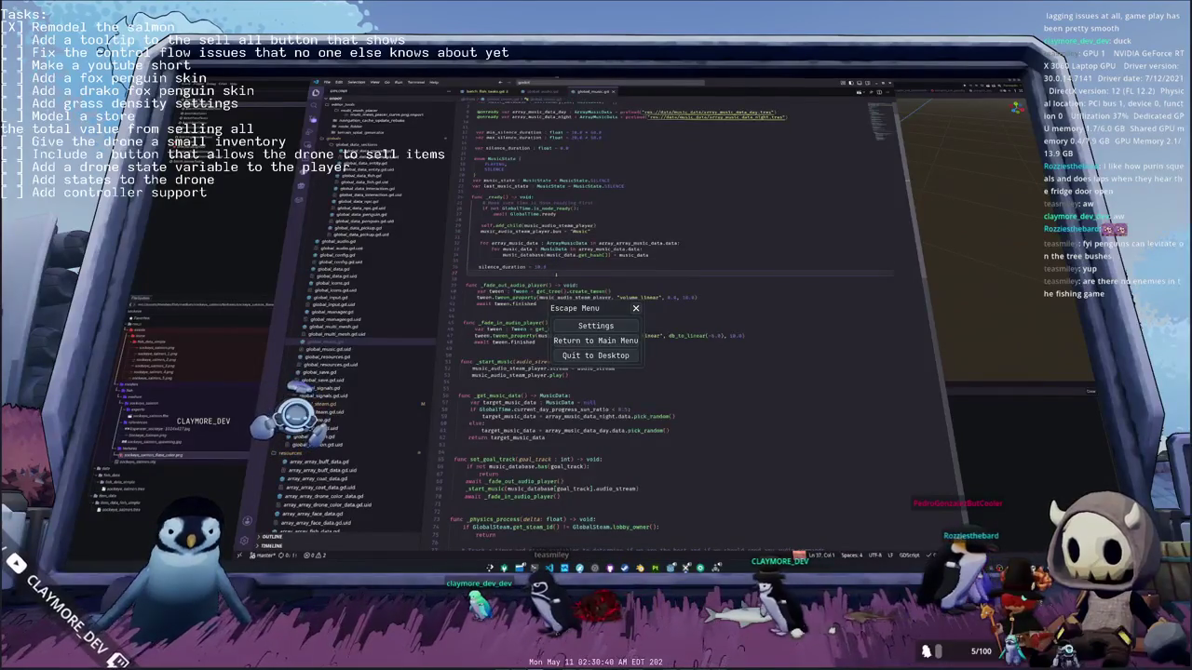
Step: Scroll down through the remaining music-state code, then return to the game and resume play
scroll(556, 275, down, 2)
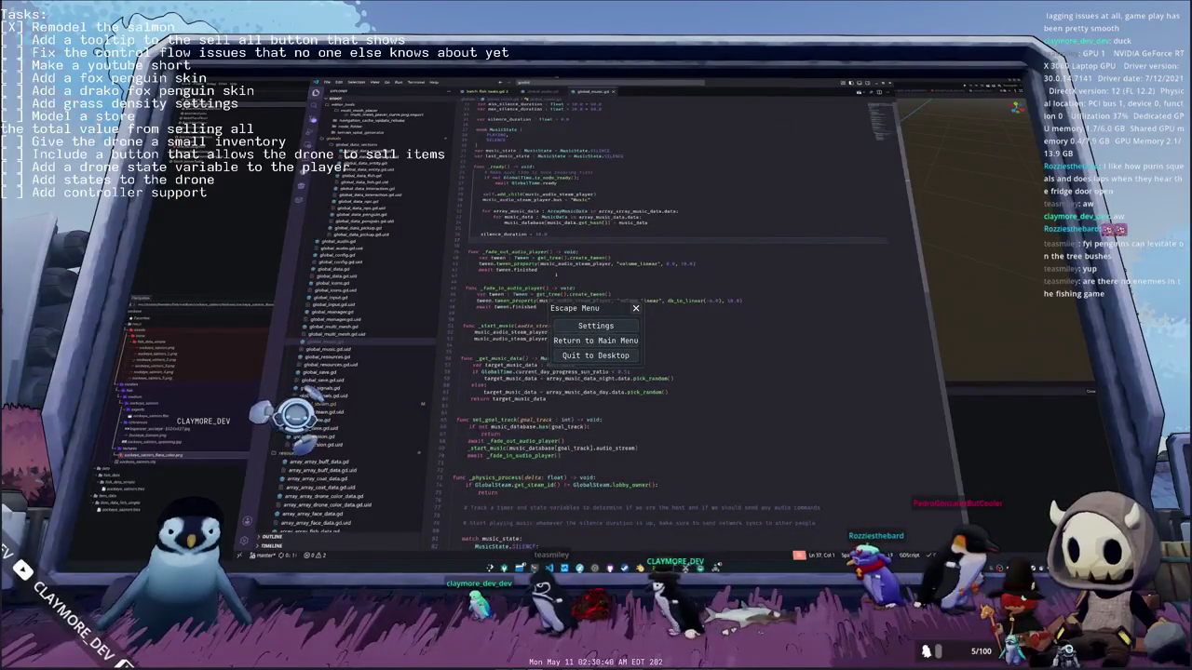
scroll(556, 274, down, 2)
scroll(556, 275, down, 2)
scroll(556, 275, down, 2)
scroll(556, 275, down, 2)
scroll(556, 274, down, 2)
scroll(556, 274, down, 2)
scroll(556, 274, down, 2)
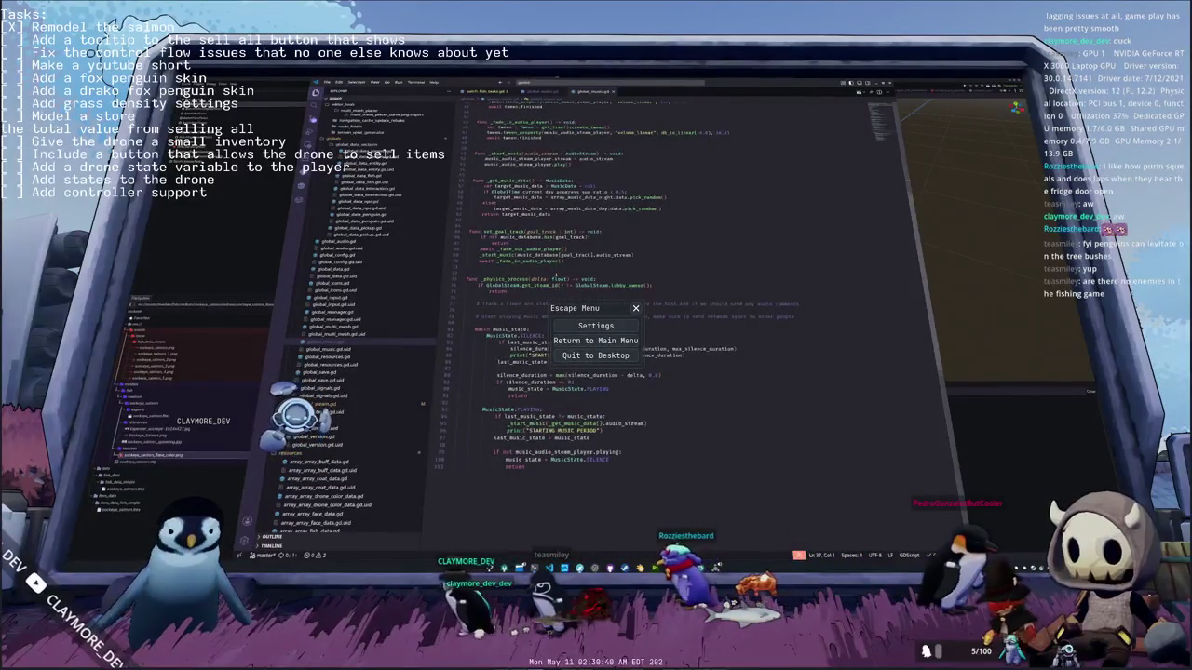
scroll(556, 274, down, 2)
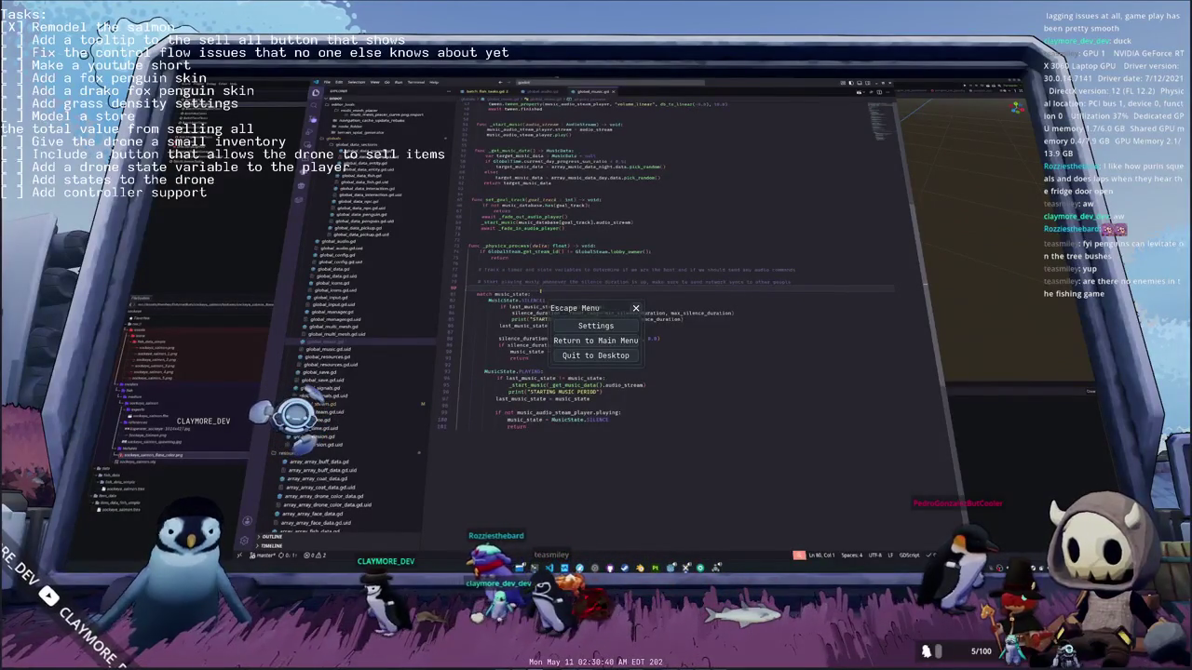
scroll(556, 275, down, 1)
key(alt+Tab)
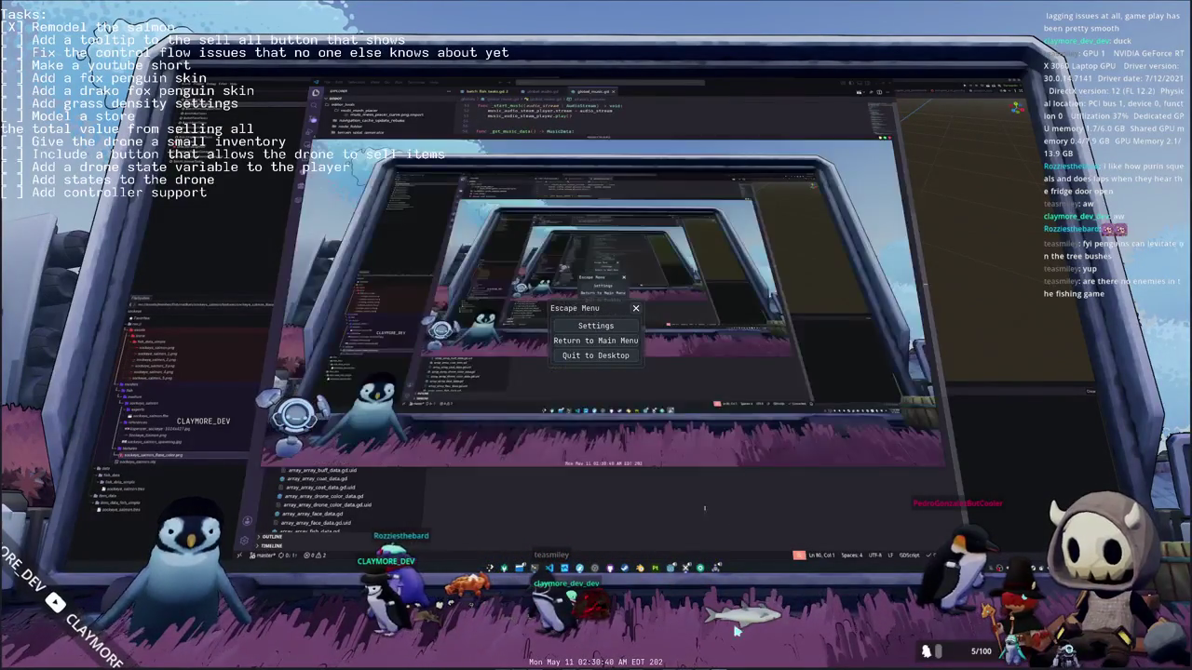
key(Escape)
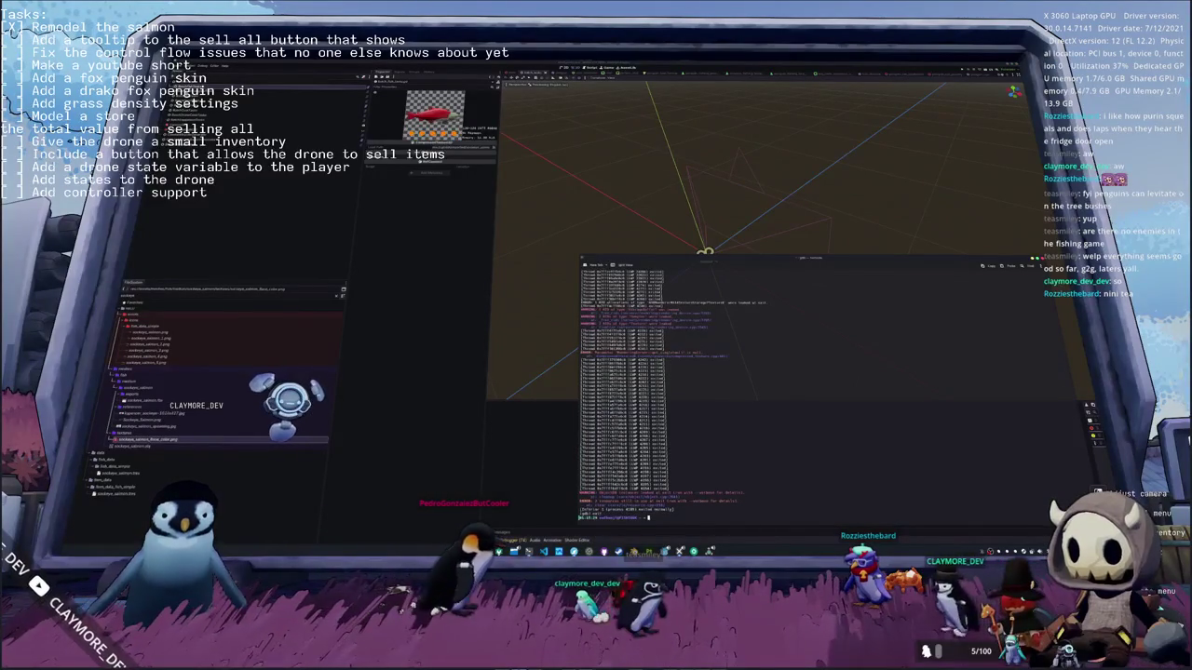
Step: Switch from OBS over to the Godot editor showing the project's 3D scene
key(alt+Tab)
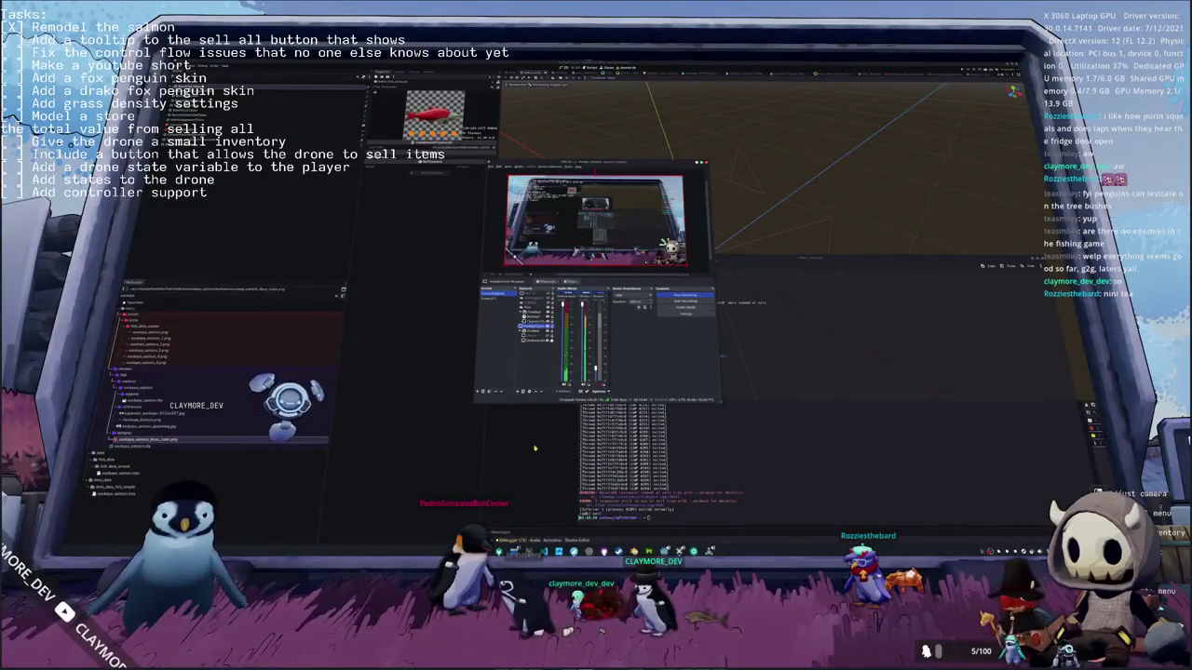
key(alt+Tab)
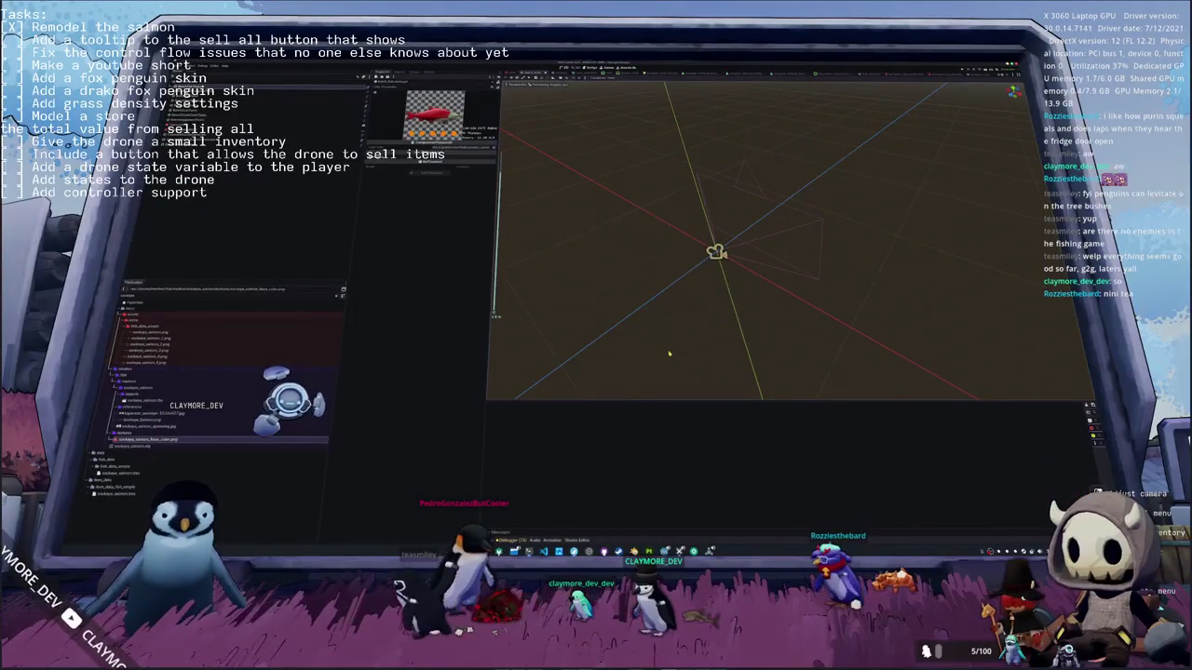
Step: Run the project with F5, dismiss the Steam Not Running warning, and close the game
key(F5)
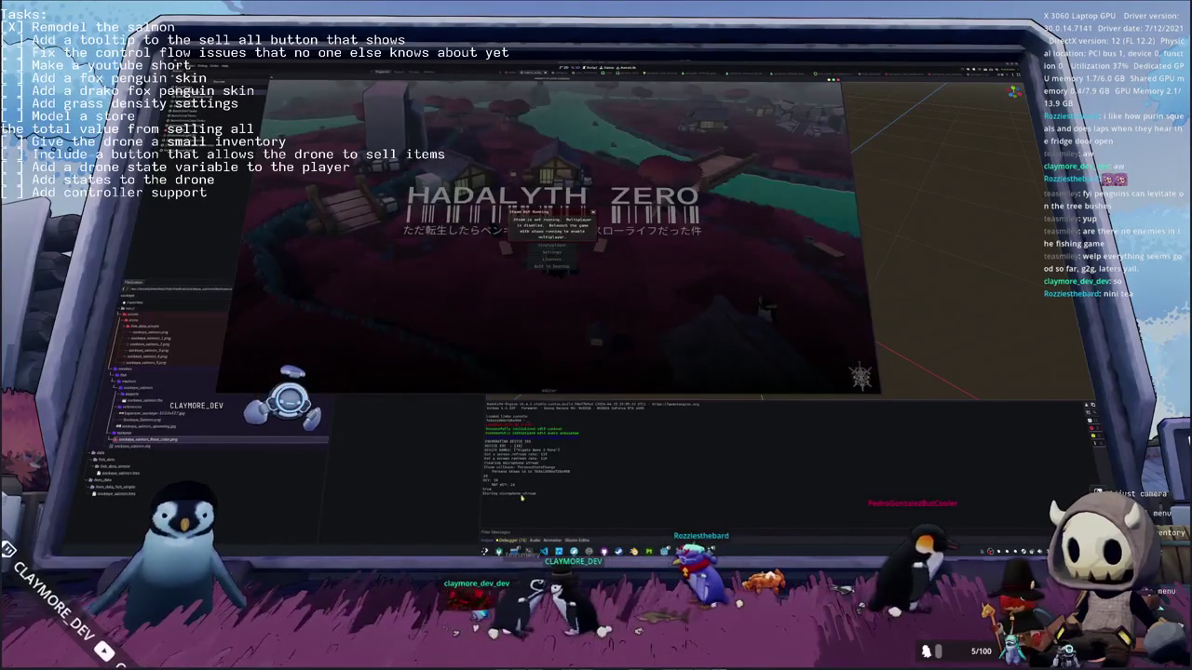
click(593, 213)
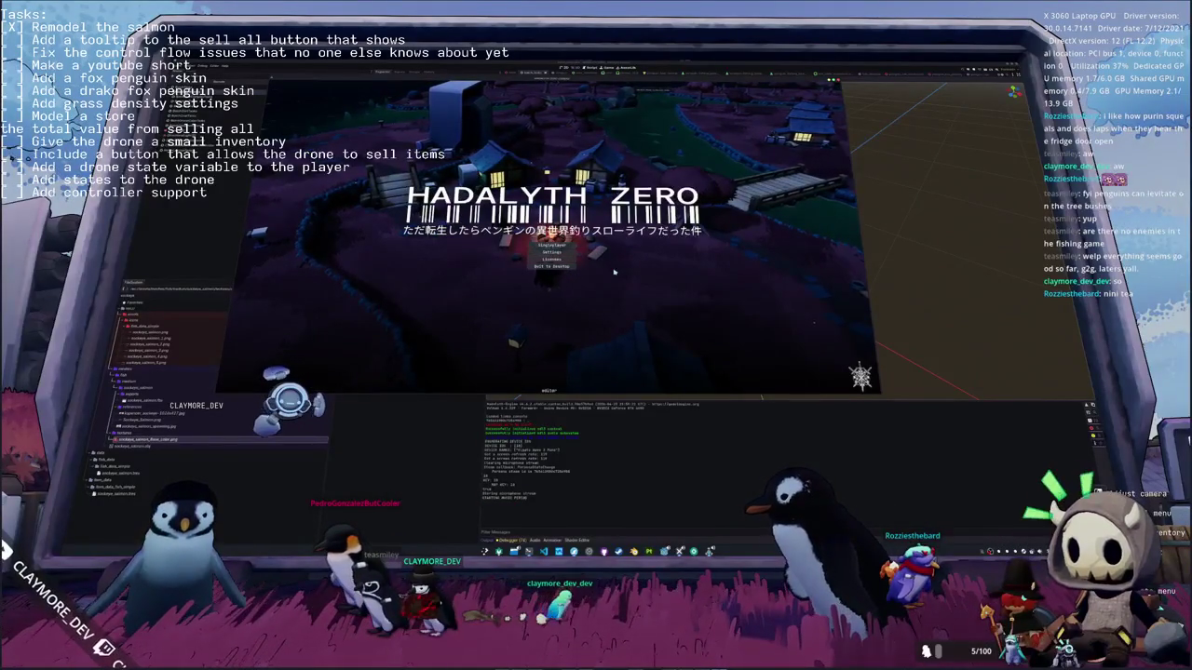
click(551, 267)
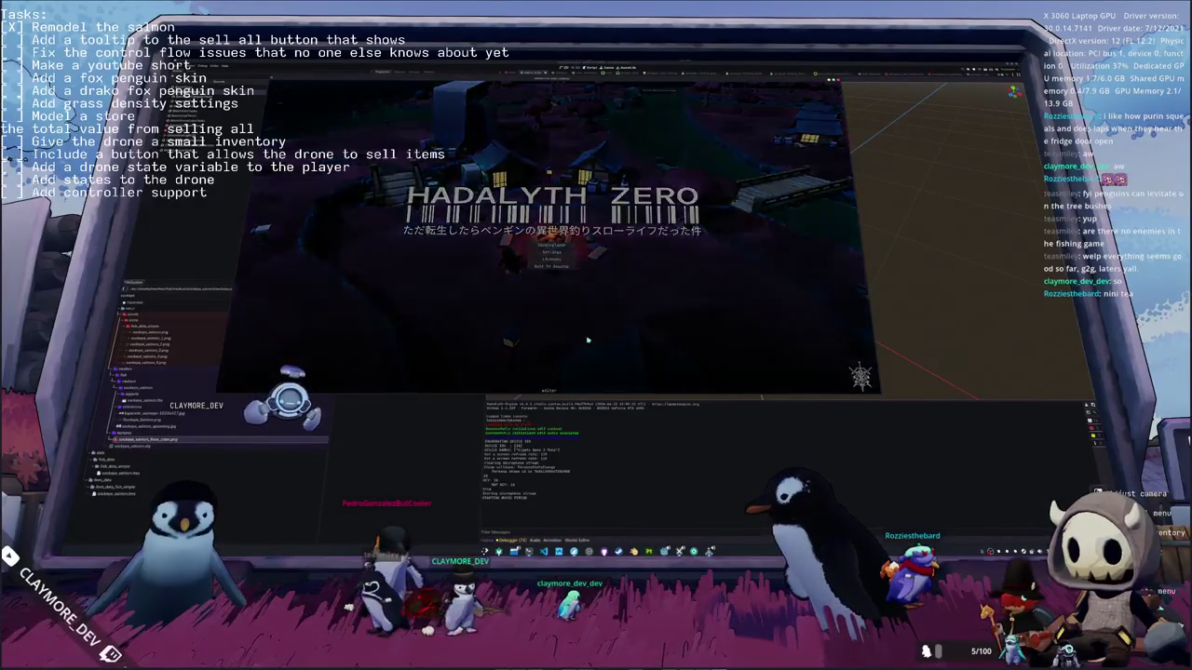
Step: Relaunch the game and drag the Audio tab's Music slider from 100 down to about 70
click(695, 553)
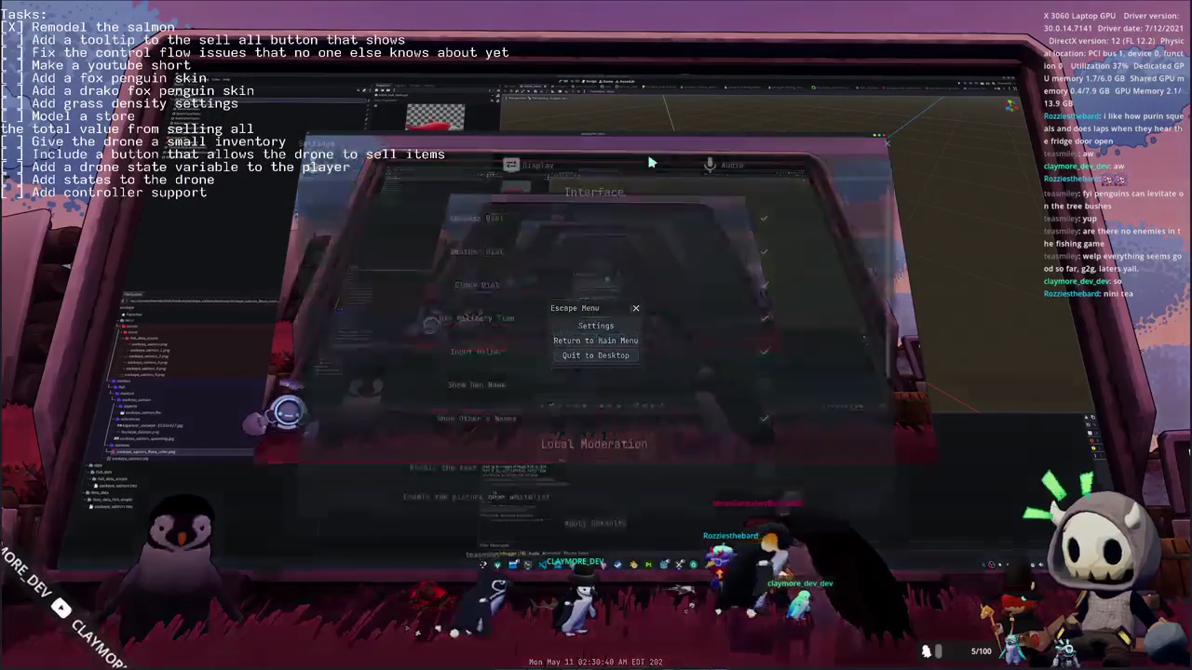
click(596, 325)
click(732, 164)
click(794, 253)
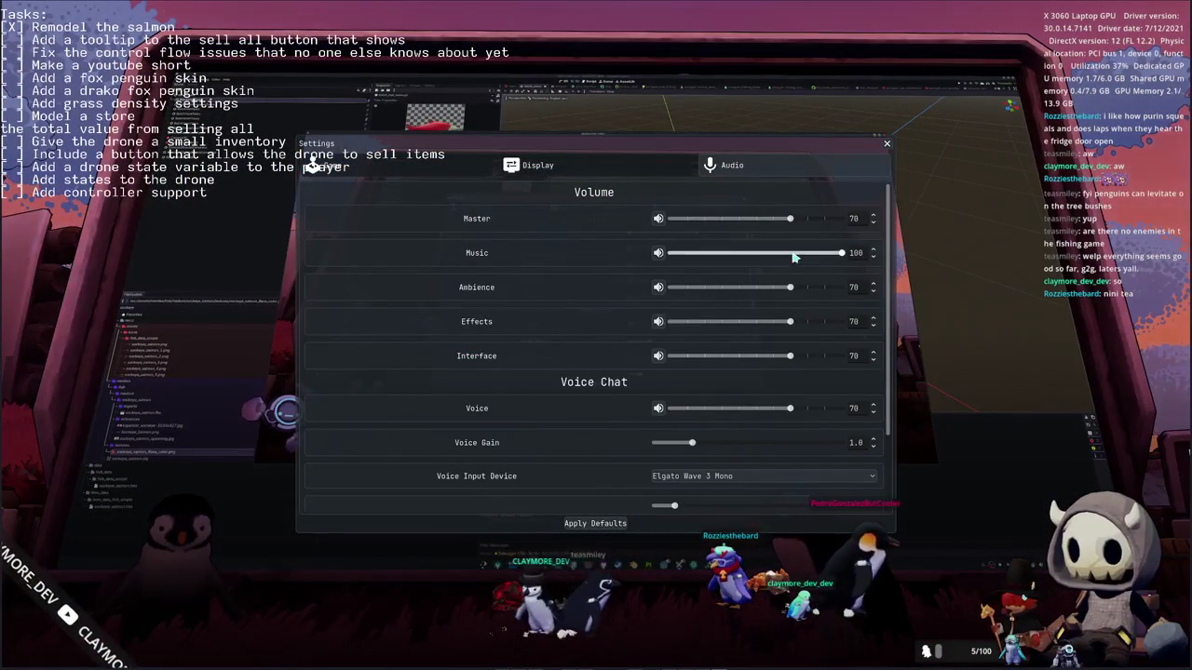
drag(793, 253, 790, 253)
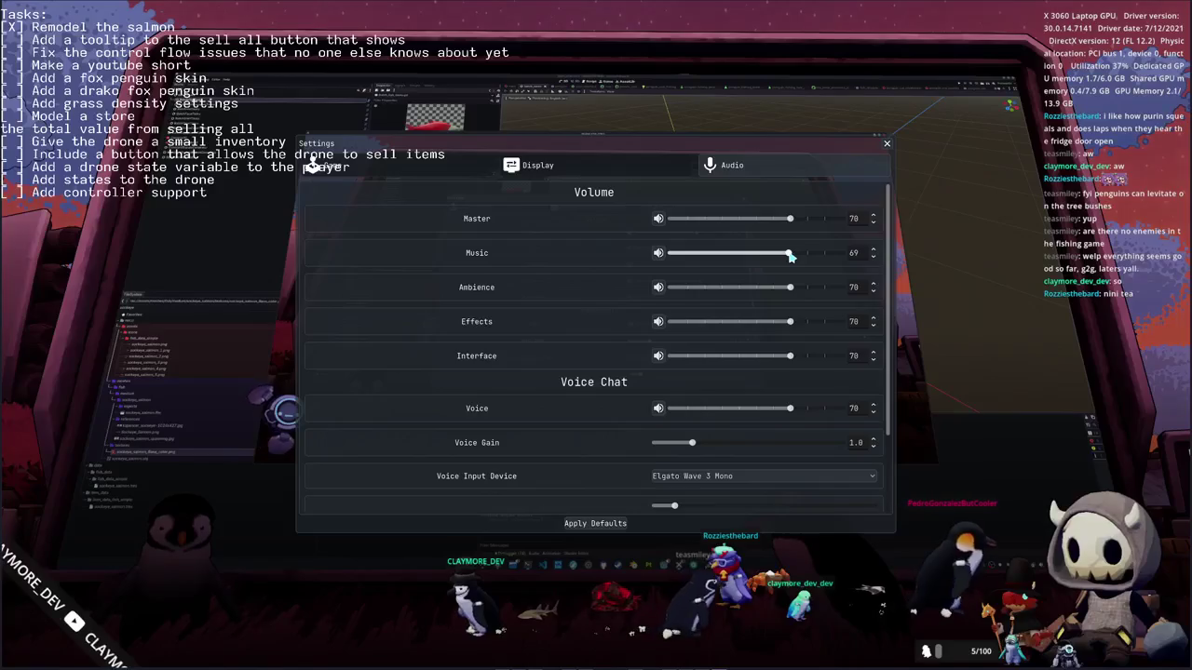
scroll(552, 411, down, 2)
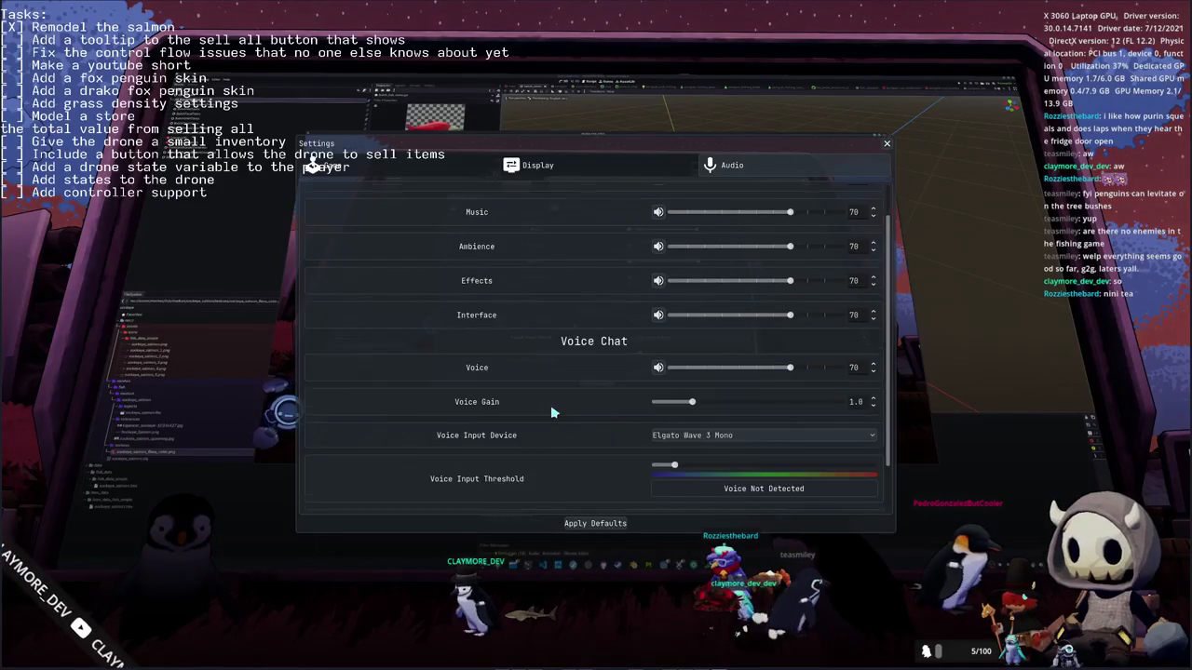
scroll(551, 409, down, 2)
scroll(551, 400, up, 4)
click(888, 145)
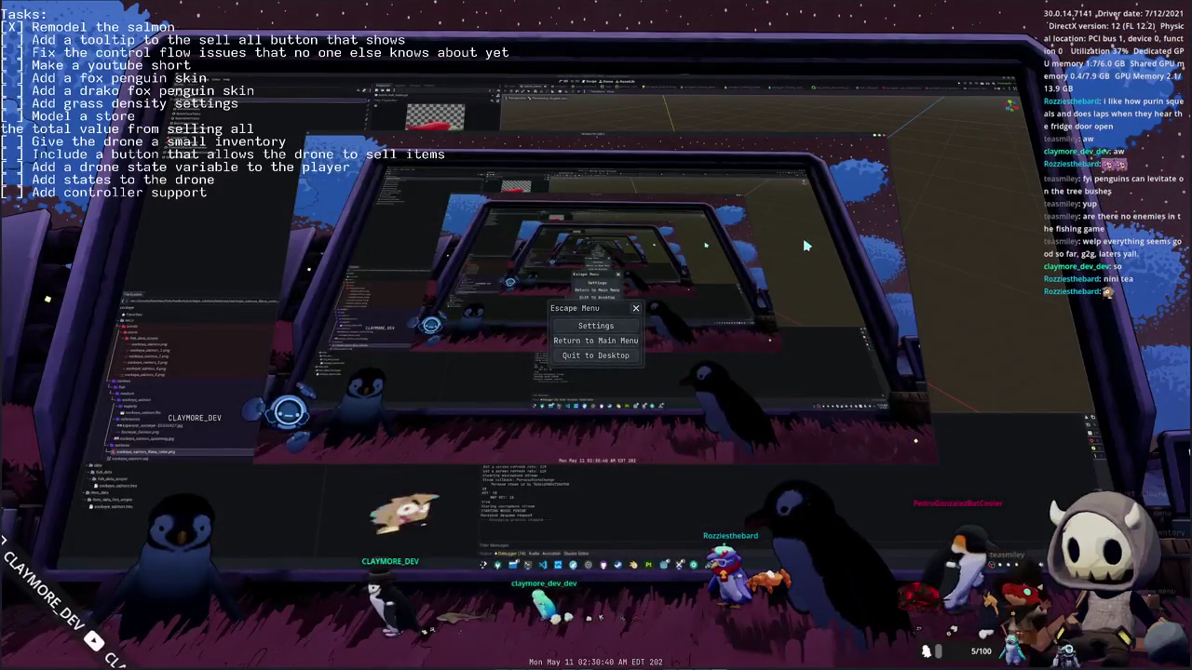
Step: Resume the game, walk the penguin left, then return to the music script in VS Code
key(Escape)
key(a)
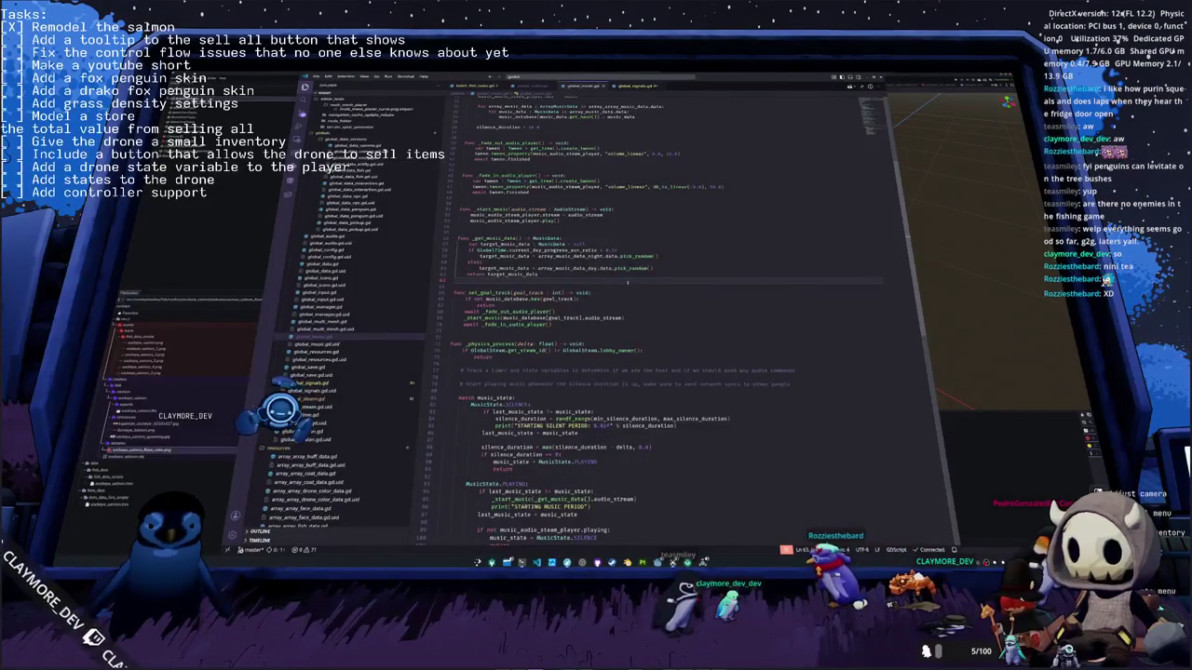
key(ctrl+p)
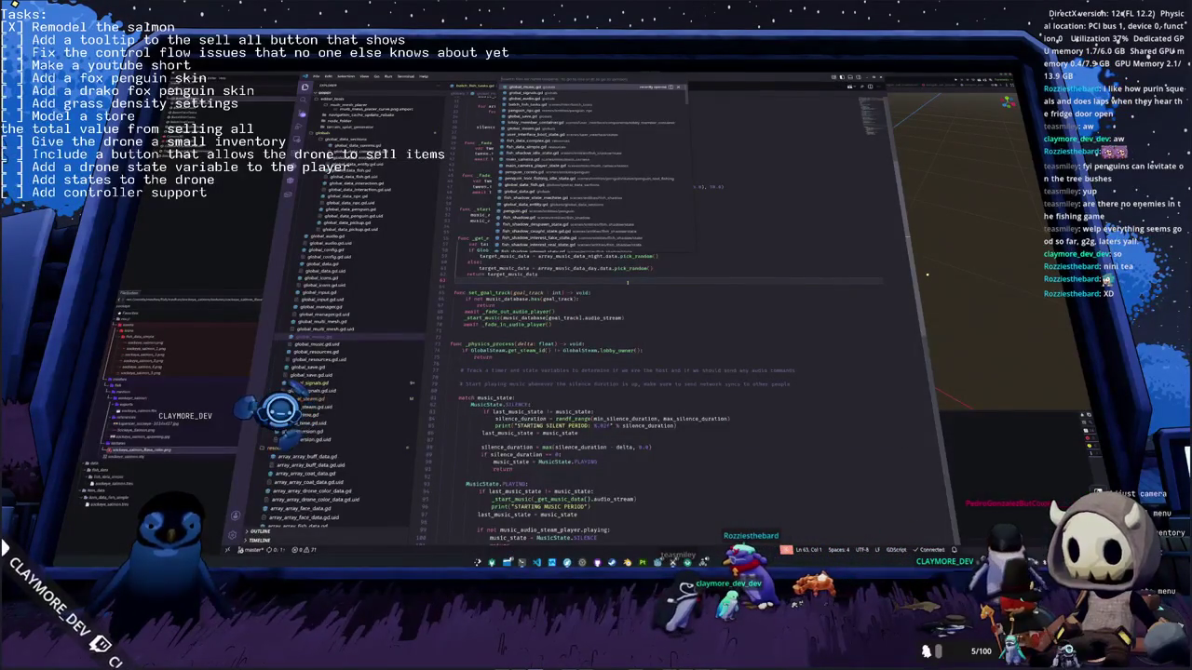
Step: Open user_interface_squid_state.gd with the 'squid' search and read down through its functions
text(squid)
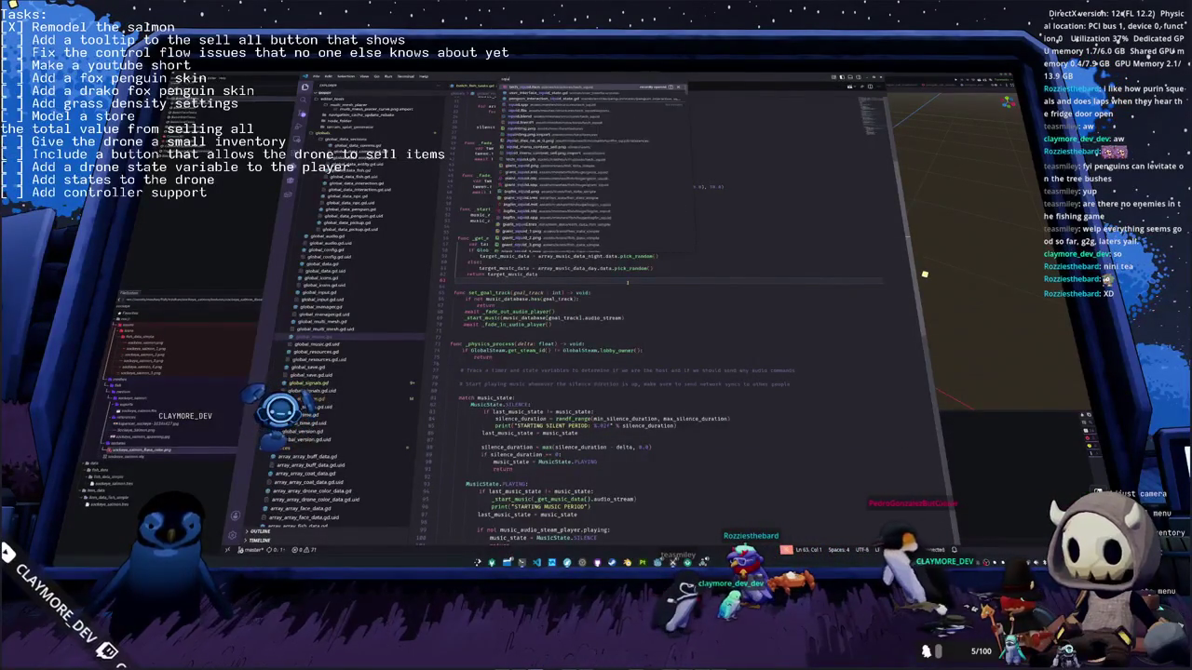
key(Return)
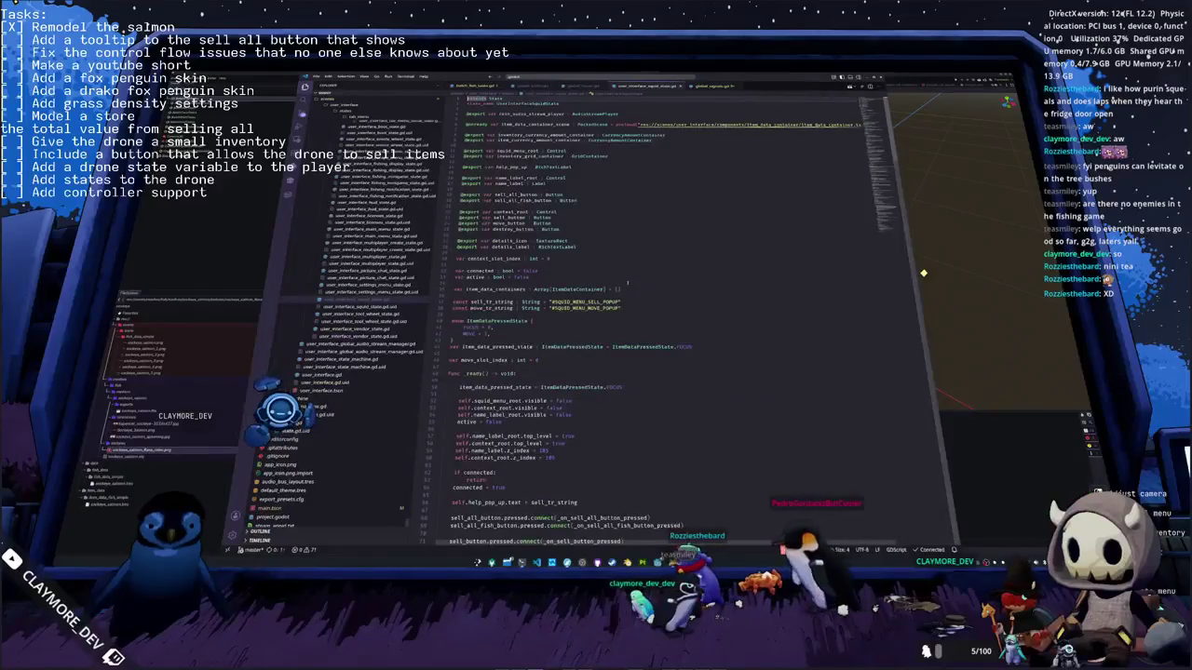
scroll(844, 299, down, 2)
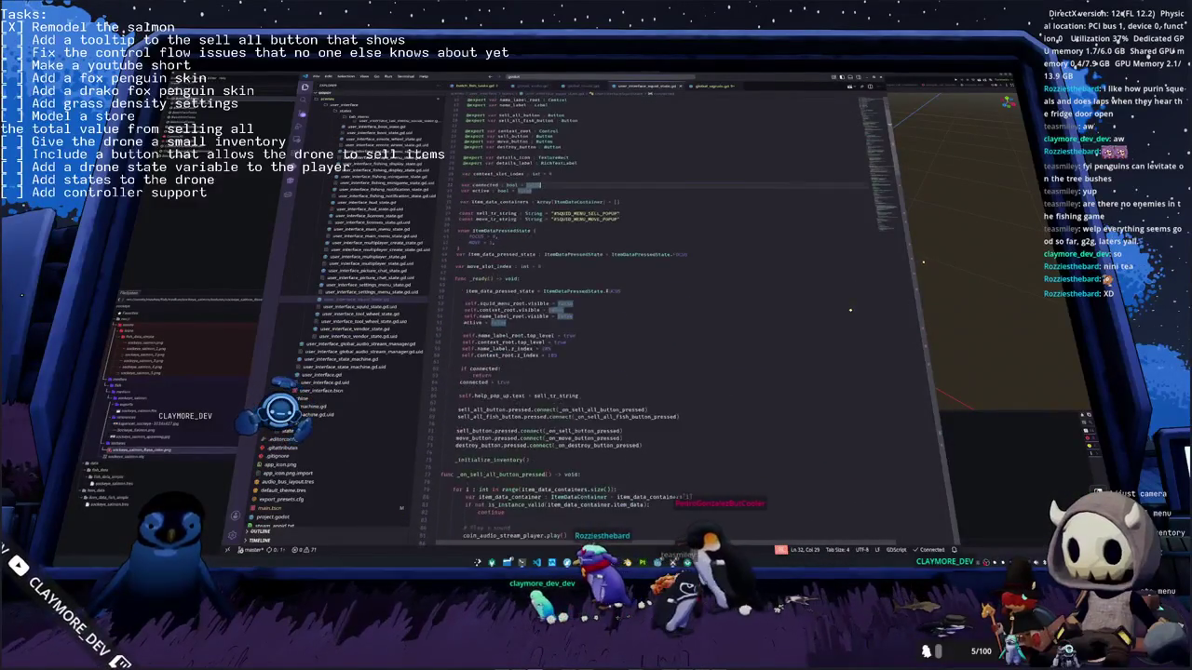
scroll(844, 299, down, 2)
scroll(844, 298, down, 1)
scroll(844, 299, down, 2)
scroll(844, 299, down, 3)
scroll(857, 299, down, 2)
scroll(874, 298, down, 3)
scroll(873, 299, down, 2)
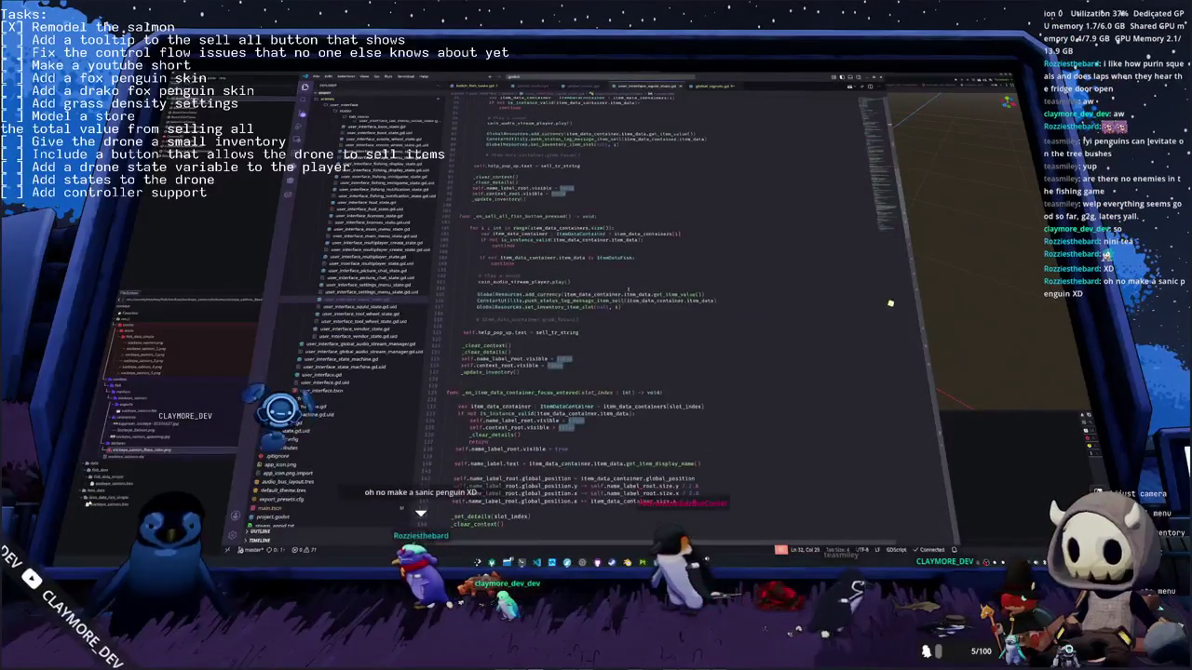
scroll(629, 290, down, 1)
scroll(629, 285, down, 2)
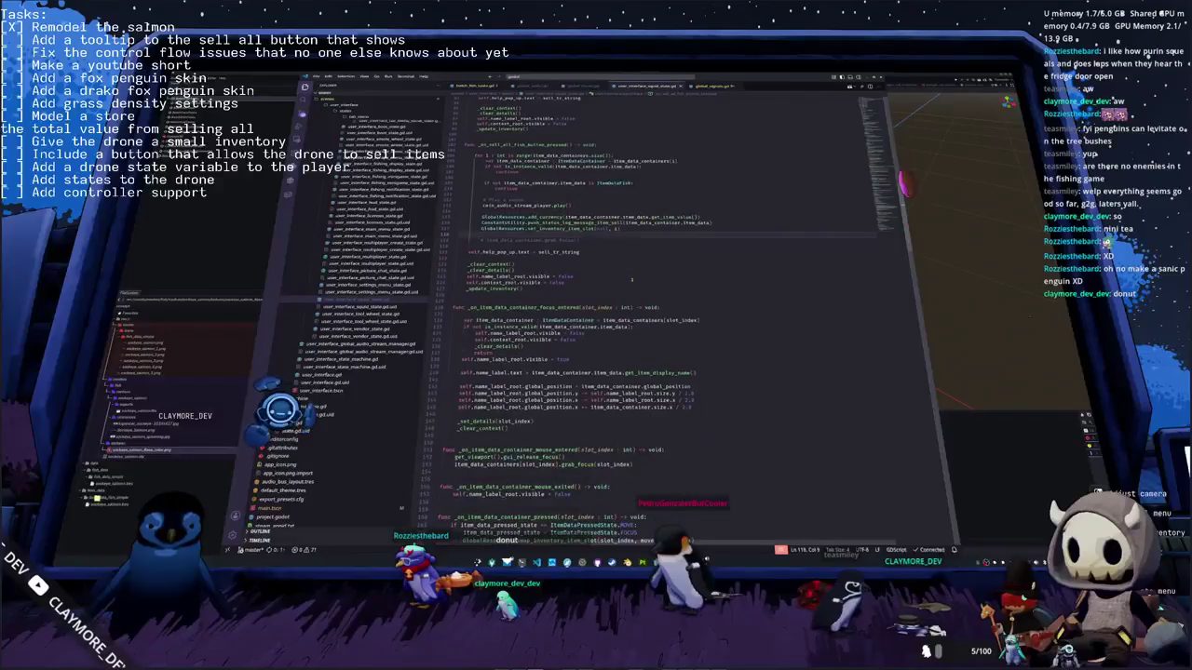
scroll(631, 280, down, 1)
scroll(632, 280, down, 1)
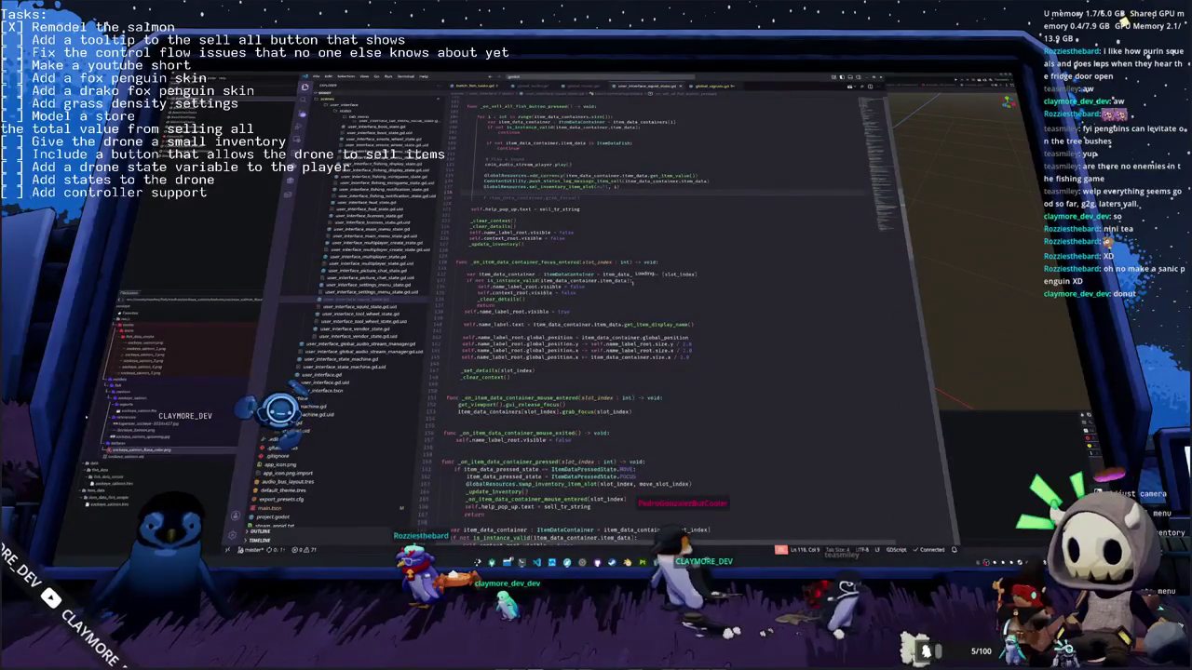
scroll(632, 282, down, 1)
scroll(632, 282, down, 2)
scroll(633, 282, down, 1)
scroll(633, 283, down, 1)
scroll(632, 282, down, 1)
scroll(632, 283, down, 3)
scroll(632, 283, down, 3)
scroll(632, 283, down, 3)
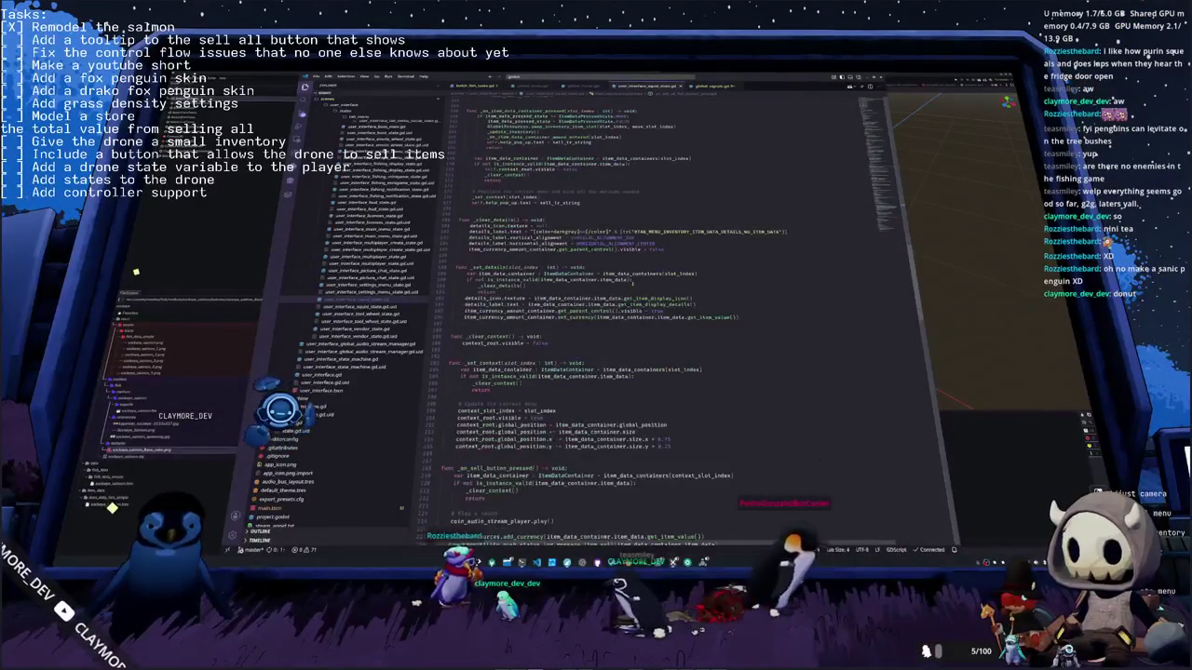
scroll(633, 283, down, 3)
scroll(632, 283, down, 3)
scroll(633, 283, down, 3)
scroll(632, 284, down, 3)
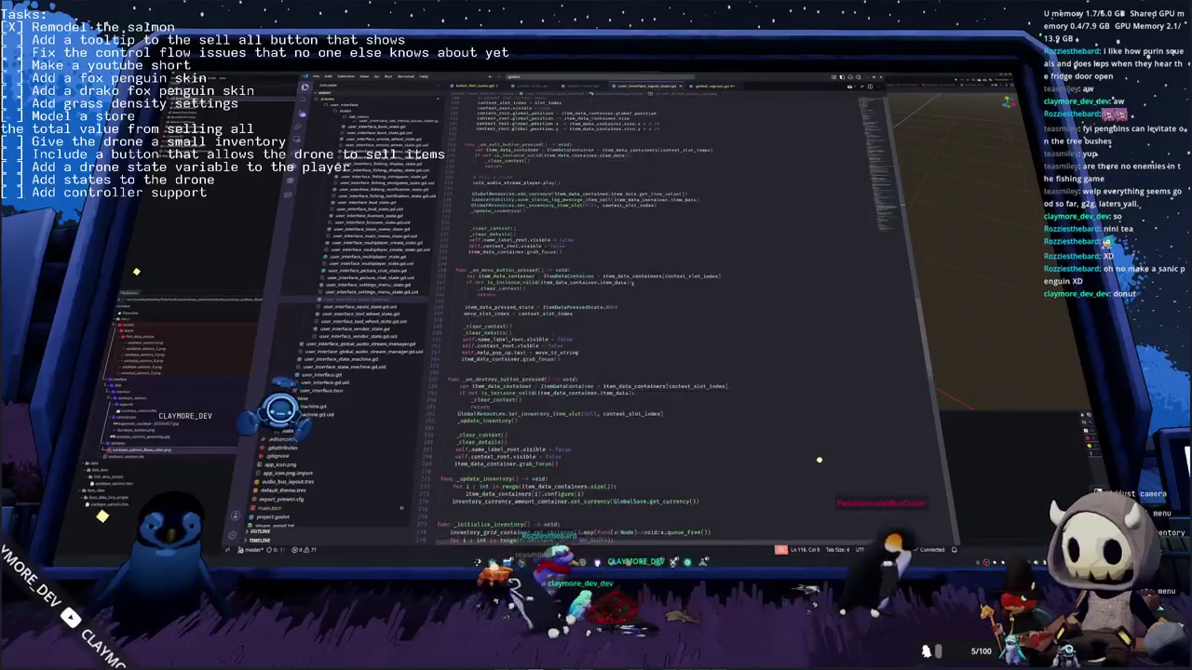
scroll(632, 284, down, 4)
scroll(632, 284, down, 3)
scroll(632, 284, down, 3)
scroll(632, 283, down, 3)
scroll(632, 283, down, 3)
scroll(632, 283, down, 2)
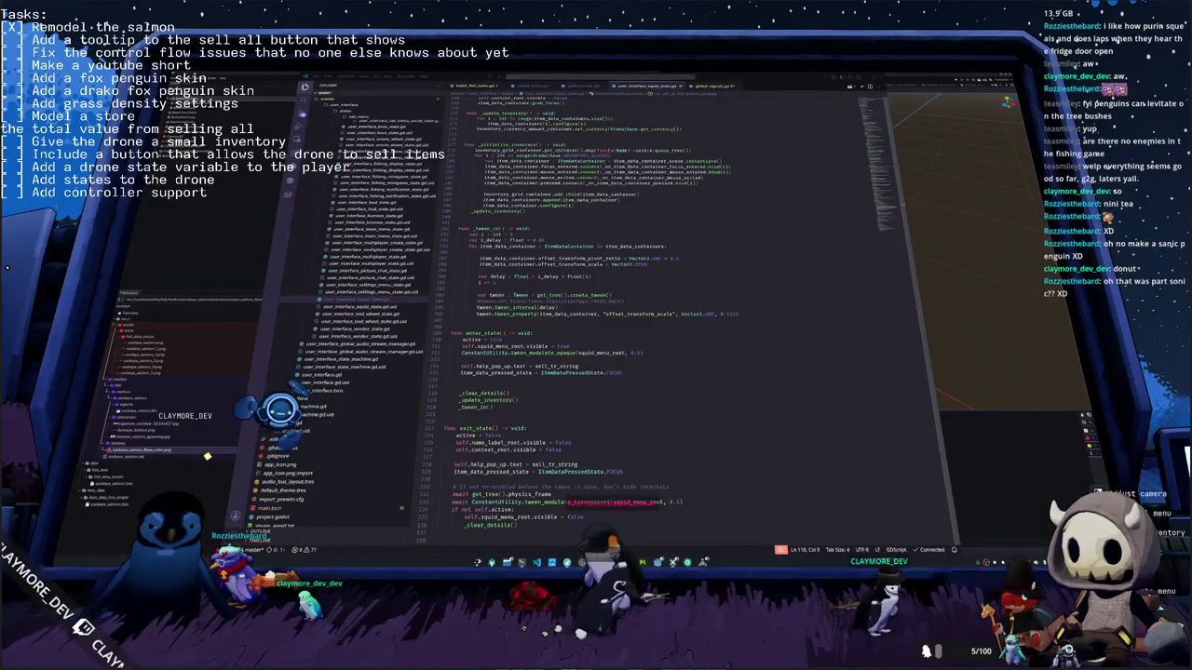
Step: Add a _update_sell_all_tooltips() call after _tween_in() at the end of enter_state
scroll(511, 289, down, 2)
scroll(511, 289, down, 2)
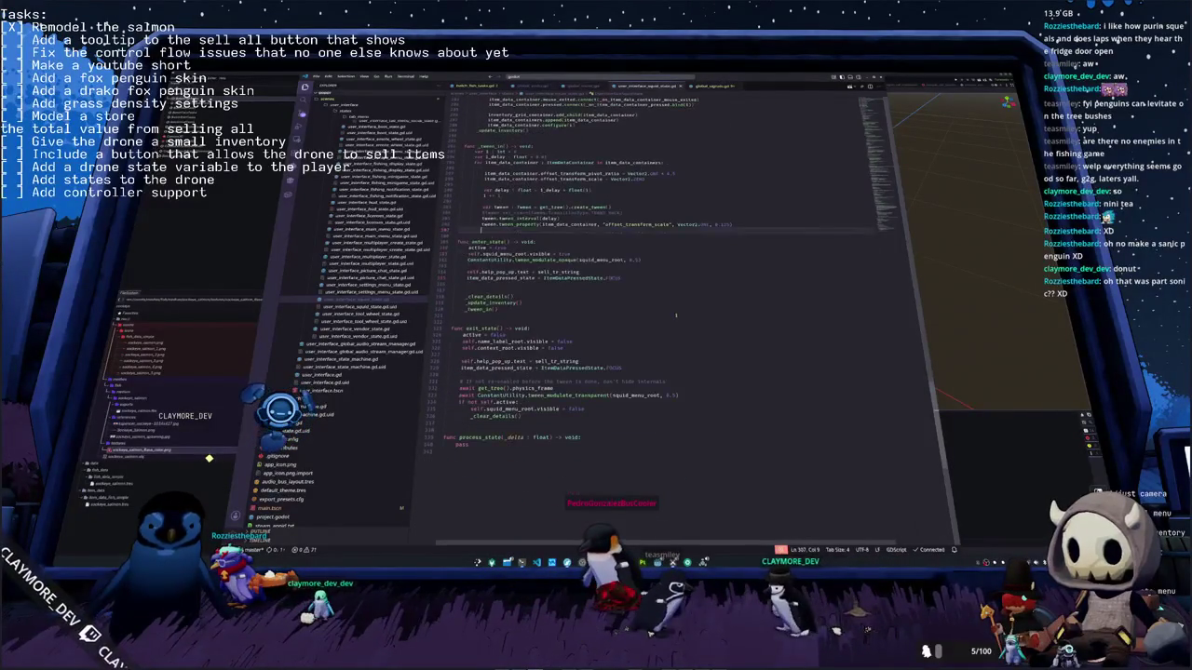
click(504, 302)
click(484, 309)
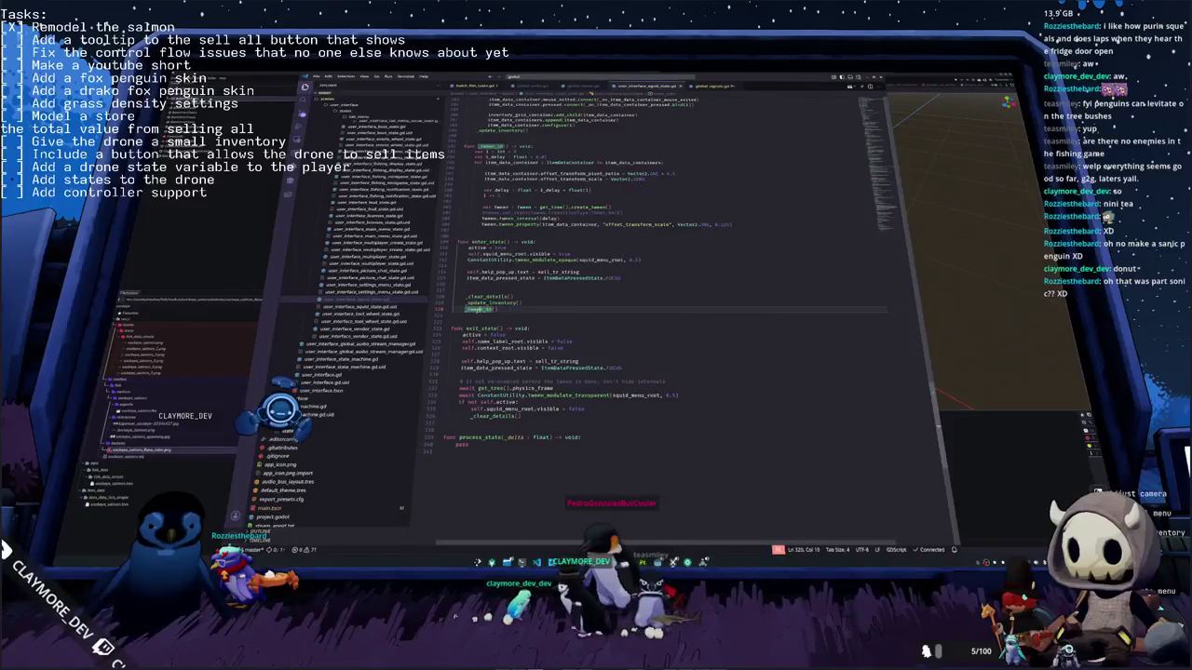
ctrl+click(478, 309)
click(514, 310)
key(Return)
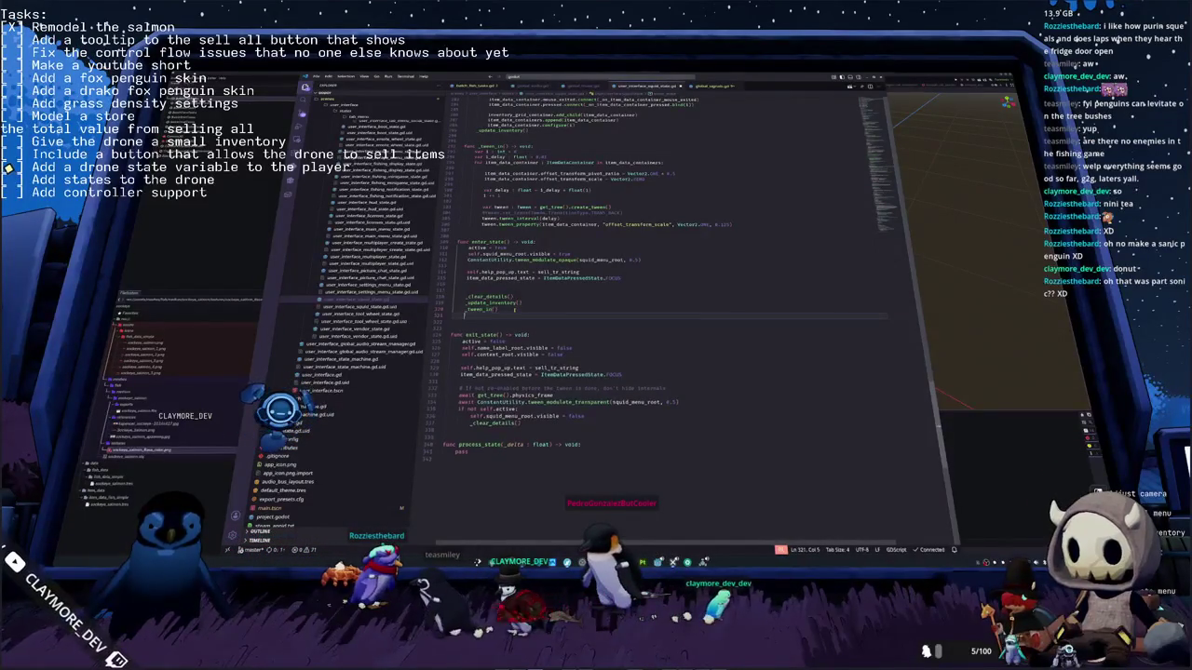
text(_upda)
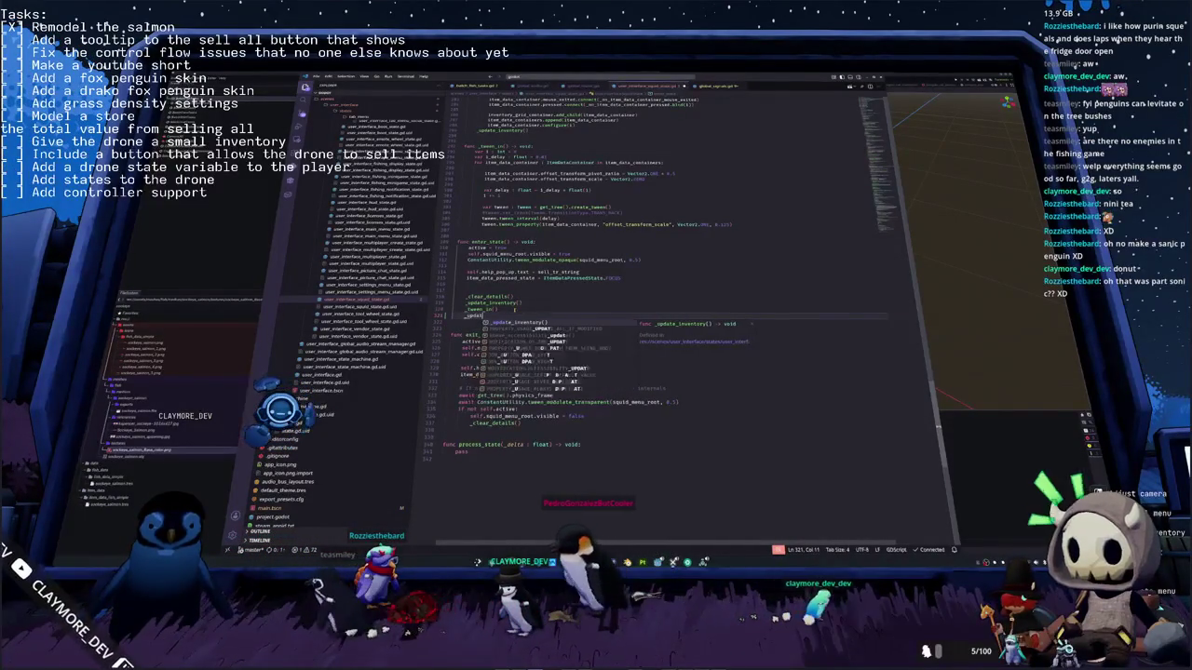
text(te_sell_)
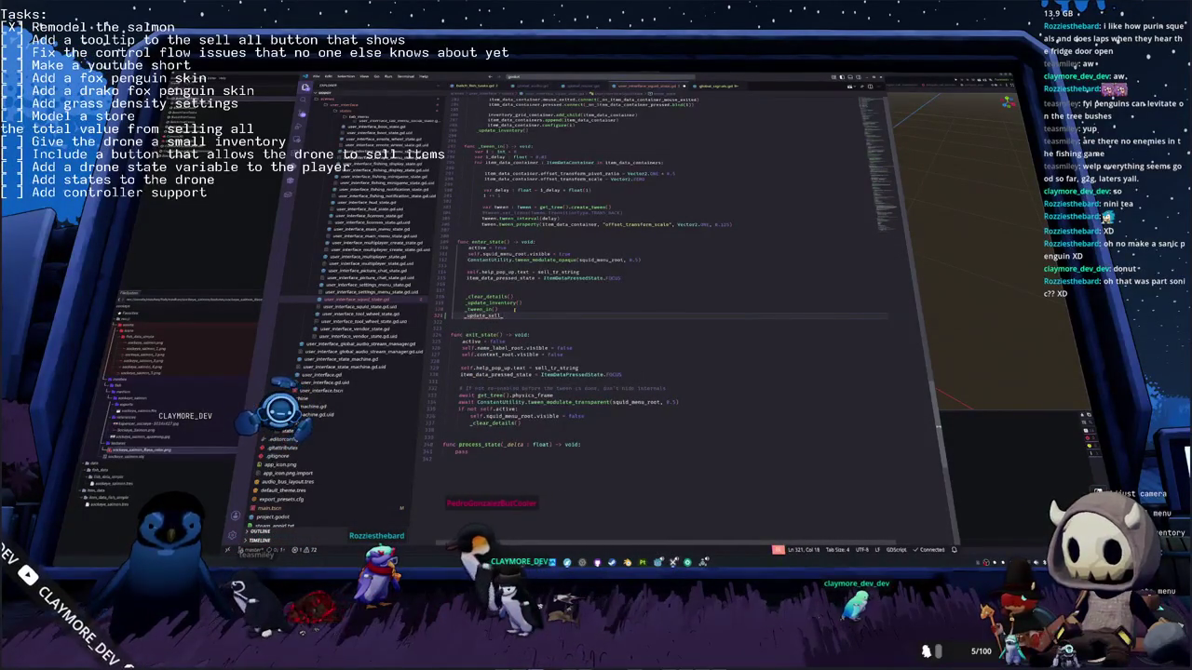
key(BackSpace)
key(BackSpace)
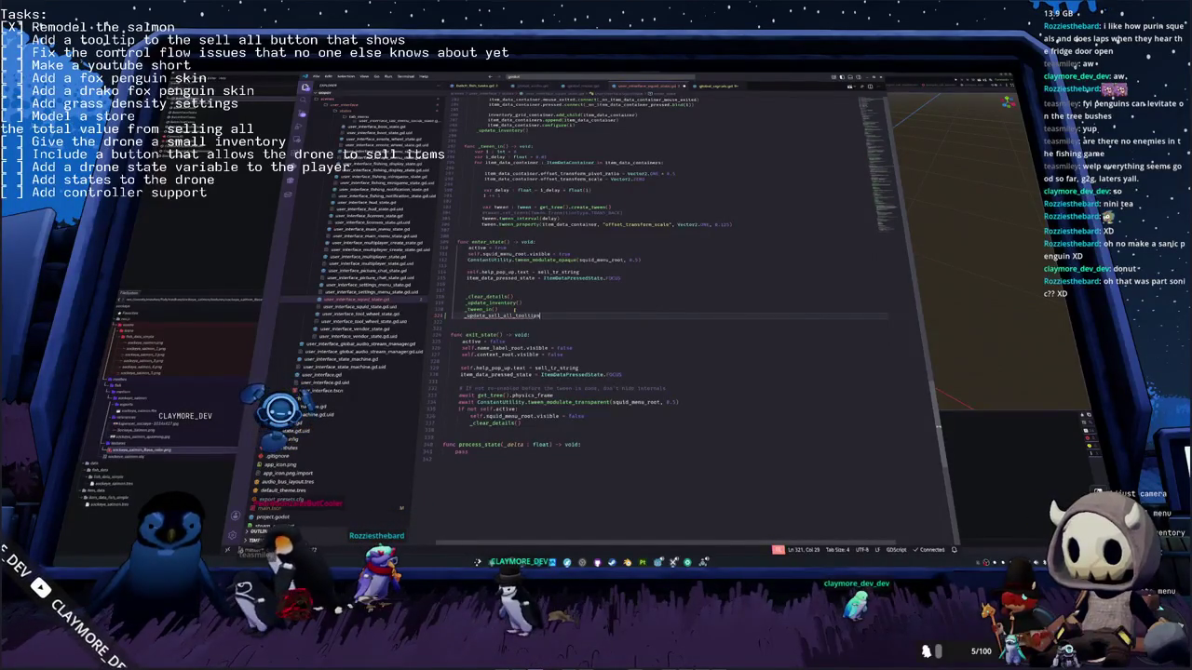
key(shift+Up)
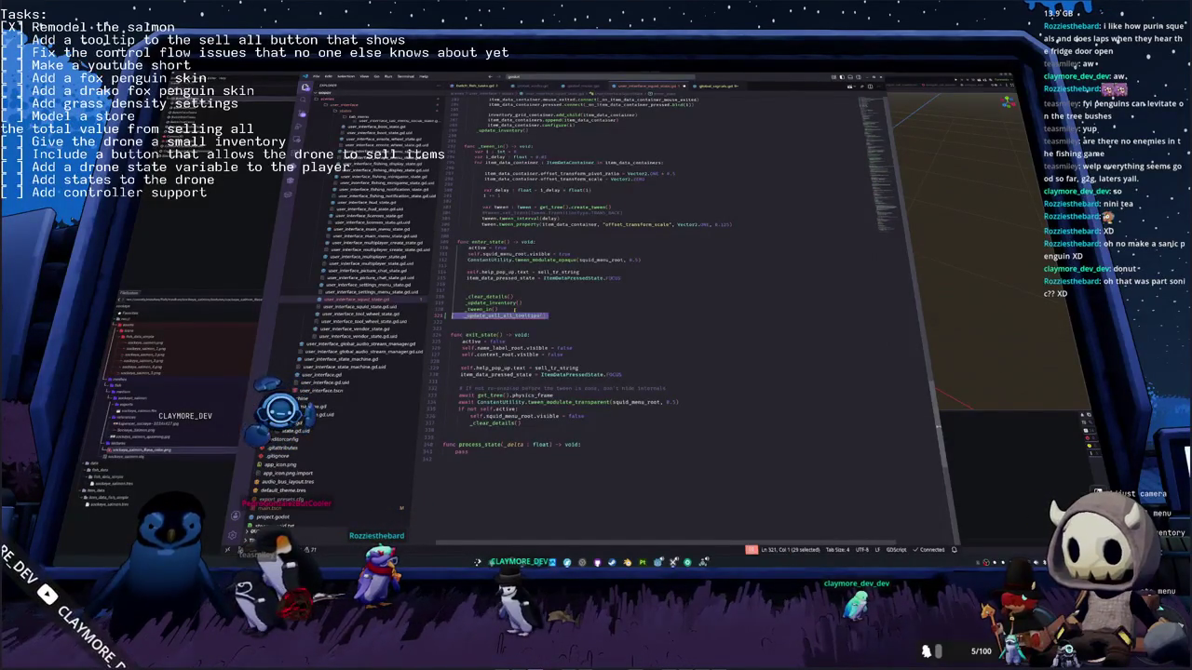
Step: Start a new blank line below the _update_inventory function for the tooltip function
scroll(577, 307, up, 2)
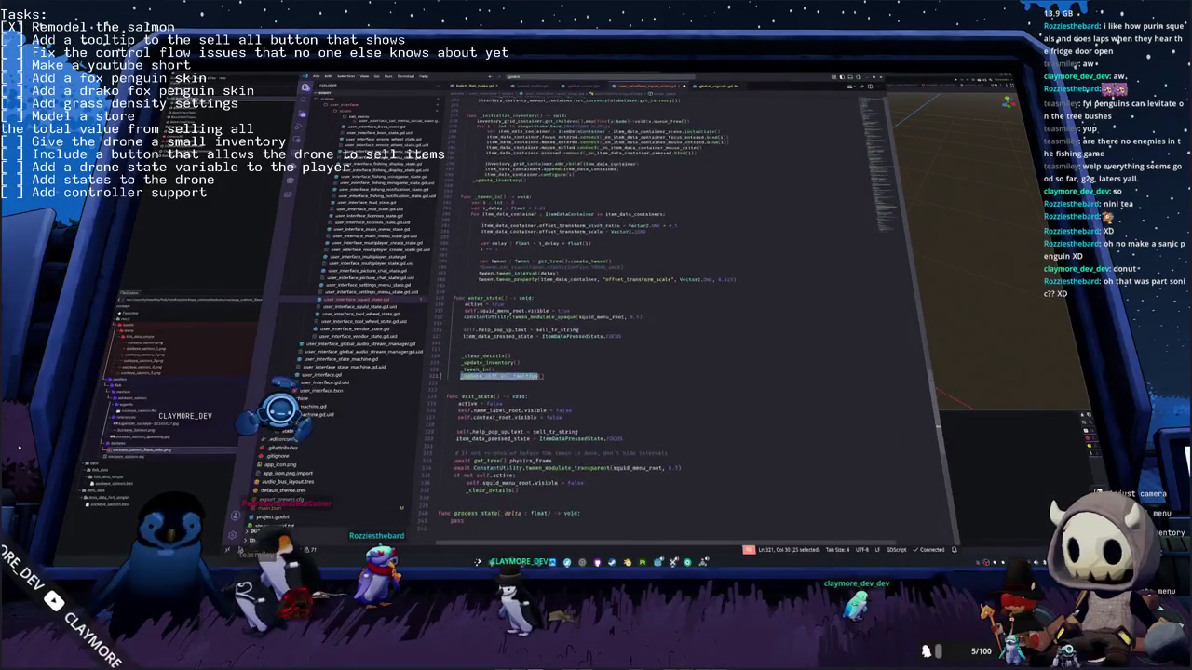
scroll(577, 307, up, 5)
scroll(596, 307, up, 2)
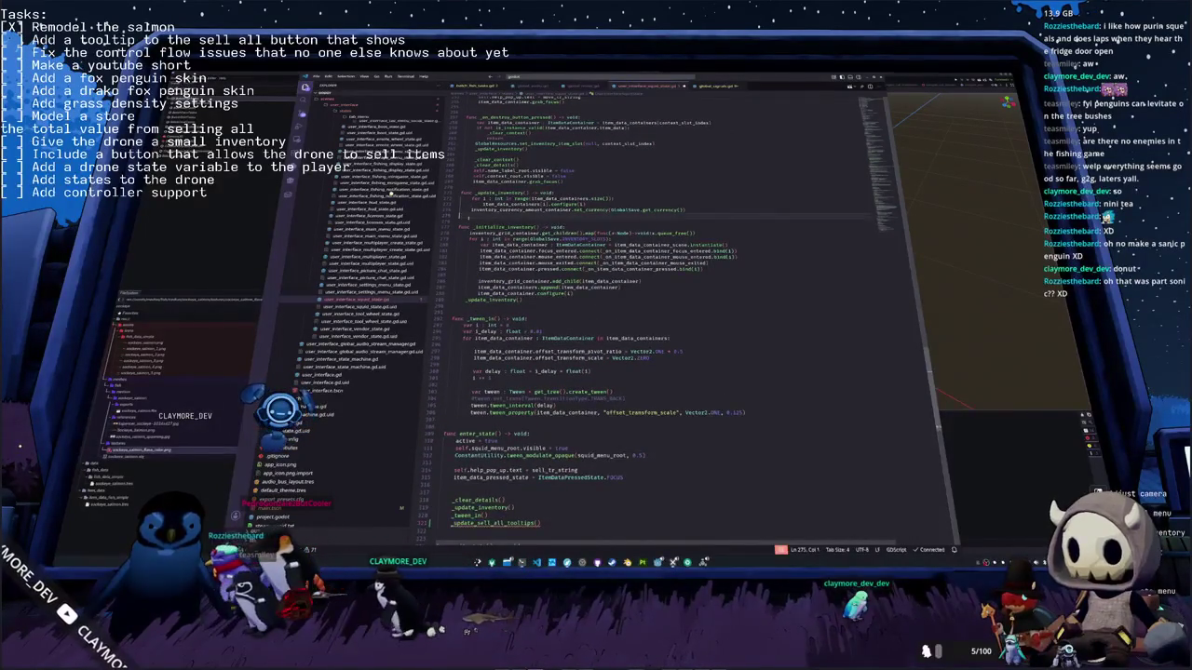
click(461, 215)
key(Return)
Step: Define an empty func _update_sell_all_tooltips() -> void with a pass body
text(func _update_sell_all_t)
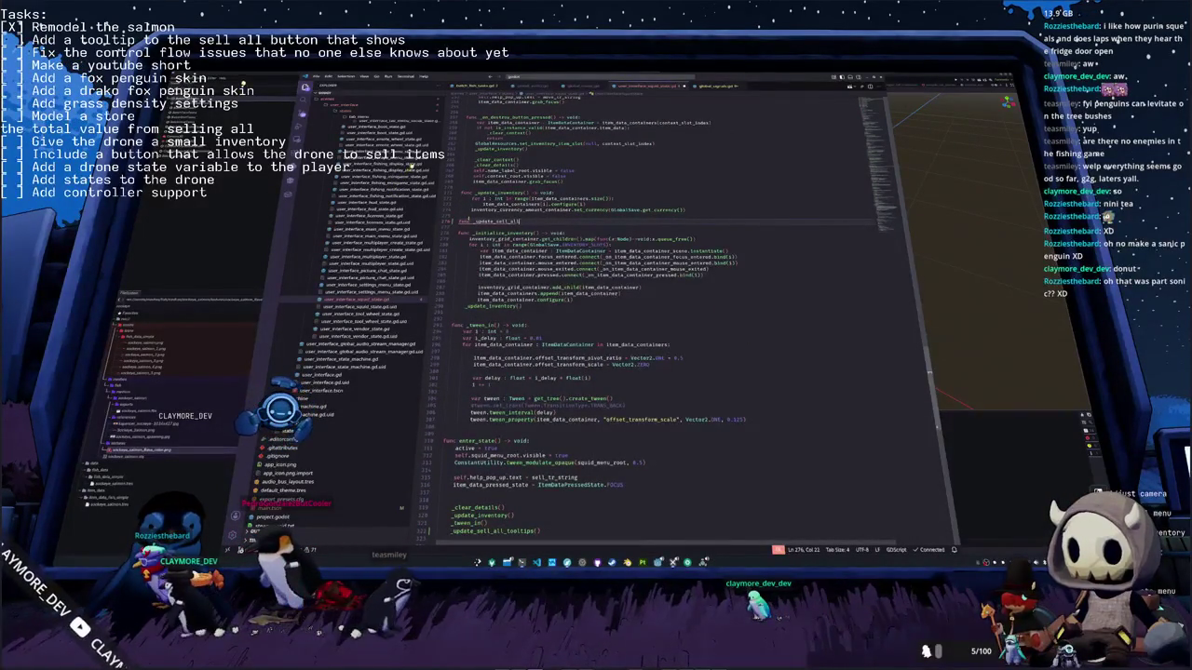
text(ooltips())
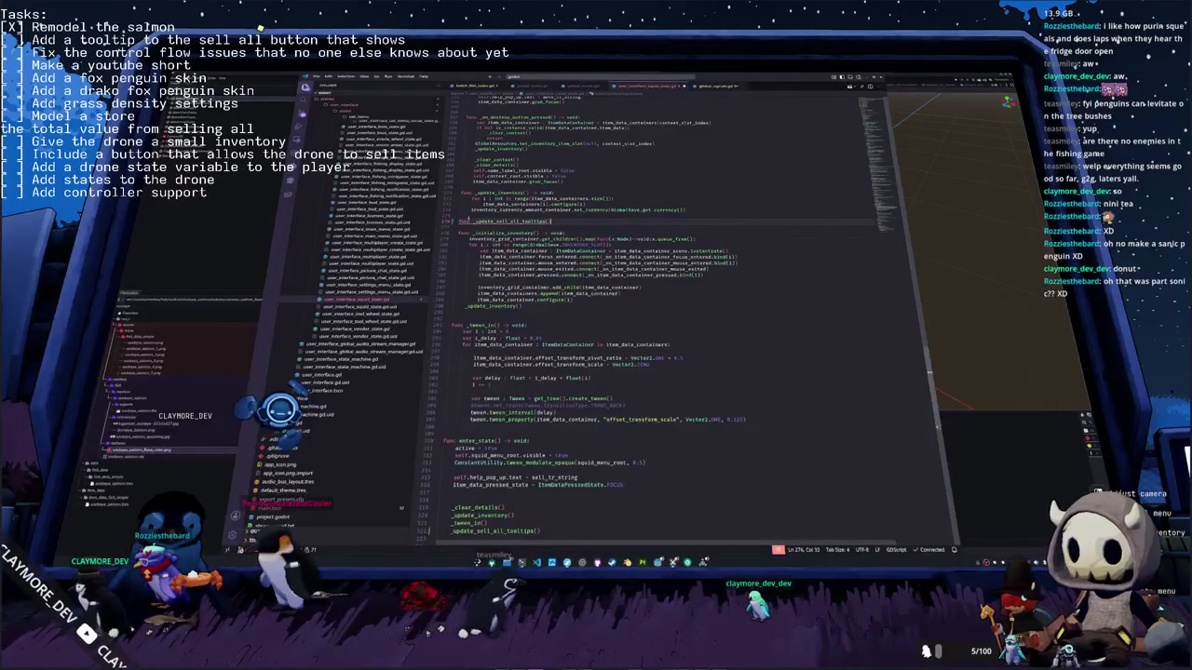
text( -> void)
text(pass)
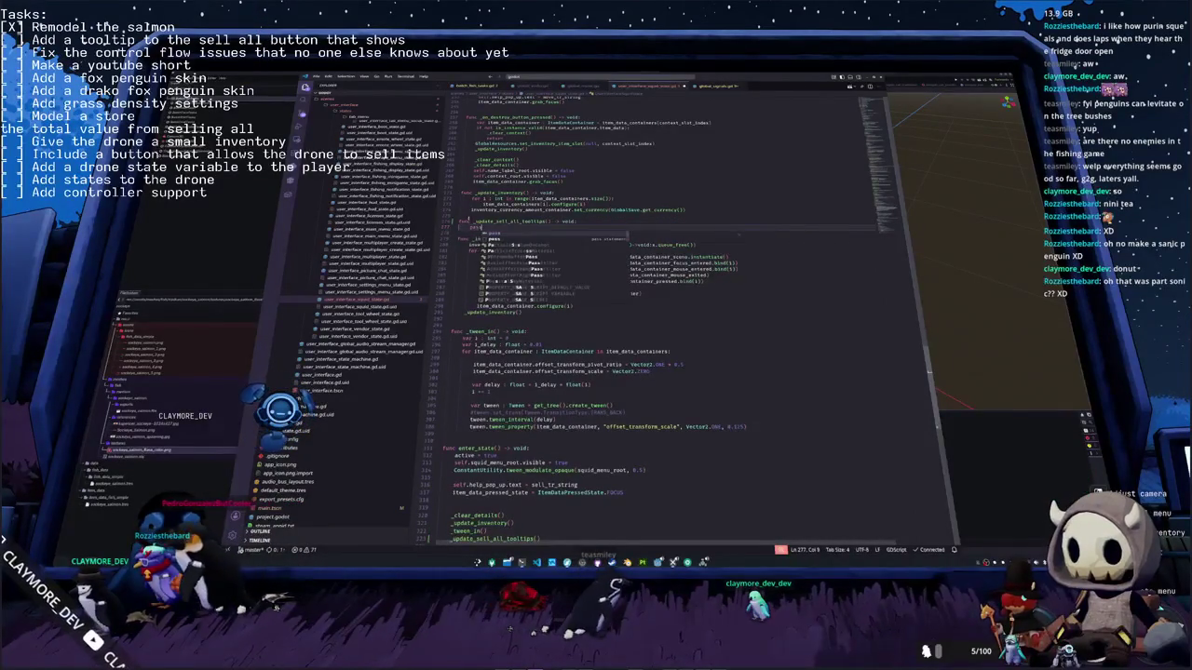
double_click(490, 192)
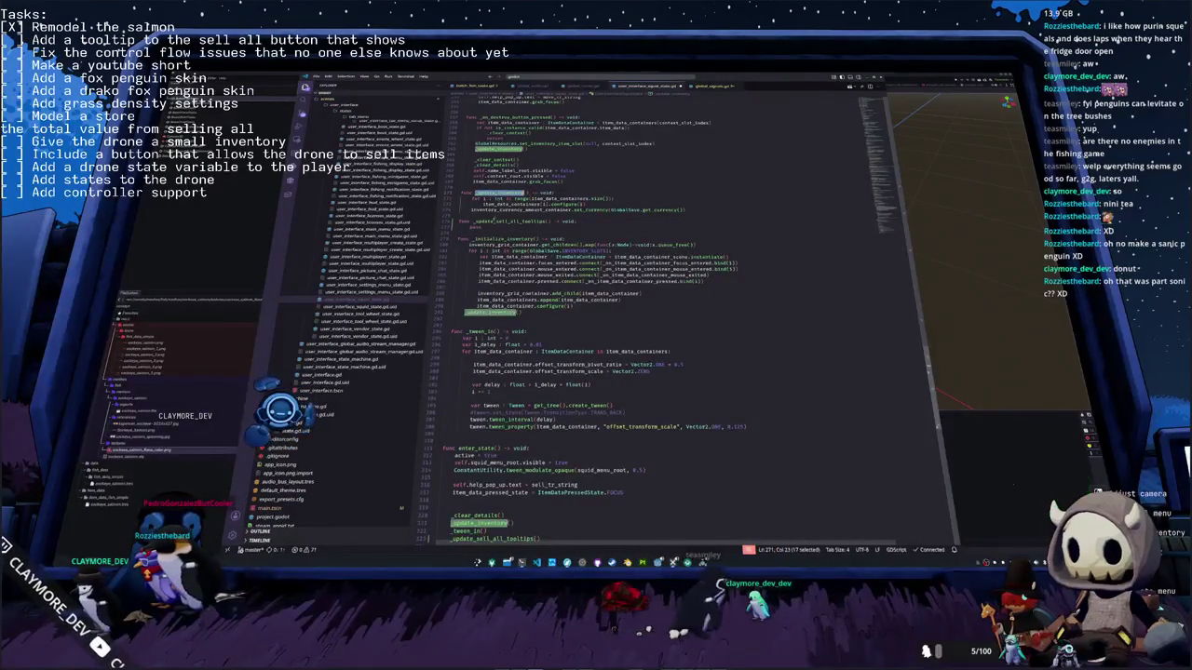
double_click(508, 221)
Step: Remove the _update_sell_all_tooltips() call from enter_state
scroll(507, 221, down, 5)
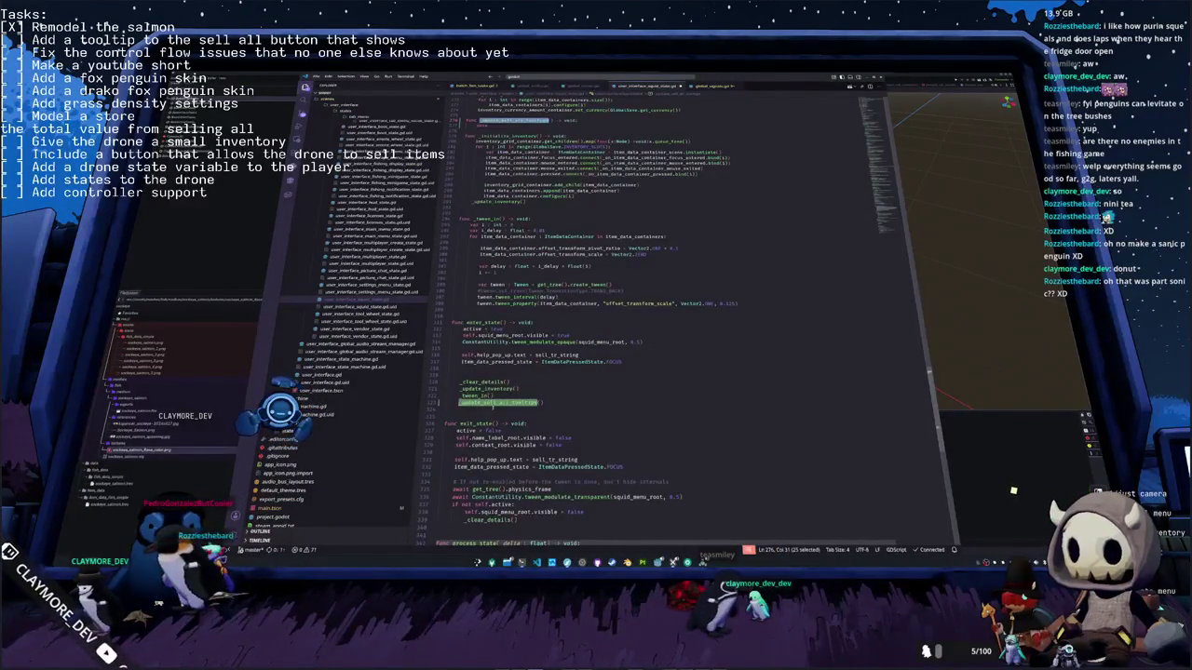
key(BackSpace)
key(BackSpace)
scroll(558, 400, up, 2)
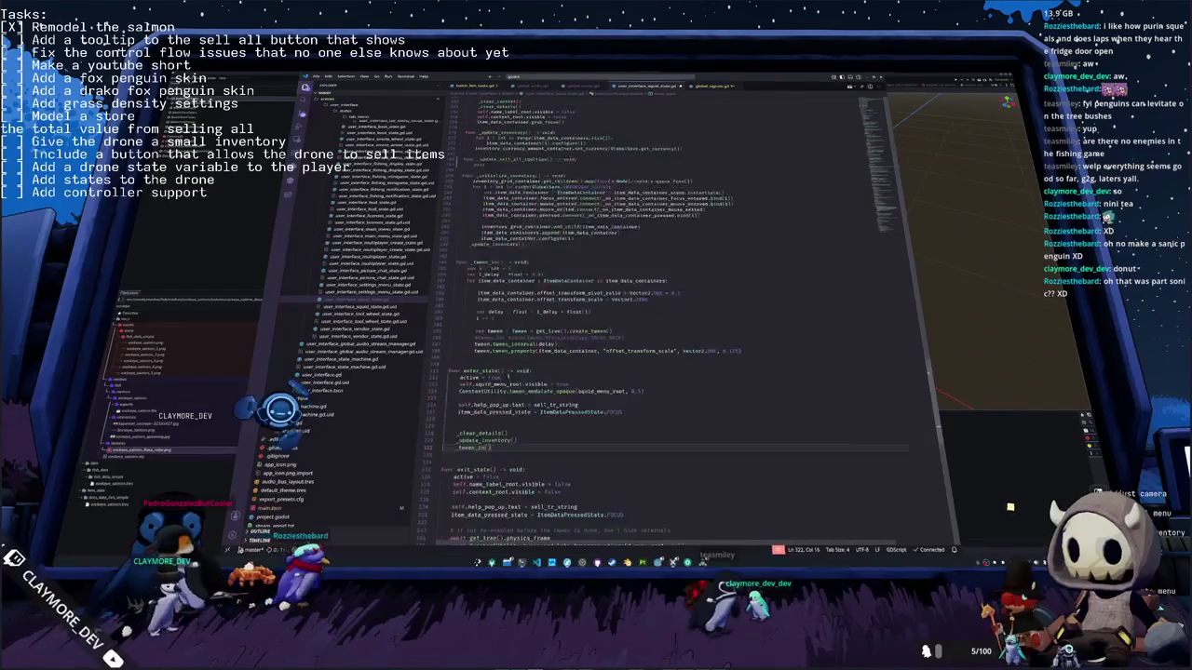
scroll(559, 400, up, 2)
Step: Call _update_sell_all_tooltips() at the end of _update_inventory, then return to the Godot editor
click(684, 204)
text(_update_sell_all)
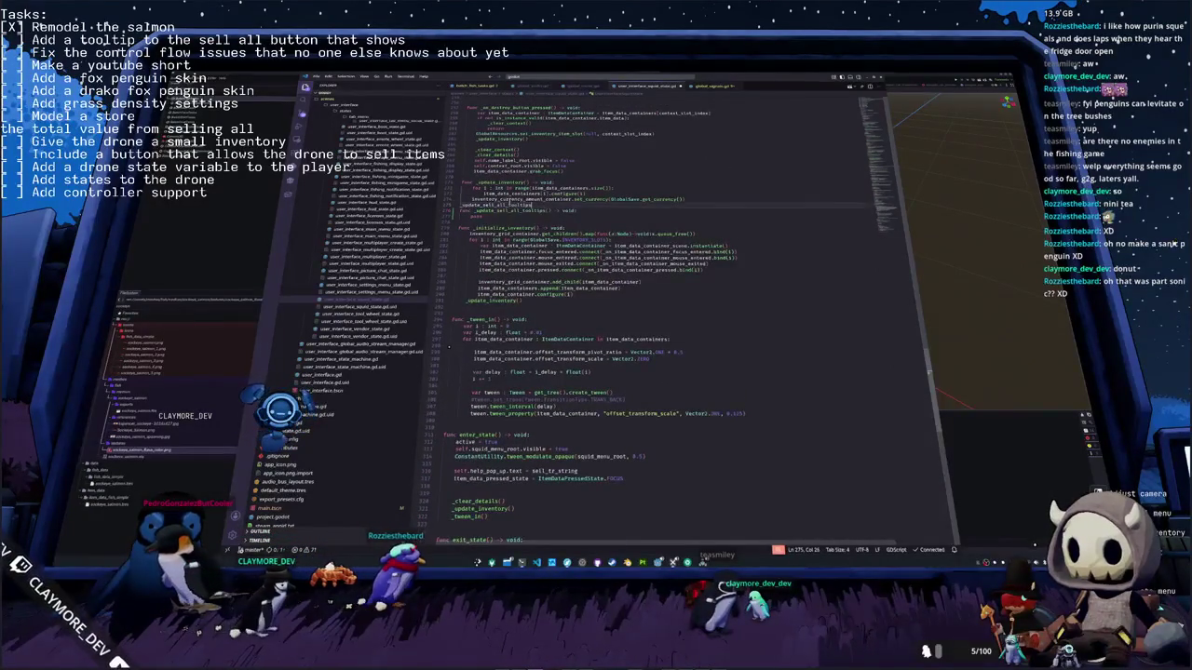
key(Return)
key(Return)
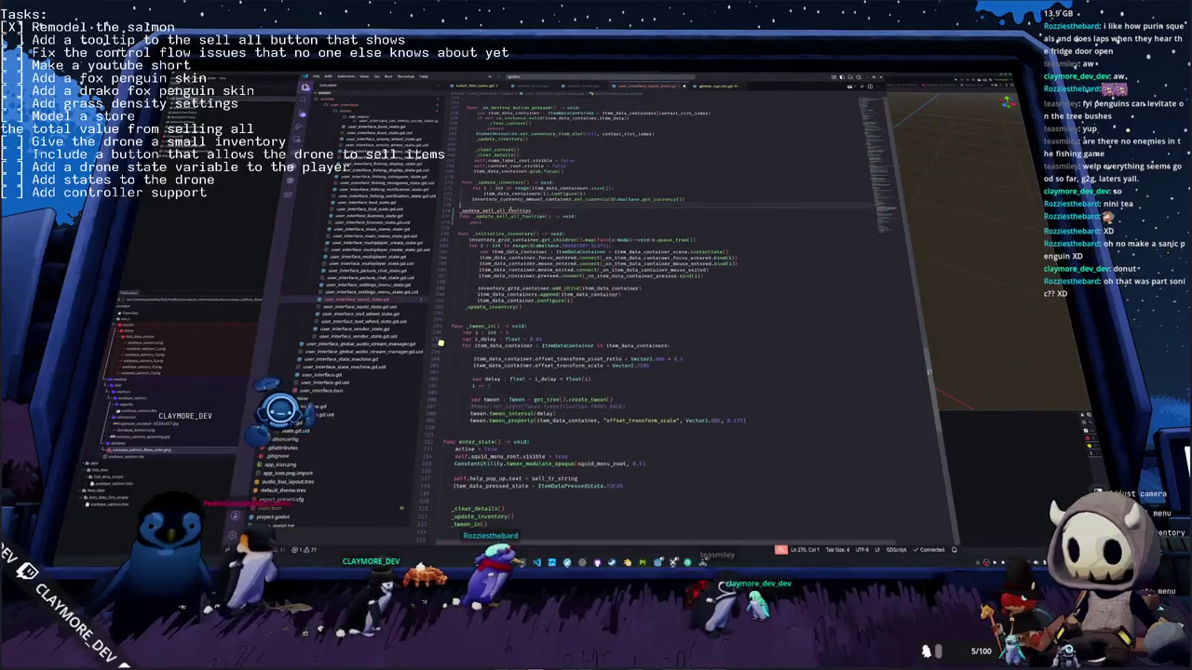
key(Return)
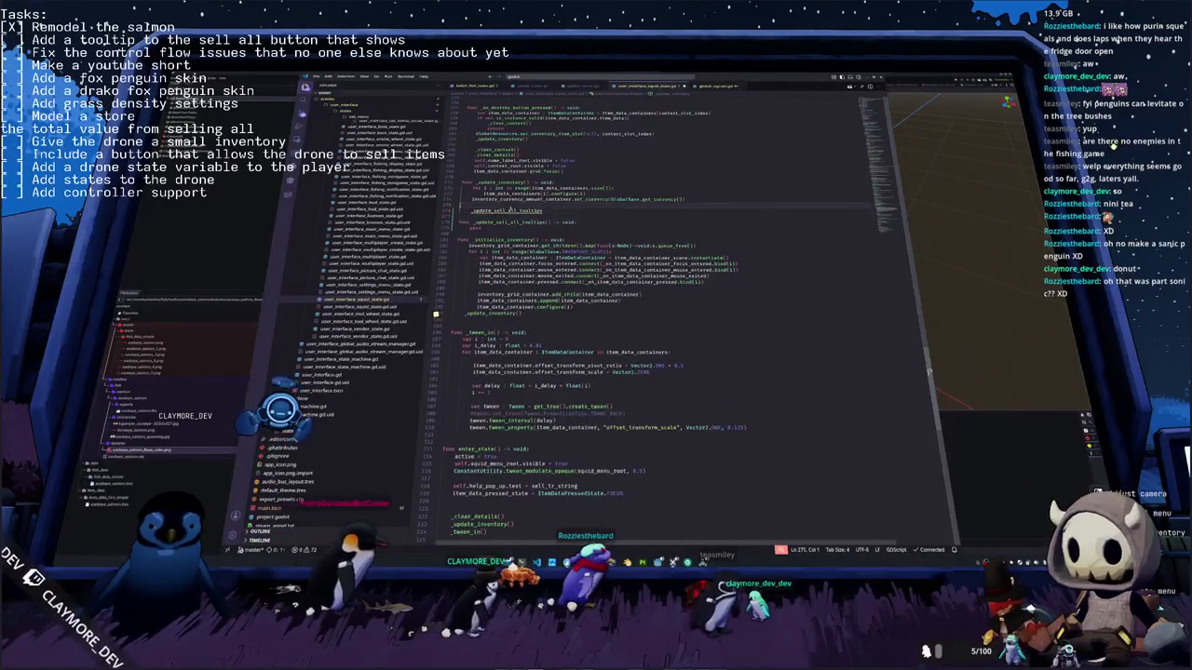
key(Home)
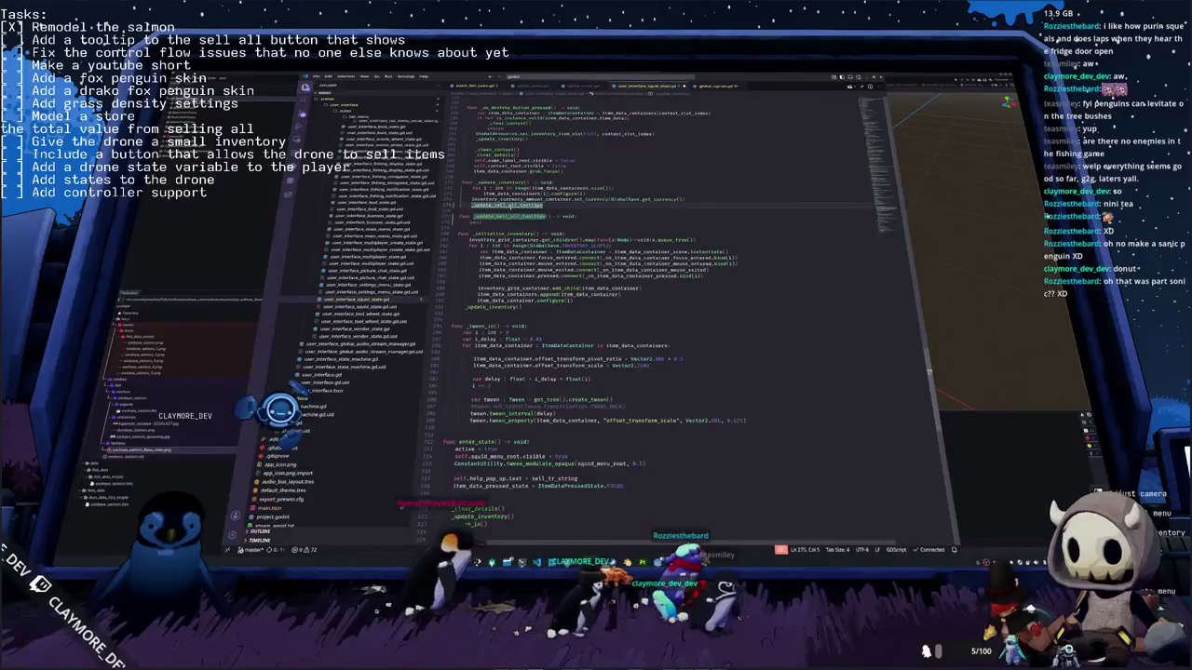
key(End)
text(()
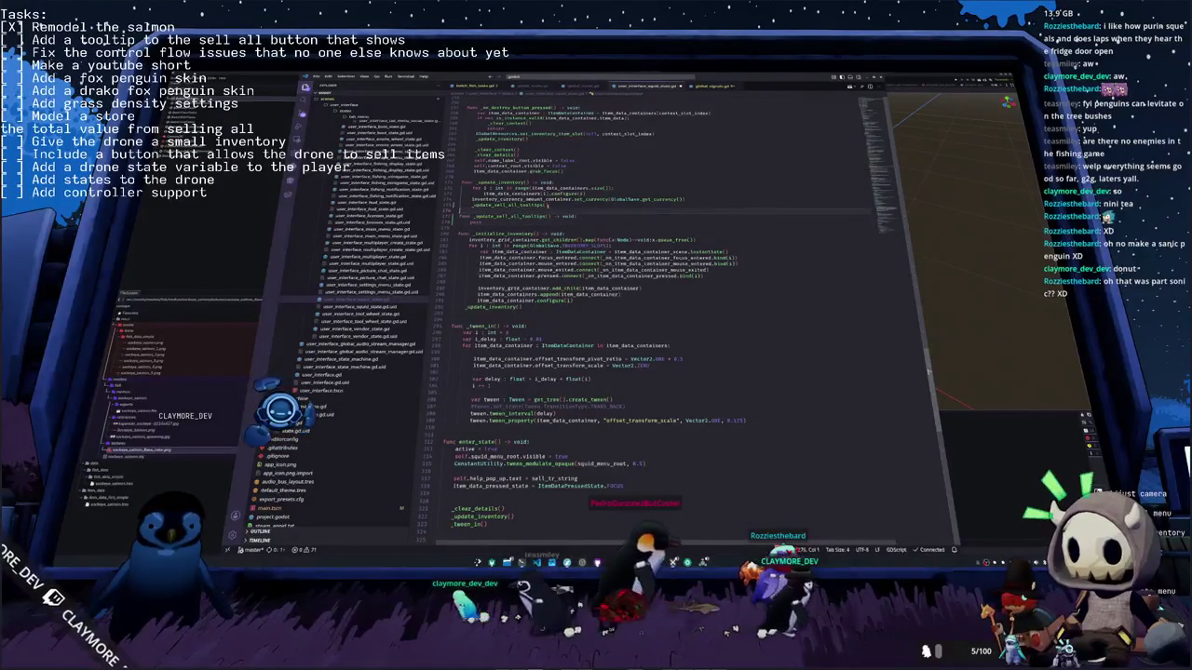
key(Return)
key(Return)
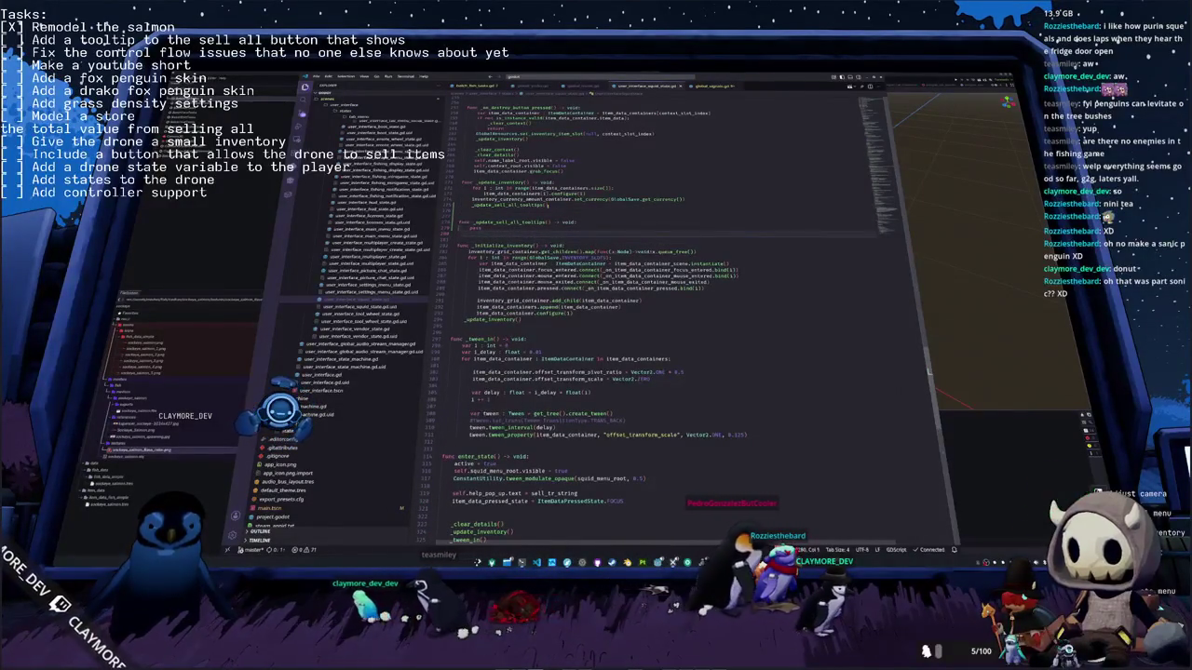
key(alt+Tab)
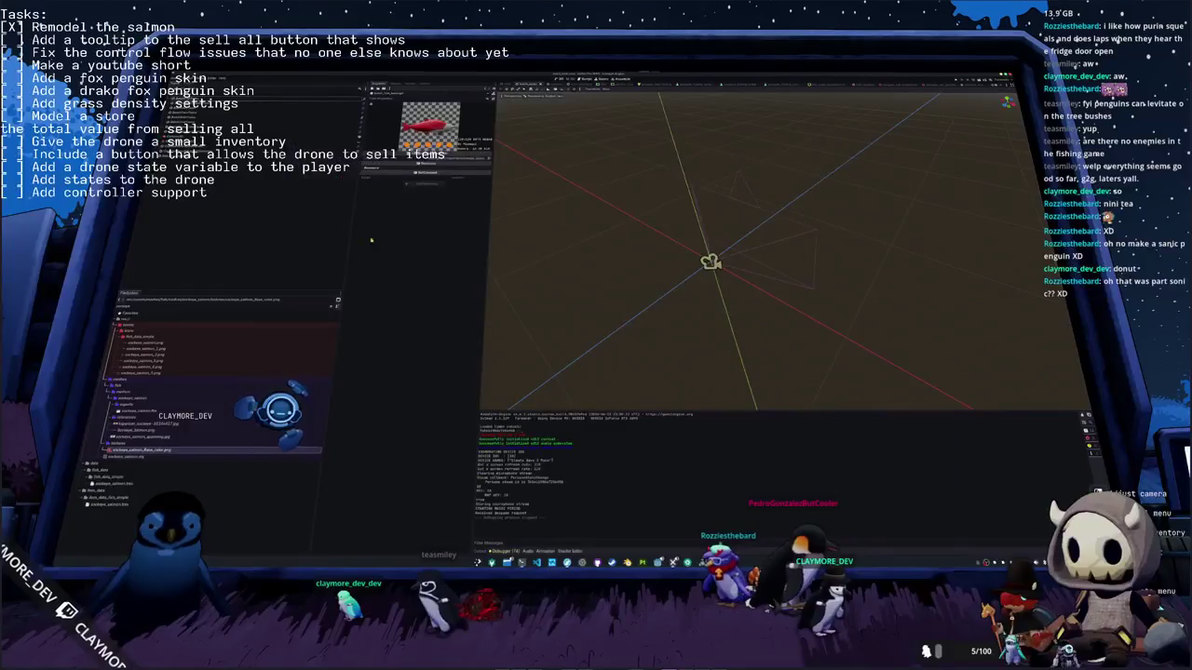
Step: Orbit the 3D view, then bring forward the forum thread 'Example of _make_custom_tooltip() ?'
middle_drag(522, 244, 825, 294)
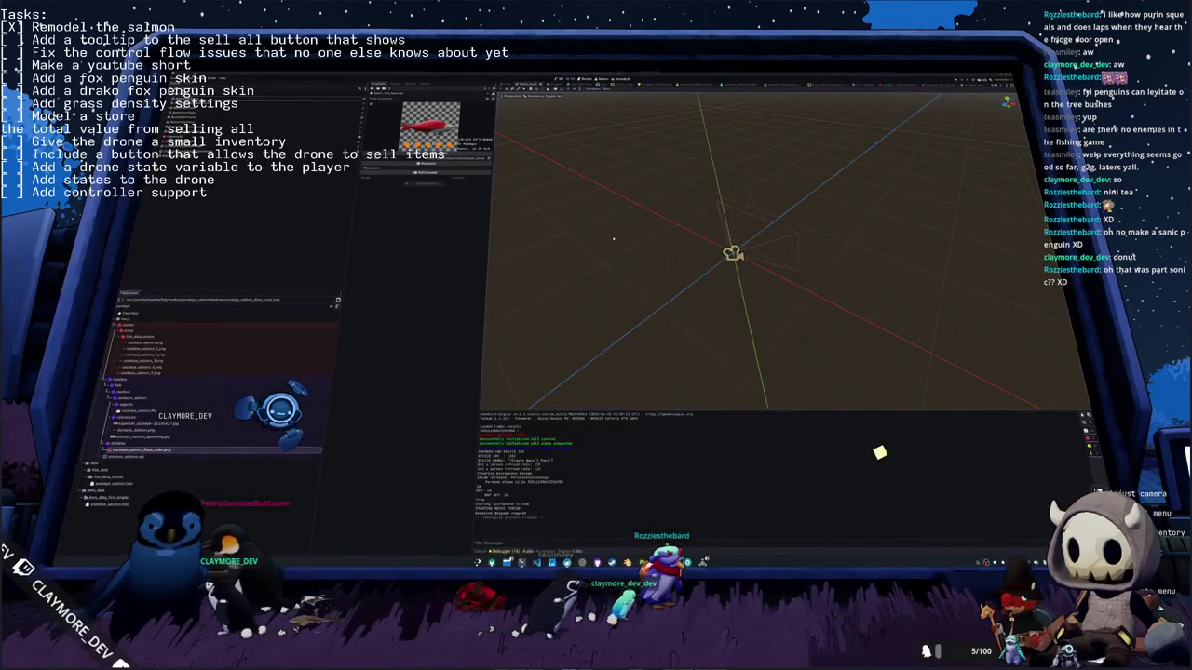
key(alt+Tab)
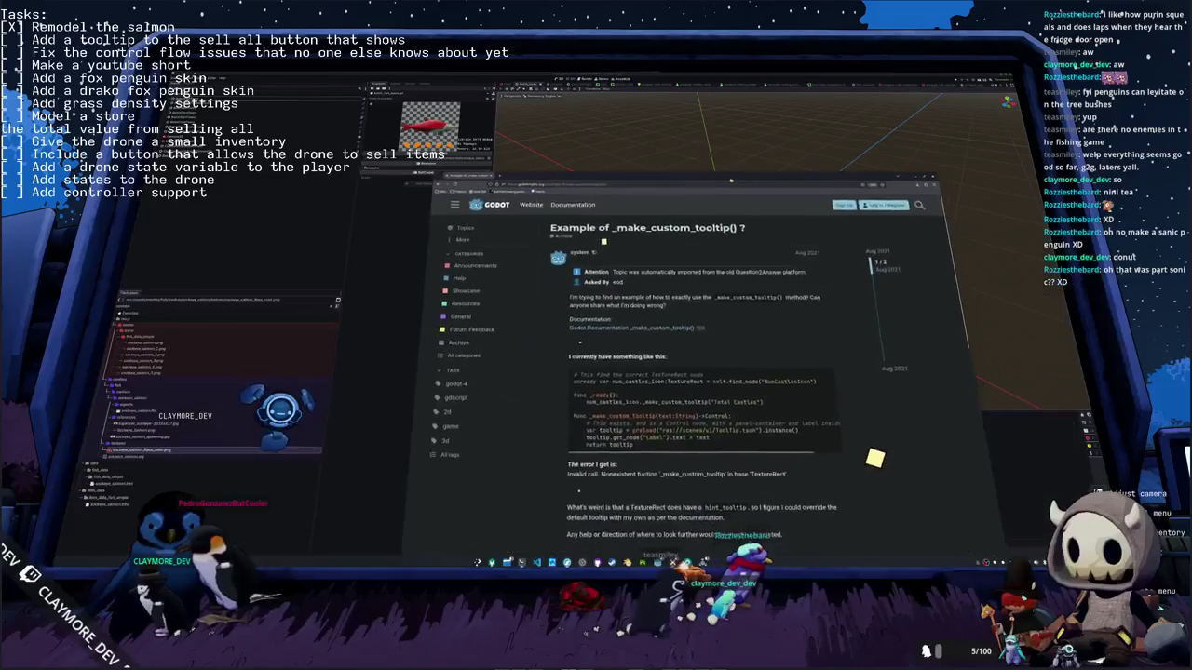
Step: Skim the forum thread and follow its link to the Control class documentation
scroll(735, 268, down, 2)
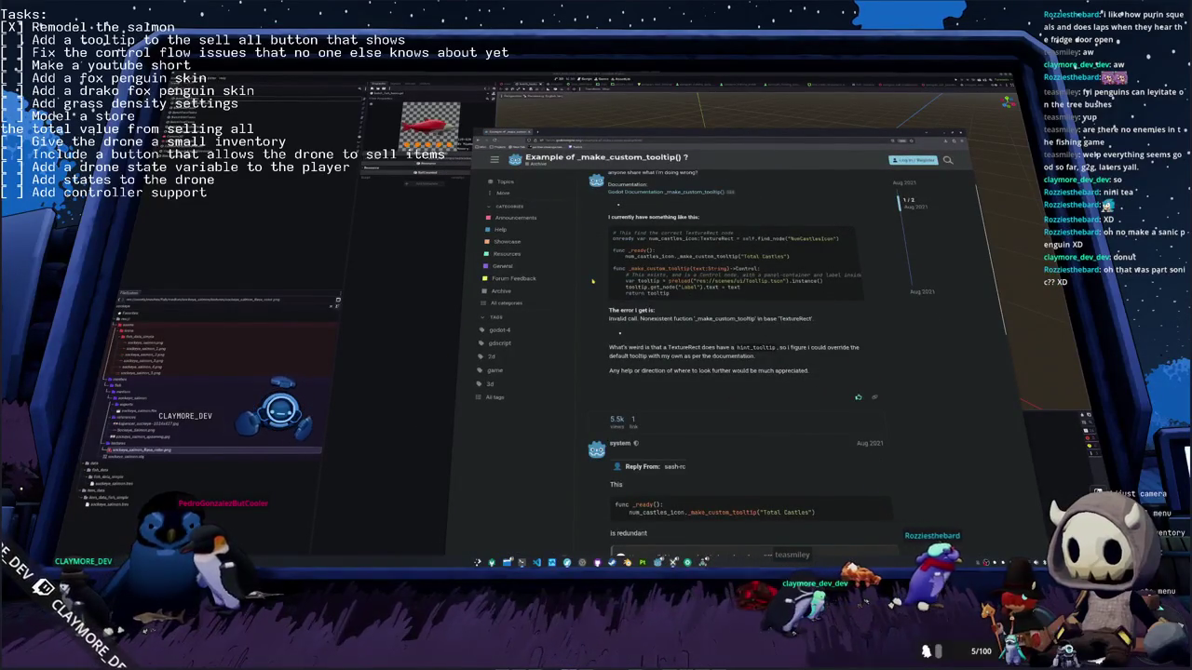
scroll(592, 281, up, 1)
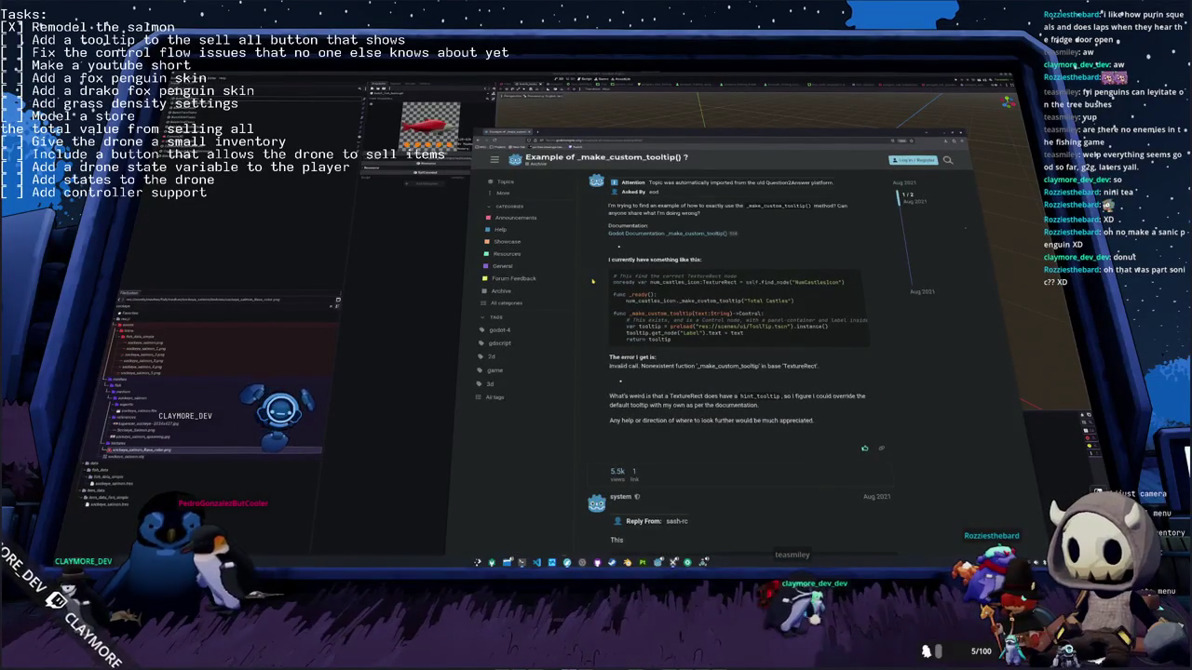
scroll(592, 281, down, 1)
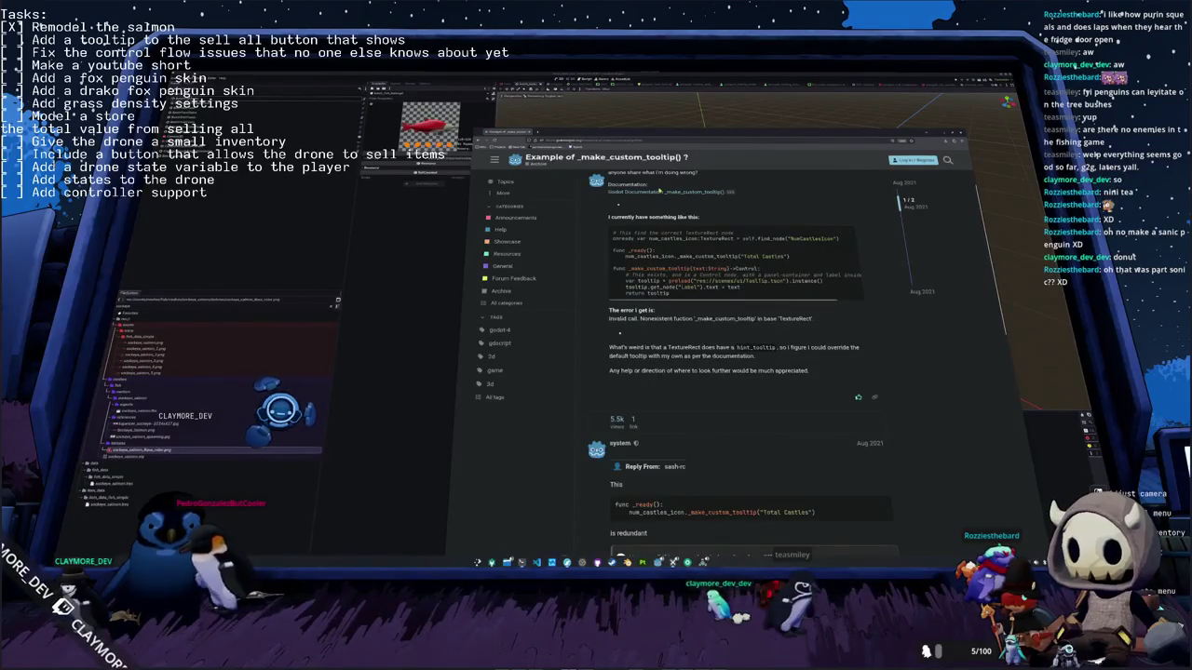
click(684, 191)
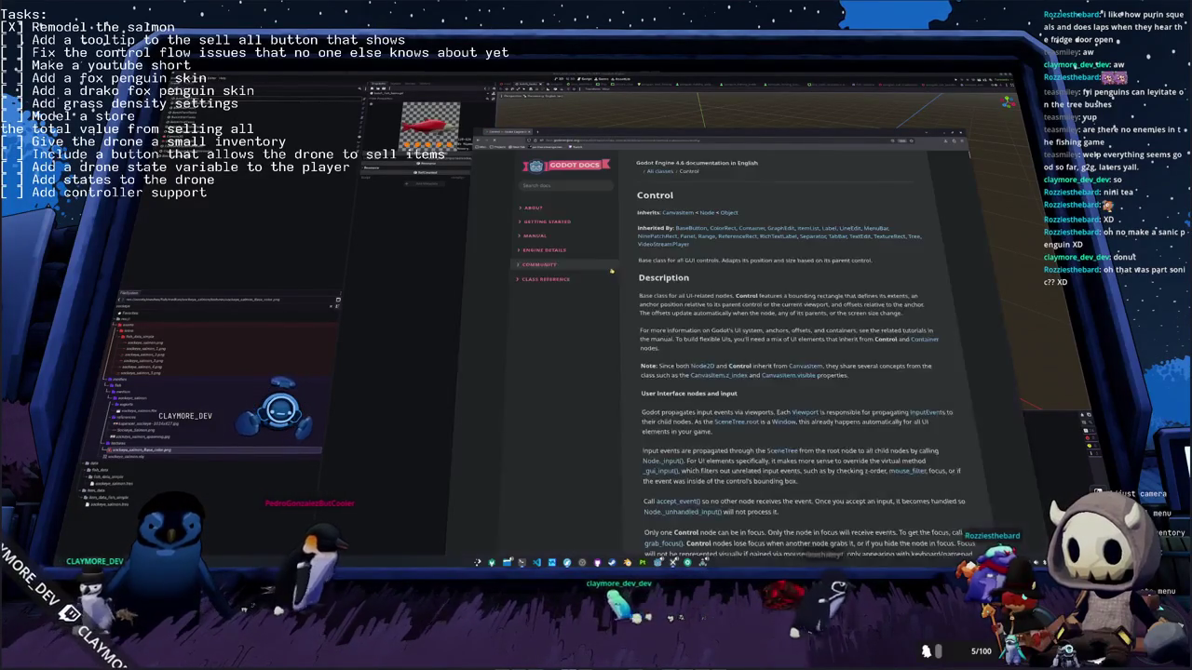
Step: Jump to the _make_custom_tooltip method description on the Control docs page
scroll(630, 282, down, 2)
scroll(629, 281, down, 2)
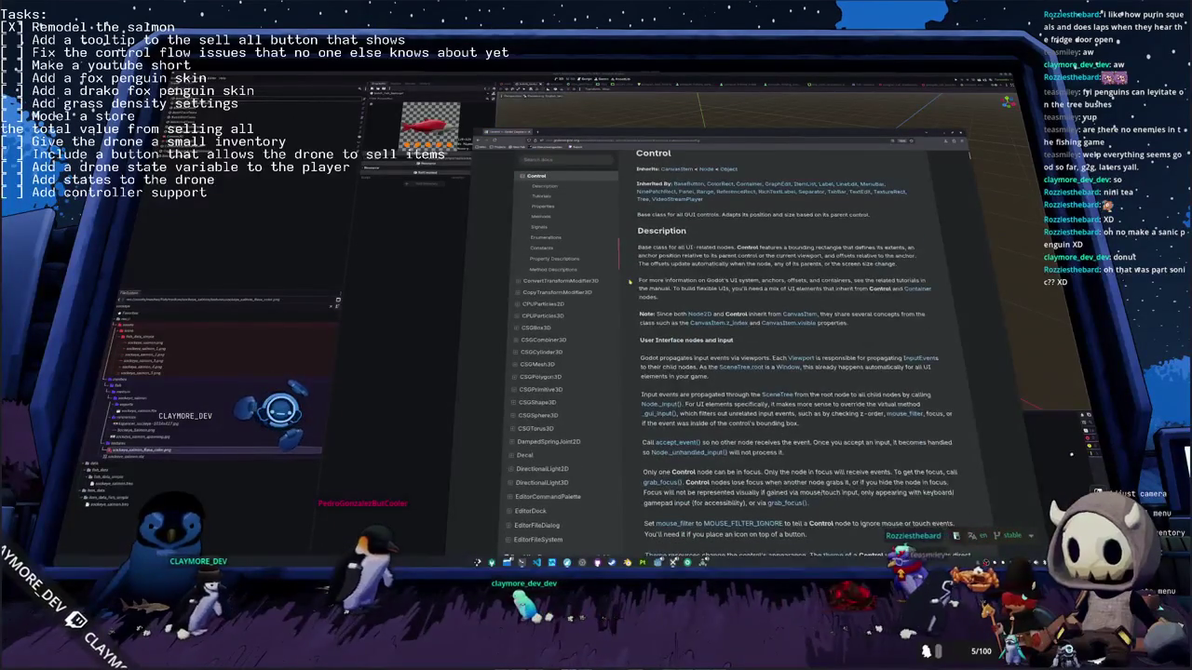
scroll(629, 282, down, 1)
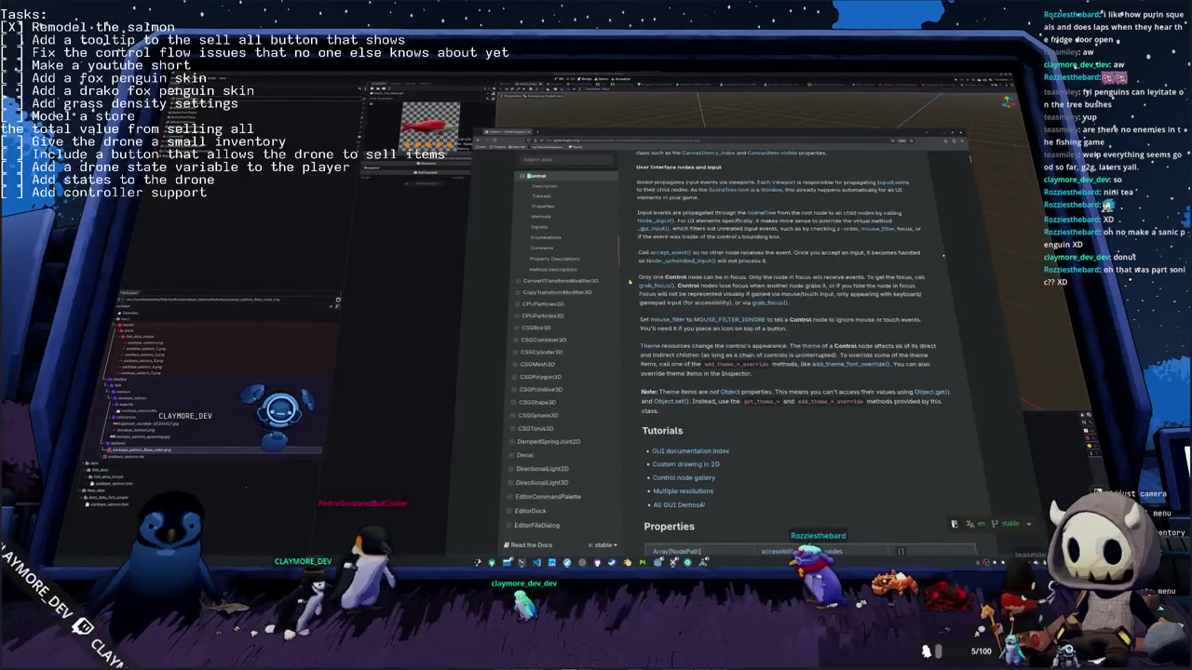
scroll(630, 281, down, 3)
scroll(631, 280, down, 10)
text(l)
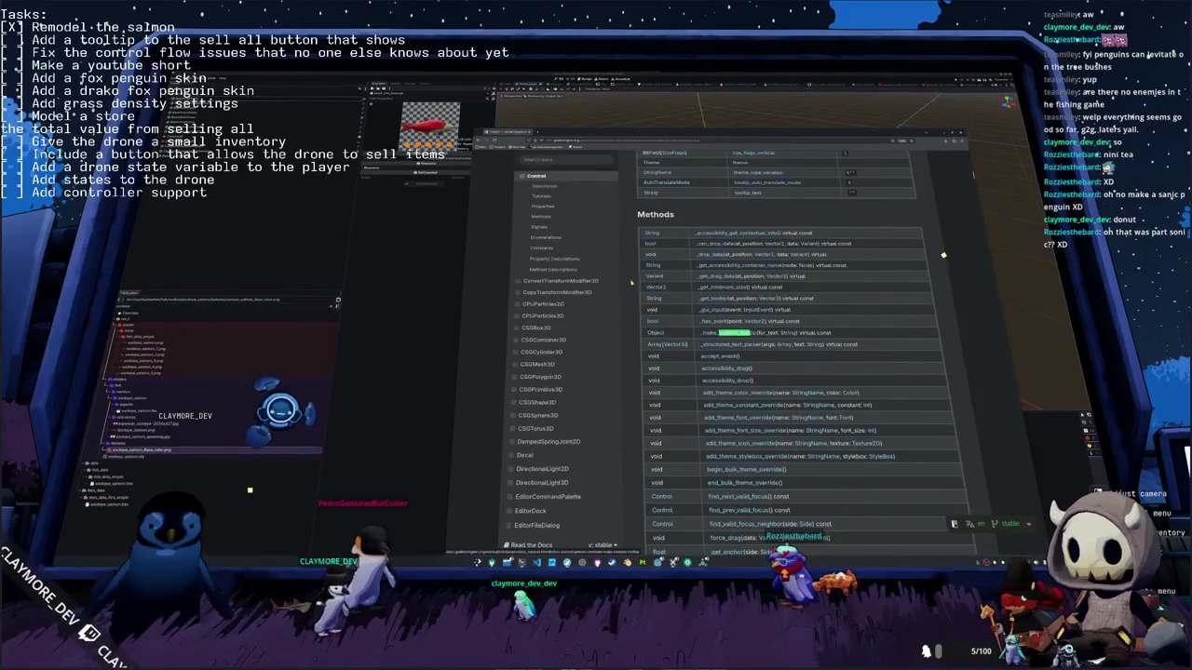
click(735, 332)
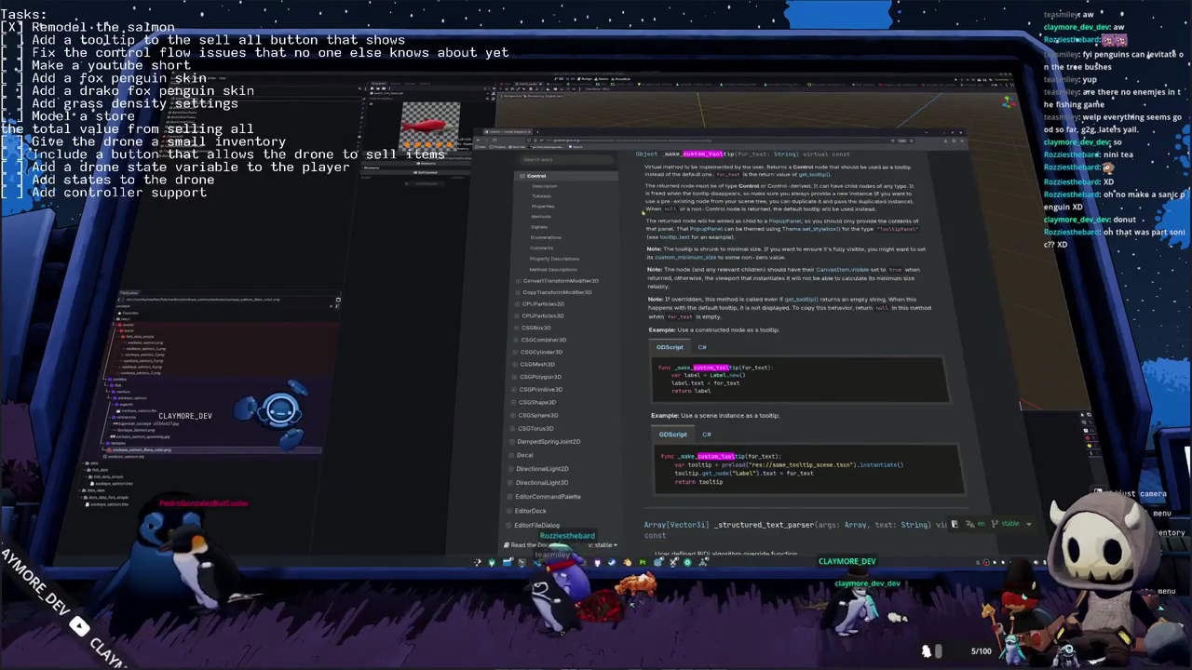
Step: Read through the _make_custom_tooltip examples, then open the game's inventory panel
scroll(643, 211, down, 2)
scroll(639, 205, up, 2)
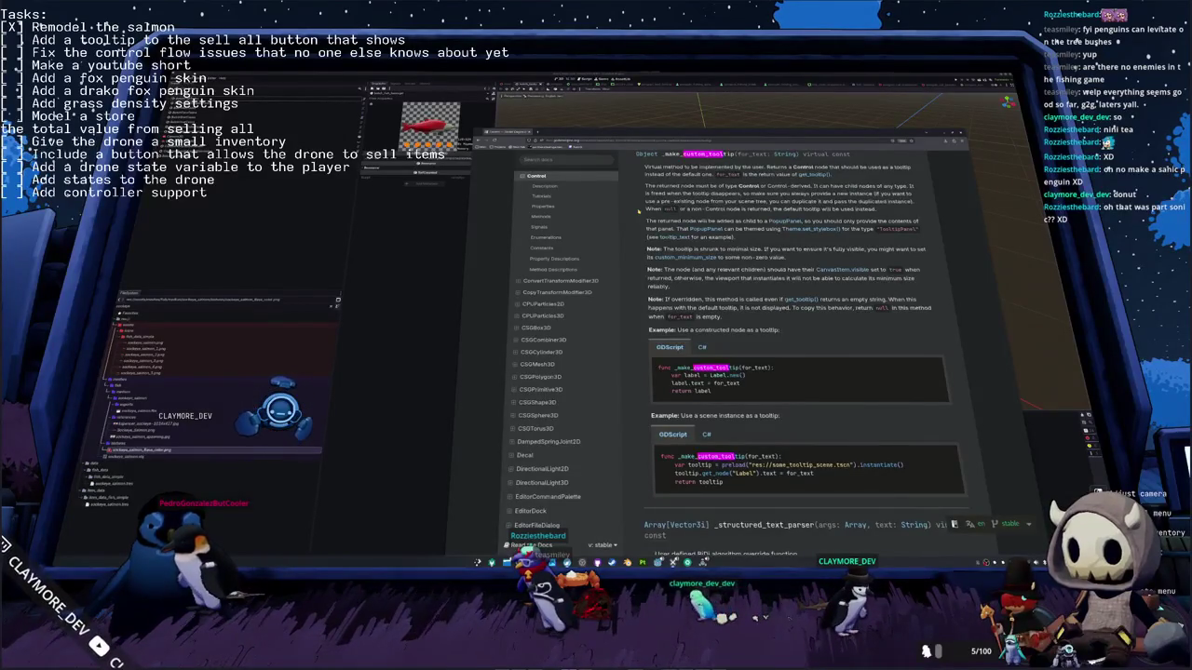
scroll(639, 210, down, 2)
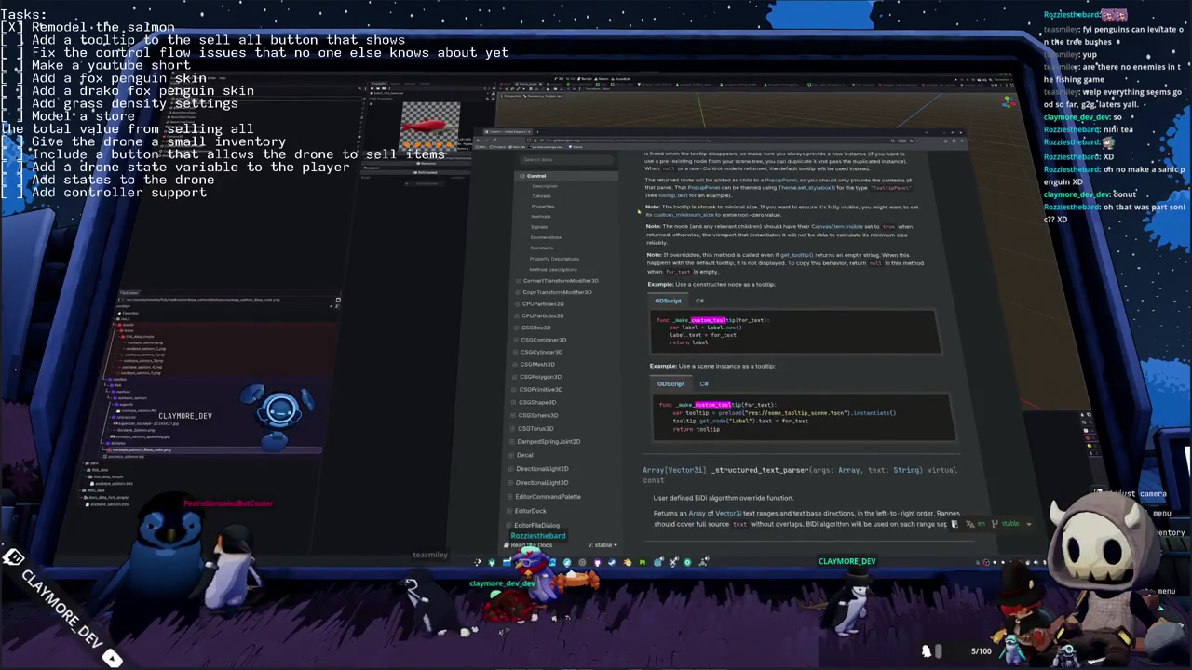
scroll(639, 211, down, 2)
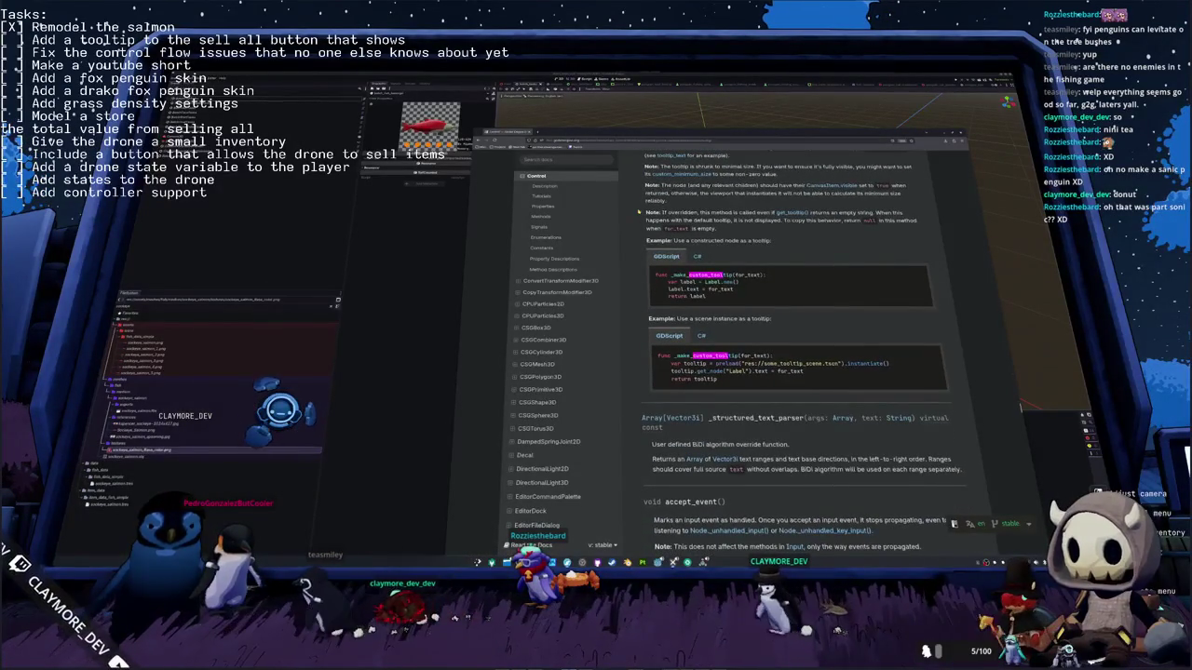
scroll(639, 212, down, 2)
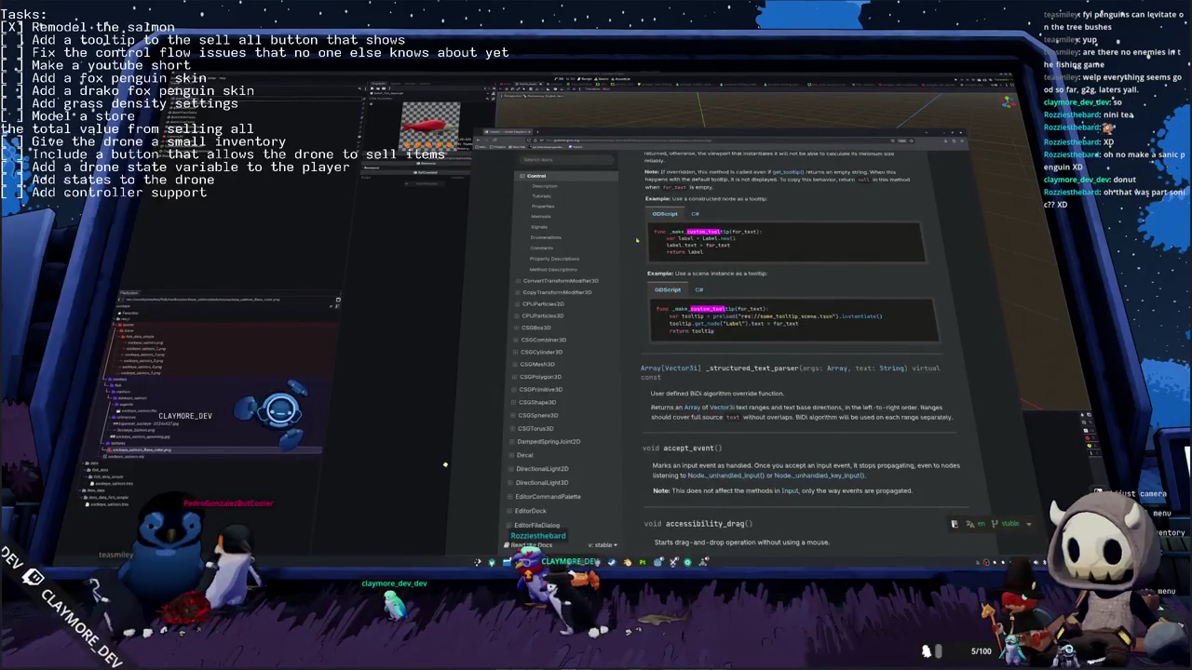
scroll(638, 240, up, 2)
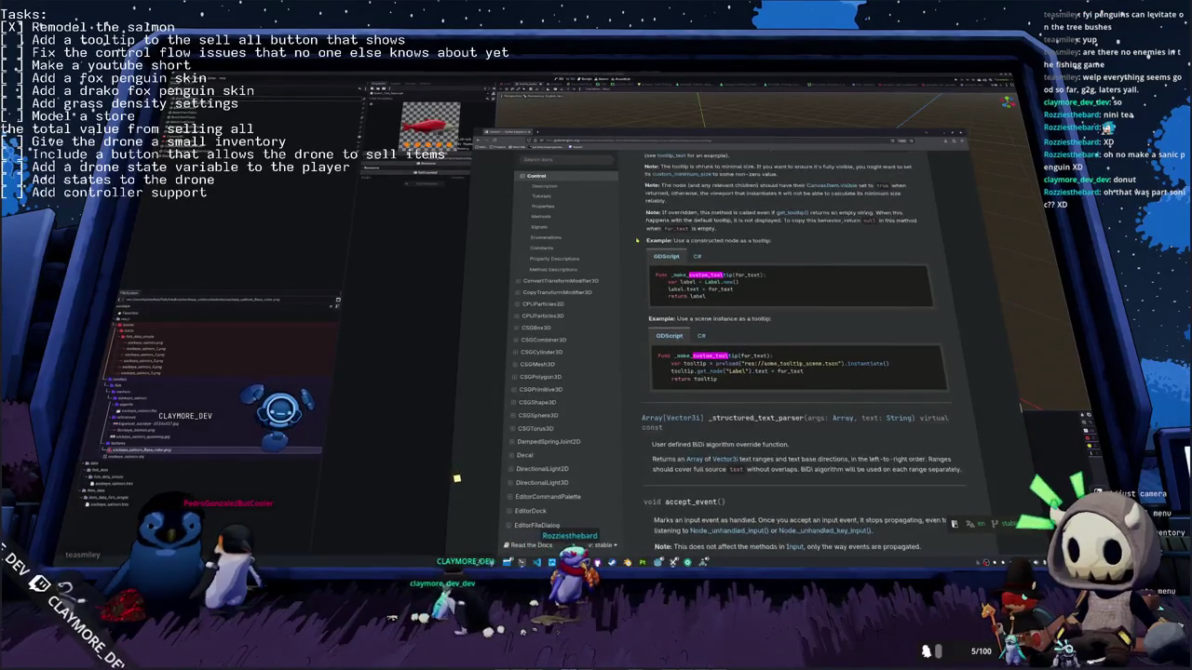
scroll(638, 240, up, 2)
scroll(638, 240, up, 2)
scroll(637, 240, up, 2)
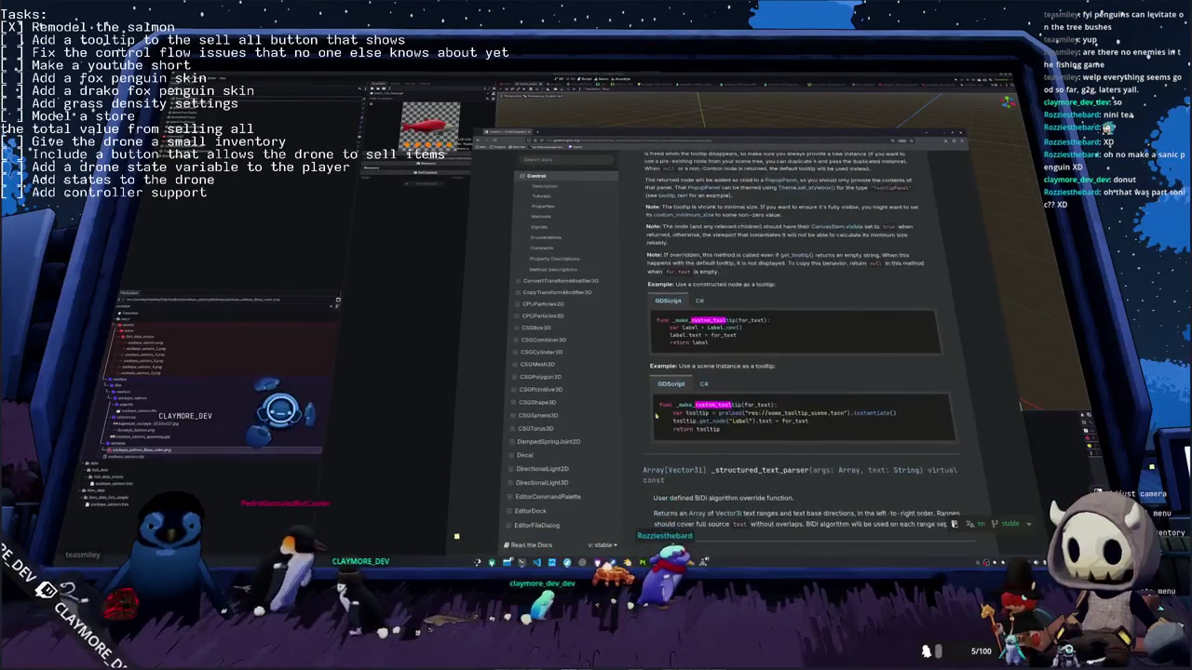
key(i)
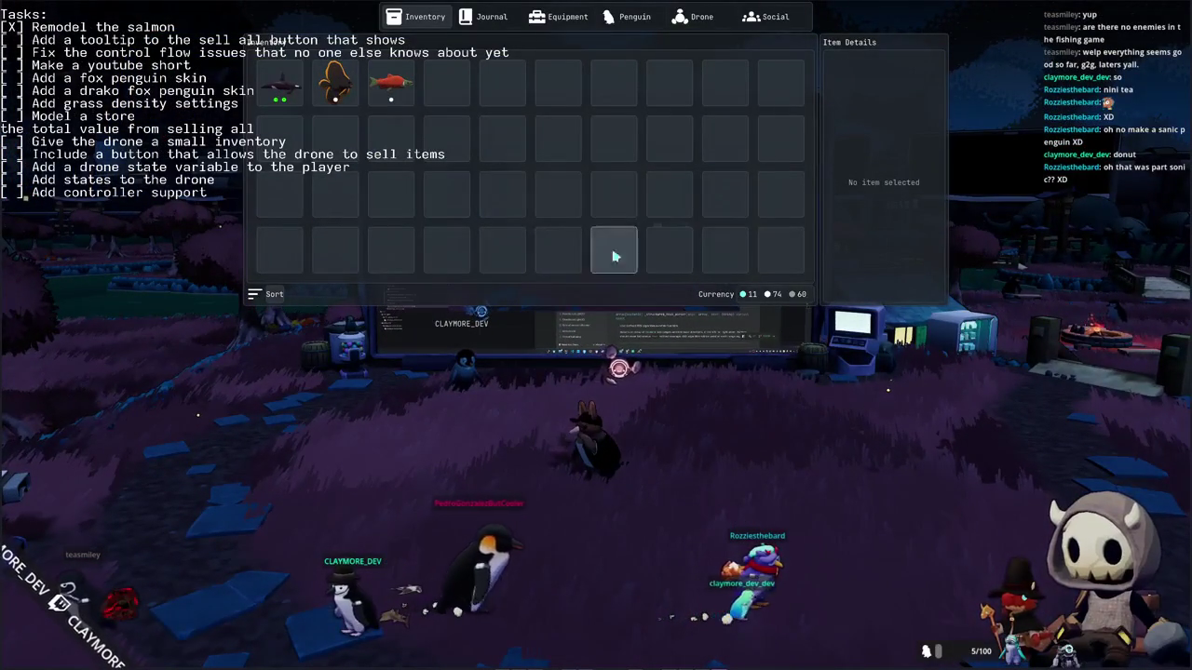
Step: View the Sockeye Salmon's details and value, then close the inventory
click(391, 97)
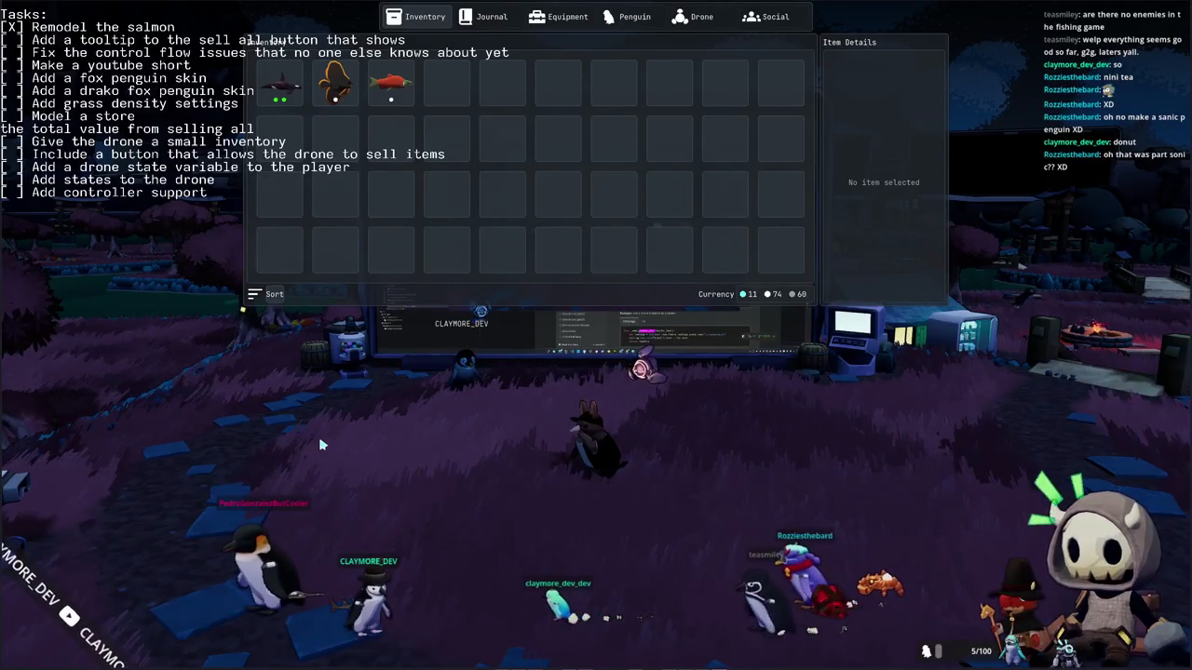
key(Tab)
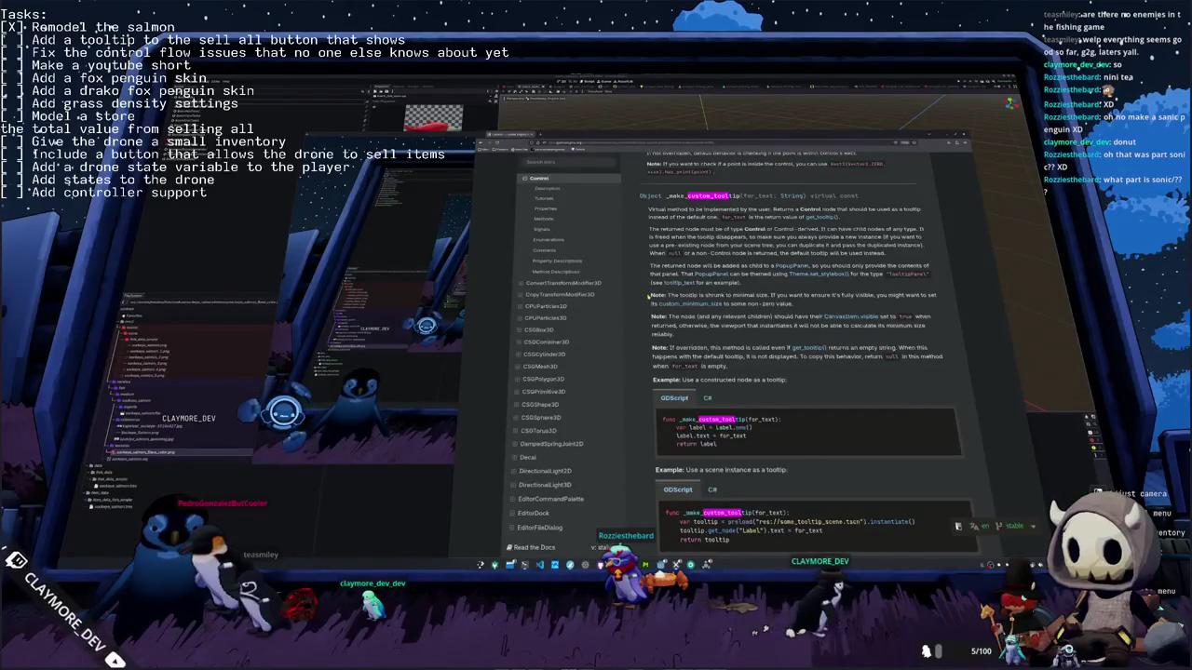
key(Escape)
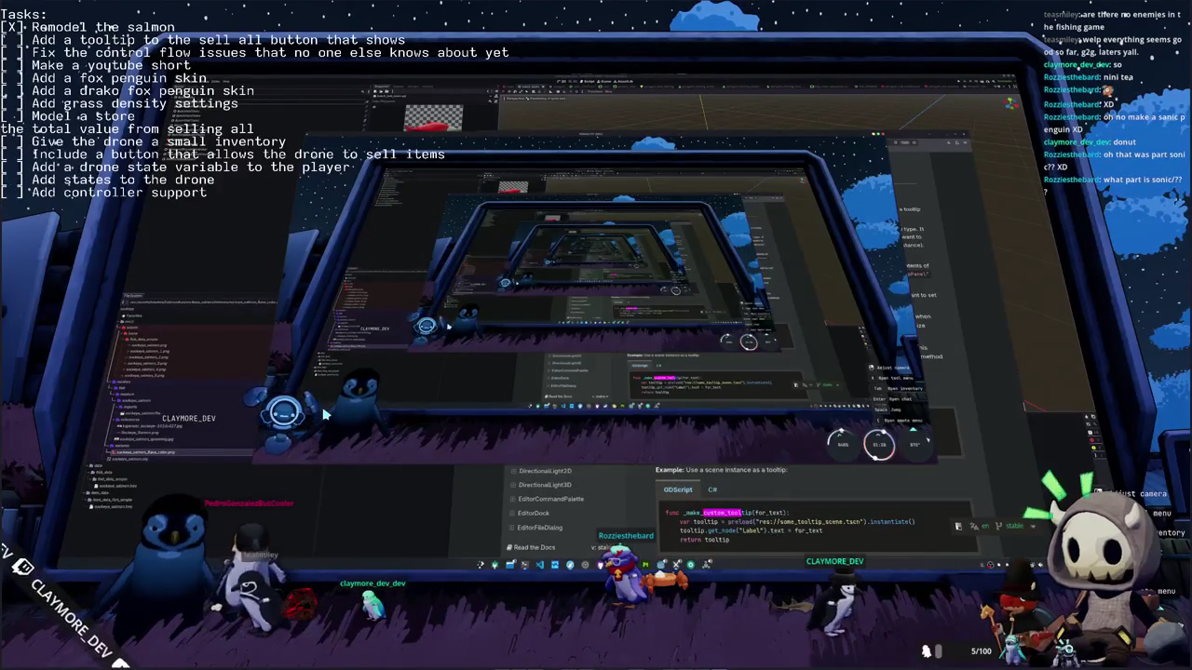
key(Tab)
click(638, 19)
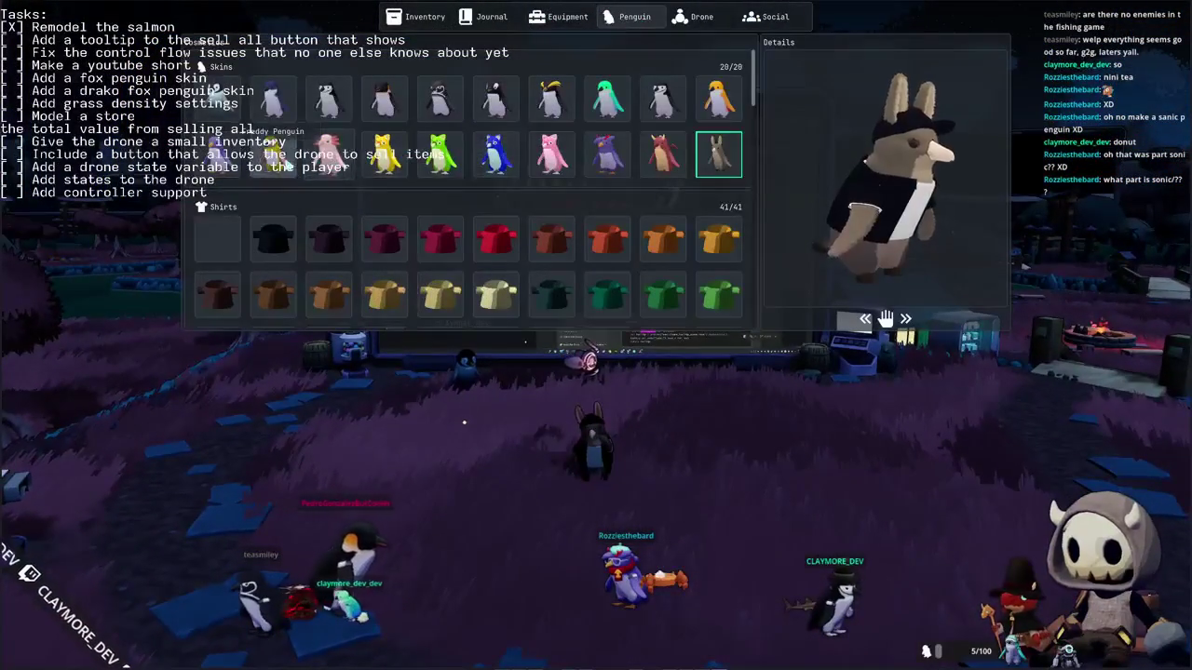
click(272, 153)
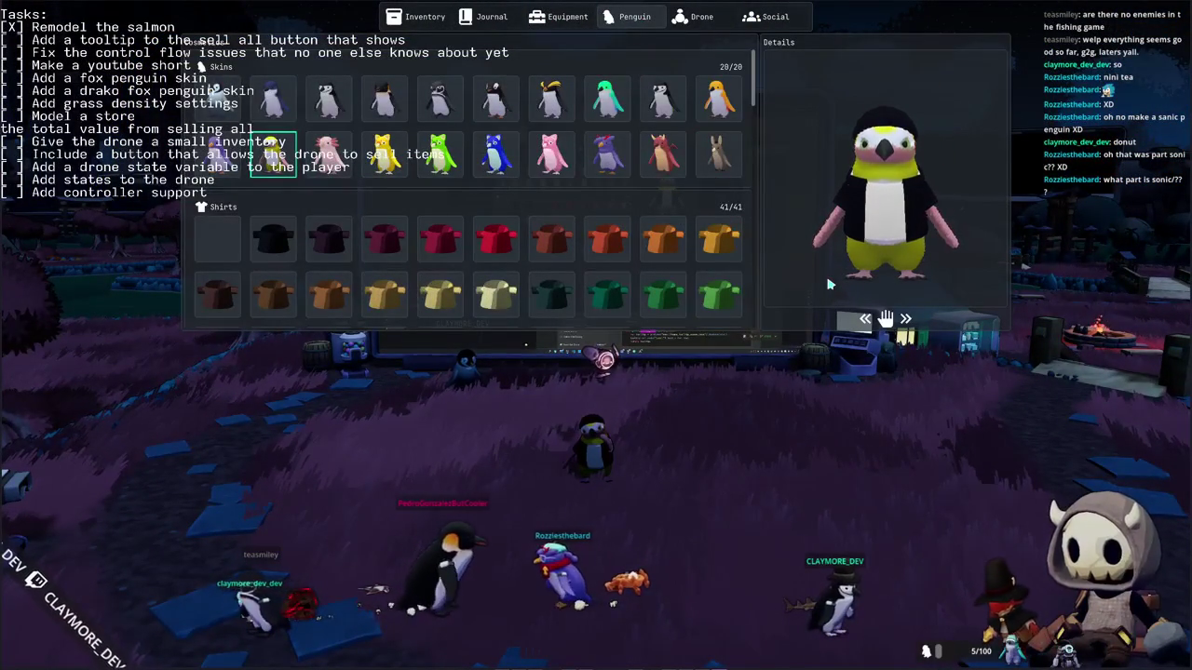
mouse_move(844, 279)
mouse_down()
mouse_move(800, 286)
mouse_move(832, 287)
mouse_up()
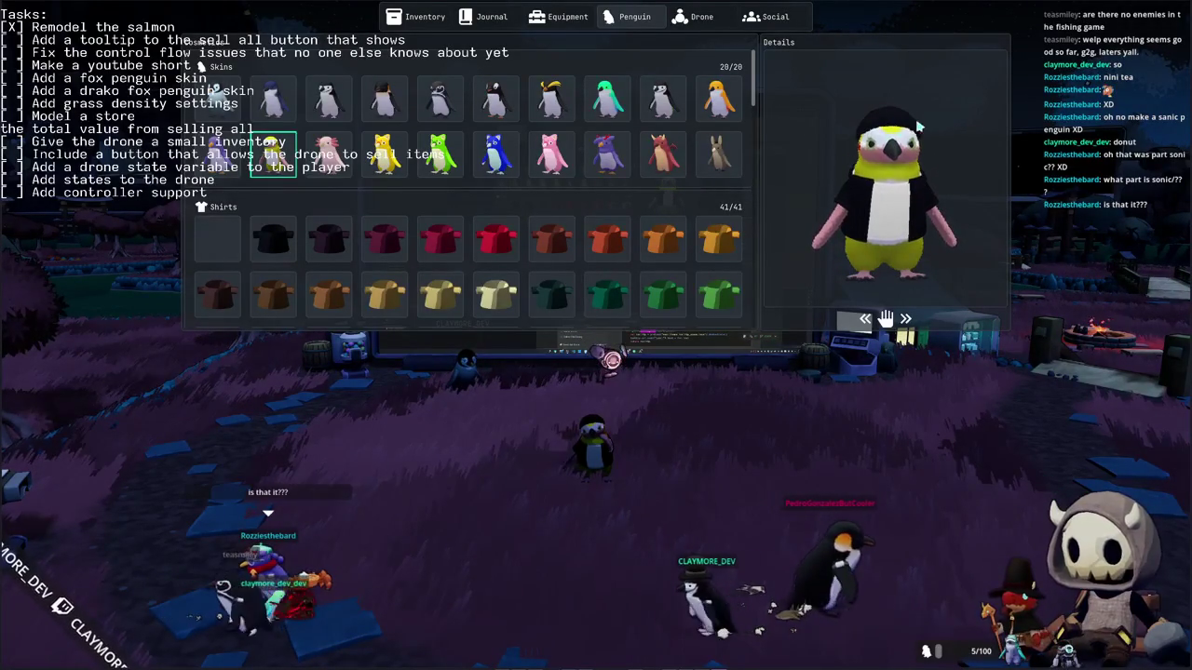
mouse_move(847, 138)
mouse_down()
mouse_move(787, 242)
mouse_move(914, 267)
mouse_move(891, 268)
mouse_move(899, 274)
mouse_up()
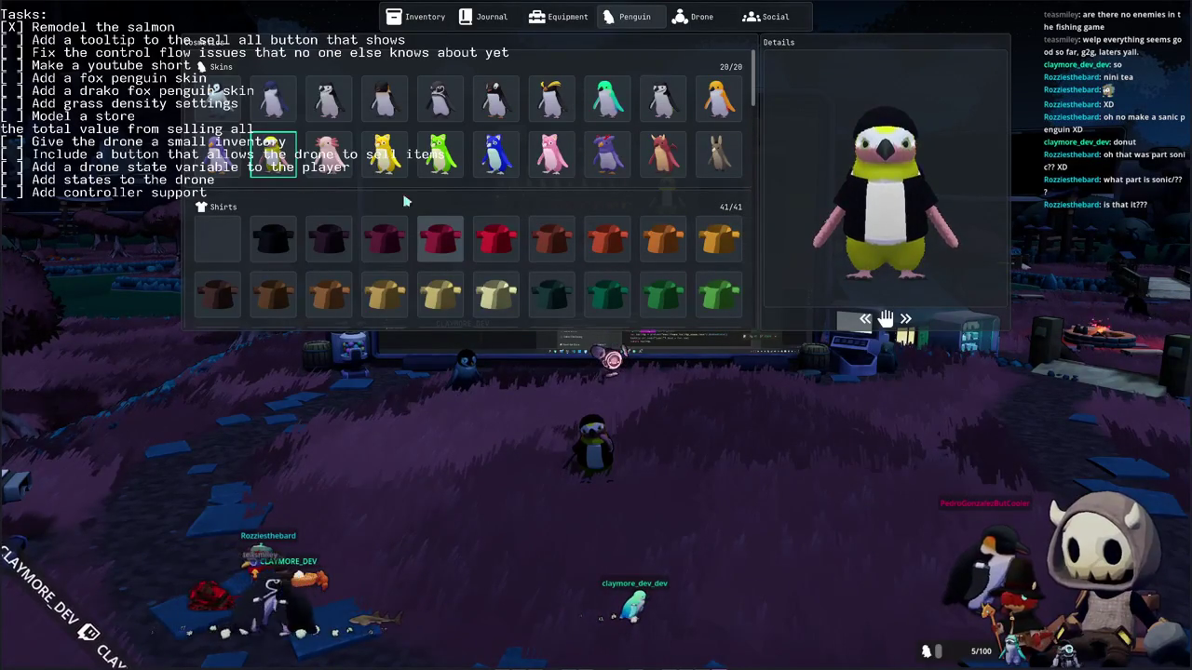
click(718, 154)
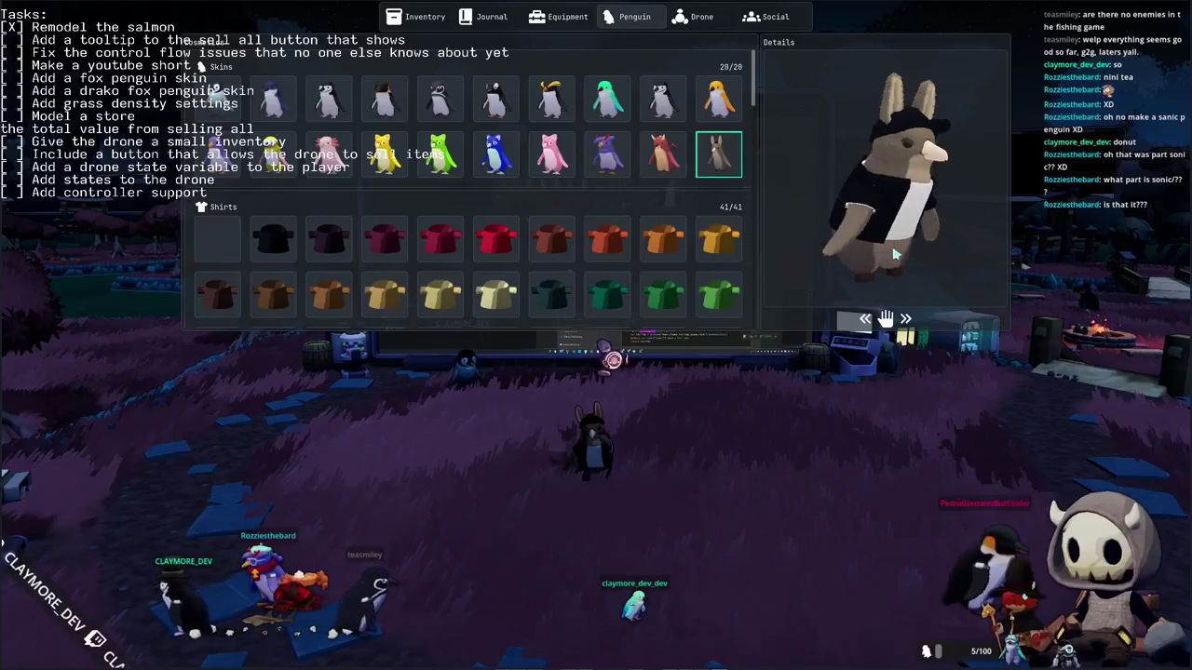
key(Escape)
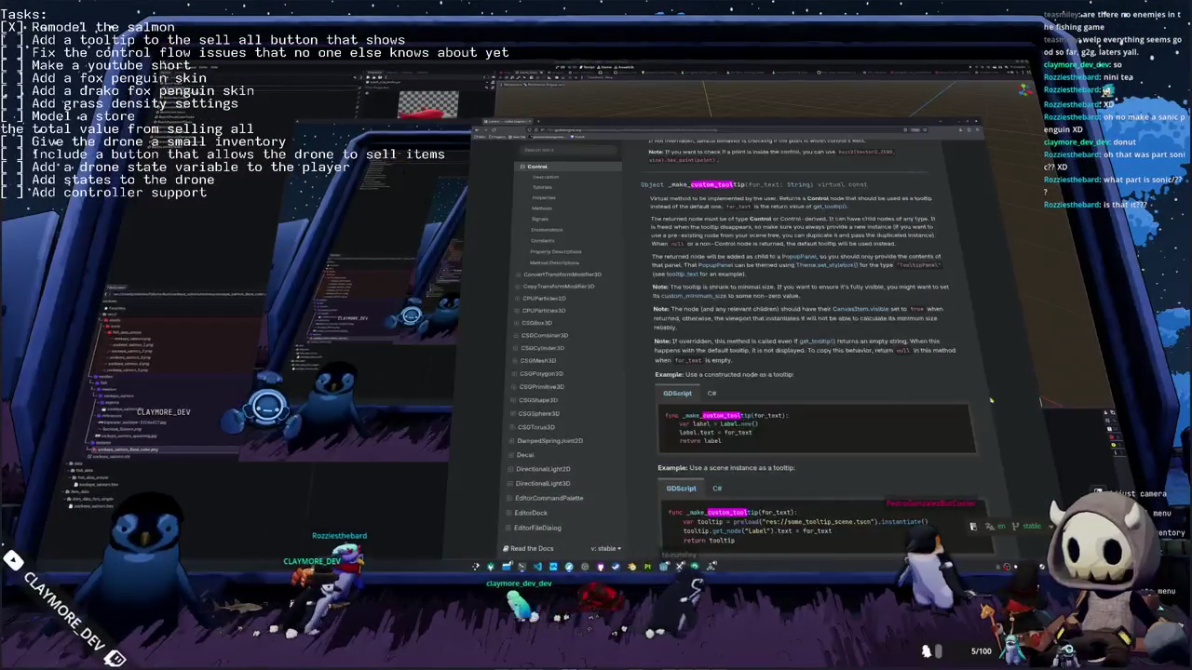
Step: Review the _make_custom_tooltip notes and check the PopupPanel class reference before returning
scroll(968, 371, down, 1)
scroll(968, 371, down, 1)
scroll(969, 371, down, 1)
scroll(969, 370, down, 1)
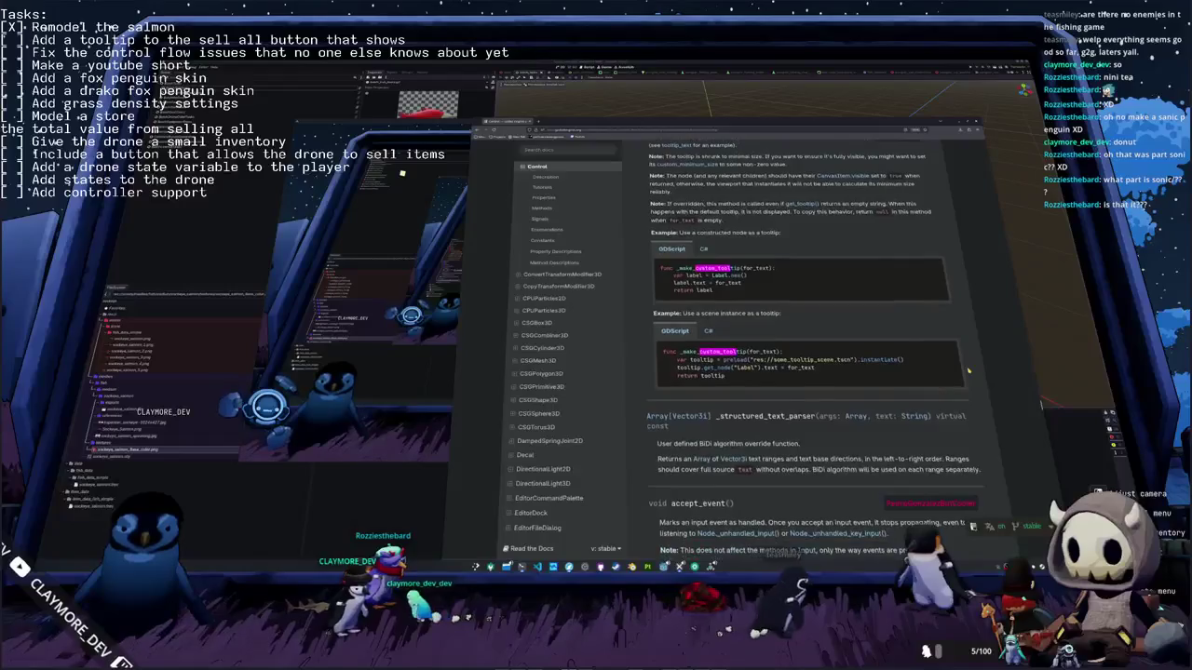
scroll(968, 371, down, 1)
scroll(968, 371, up, 1)
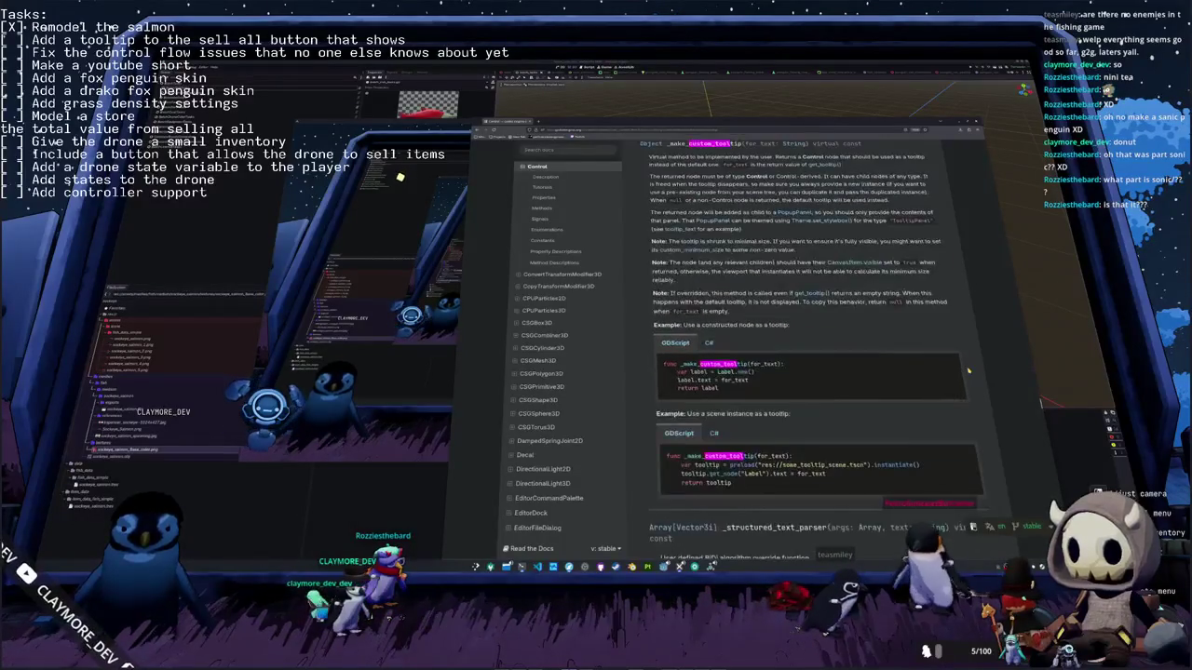
scroll(968, 371, up, 2)
scroll(968, 370, up, 1)
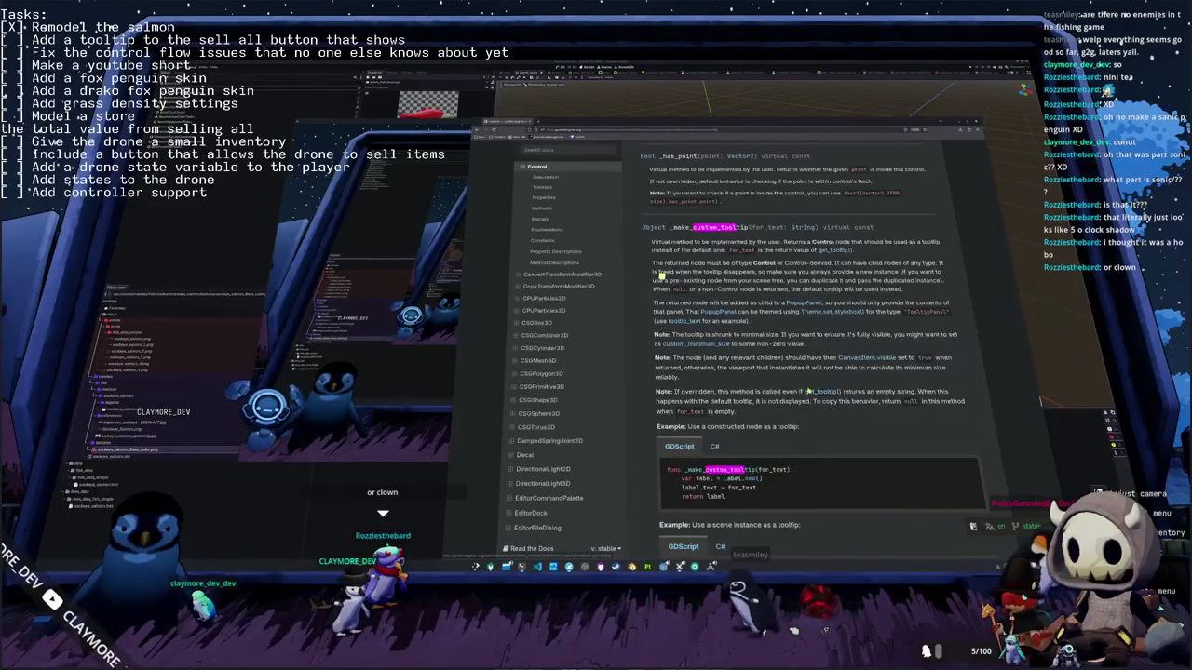
scroll(661, 275, down, 1)
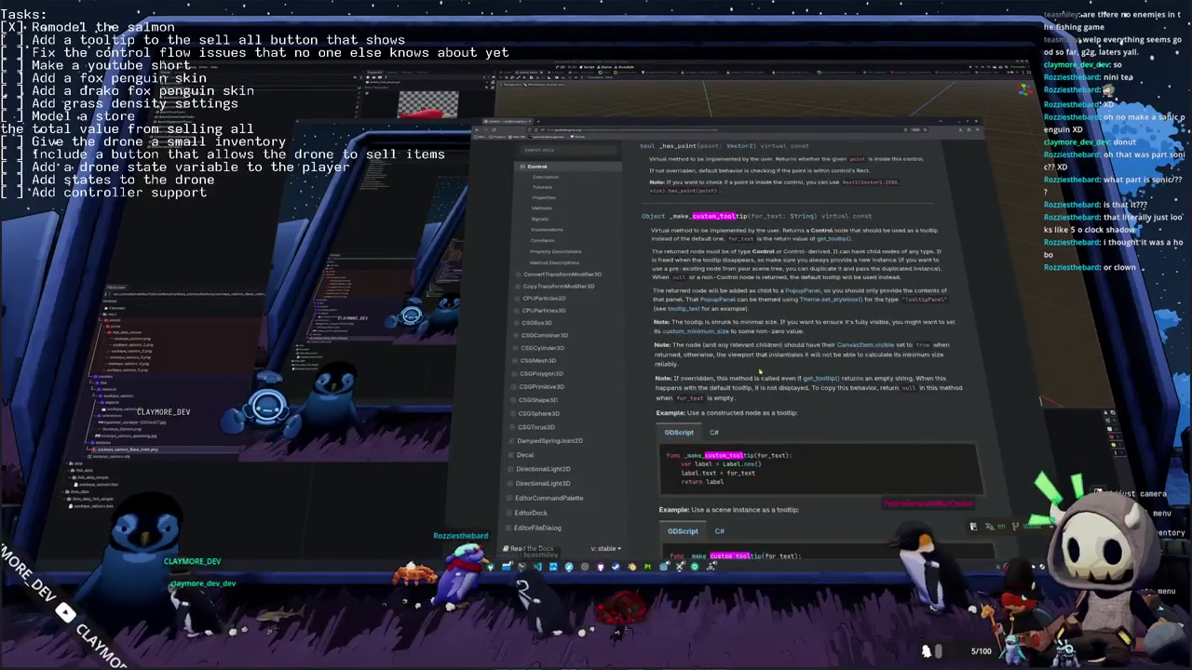
scroll(767, 389, up, 3)
scroll(768, 389, up, 3)
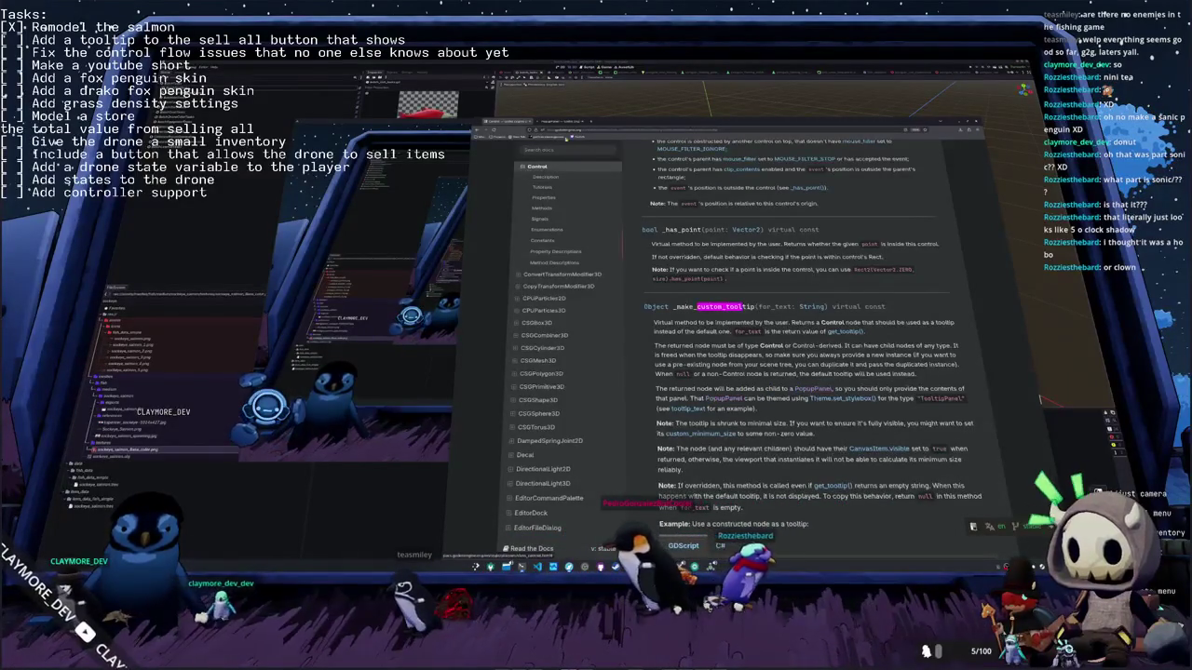
click(767, 389)
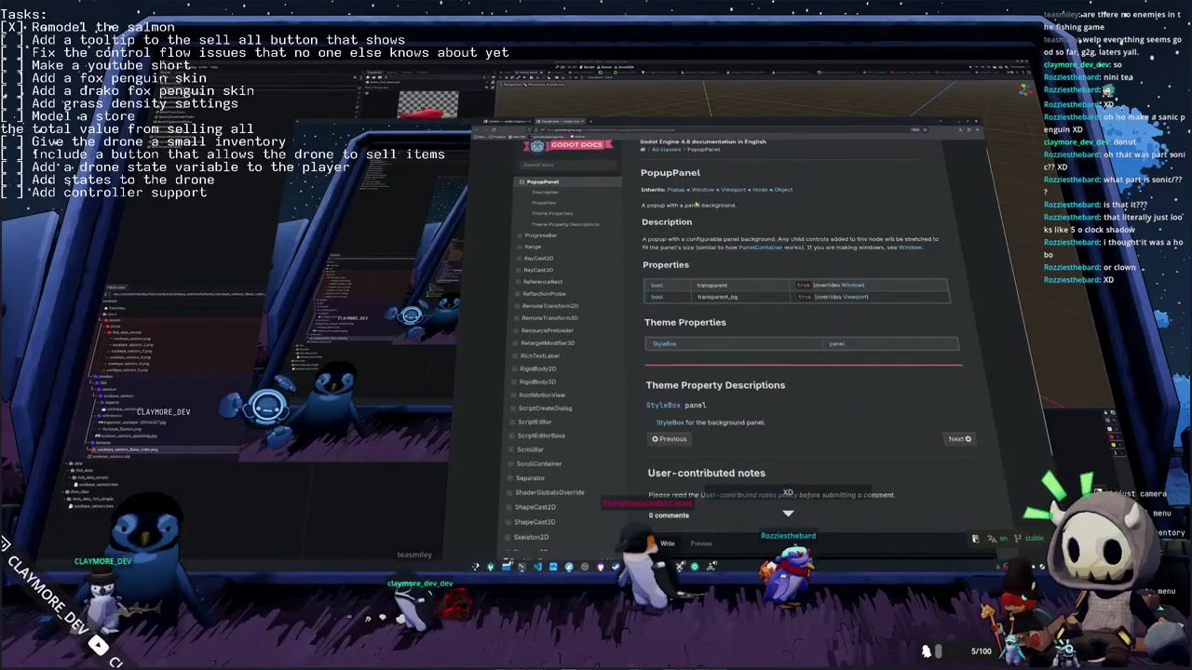
key(alt+Left)
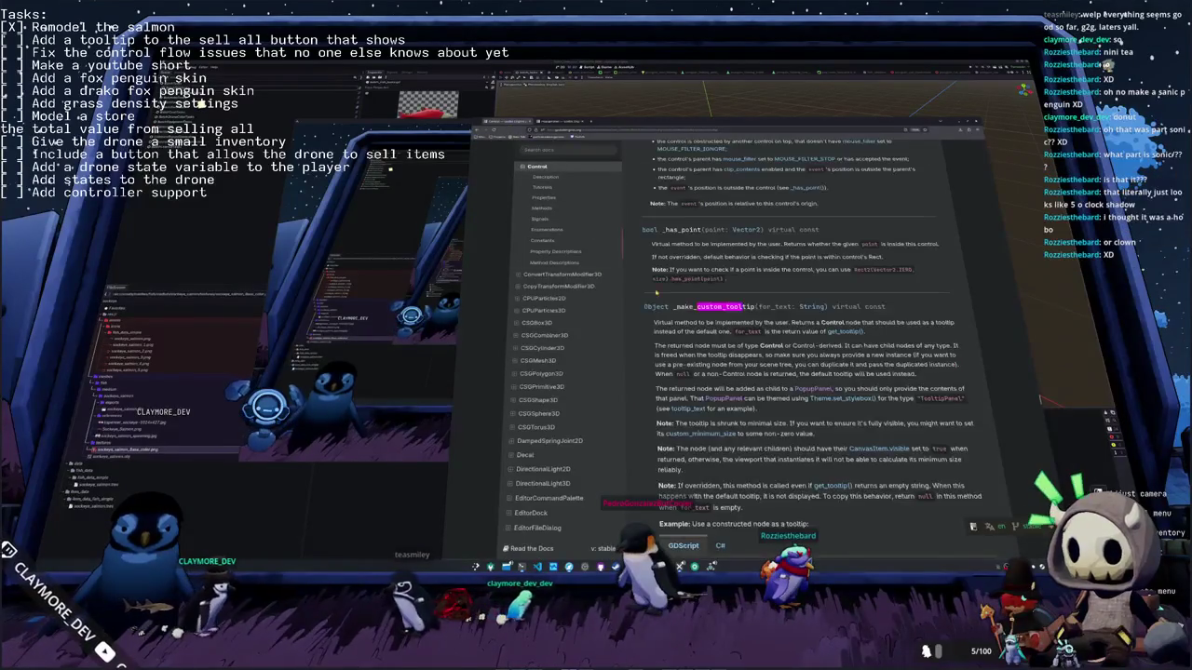
Step: Leave the docs and bring up the GDScript code editor
scroll(653, 371, down, 1)
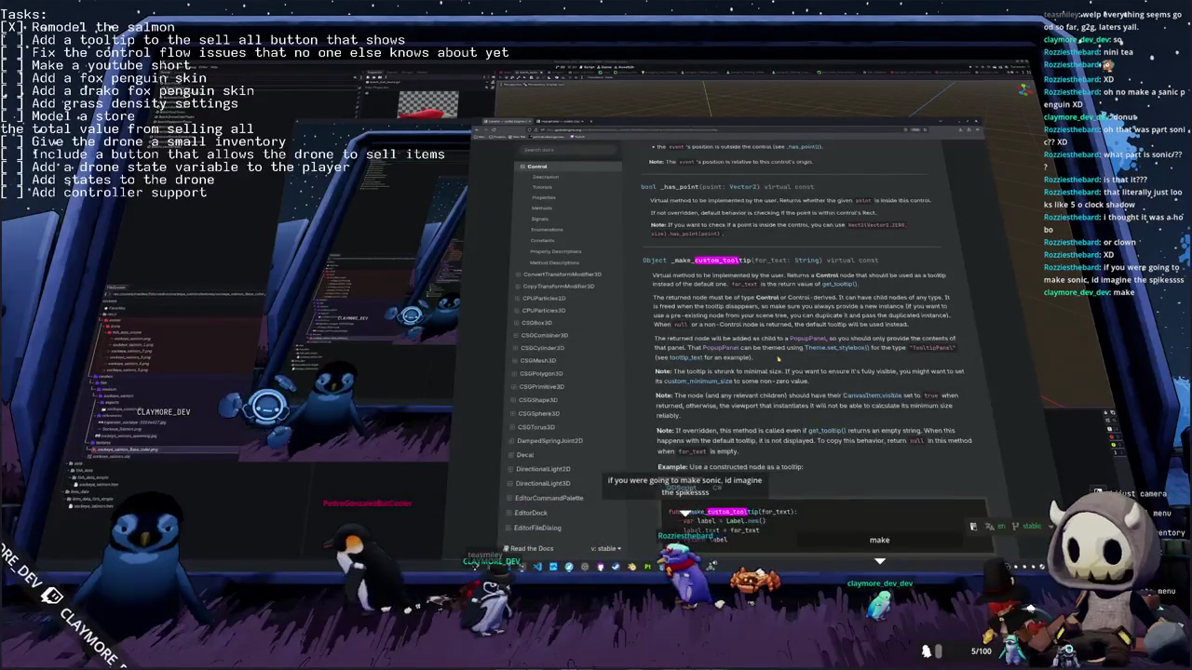
key(alt+Tab)
key(ctrl+F3)
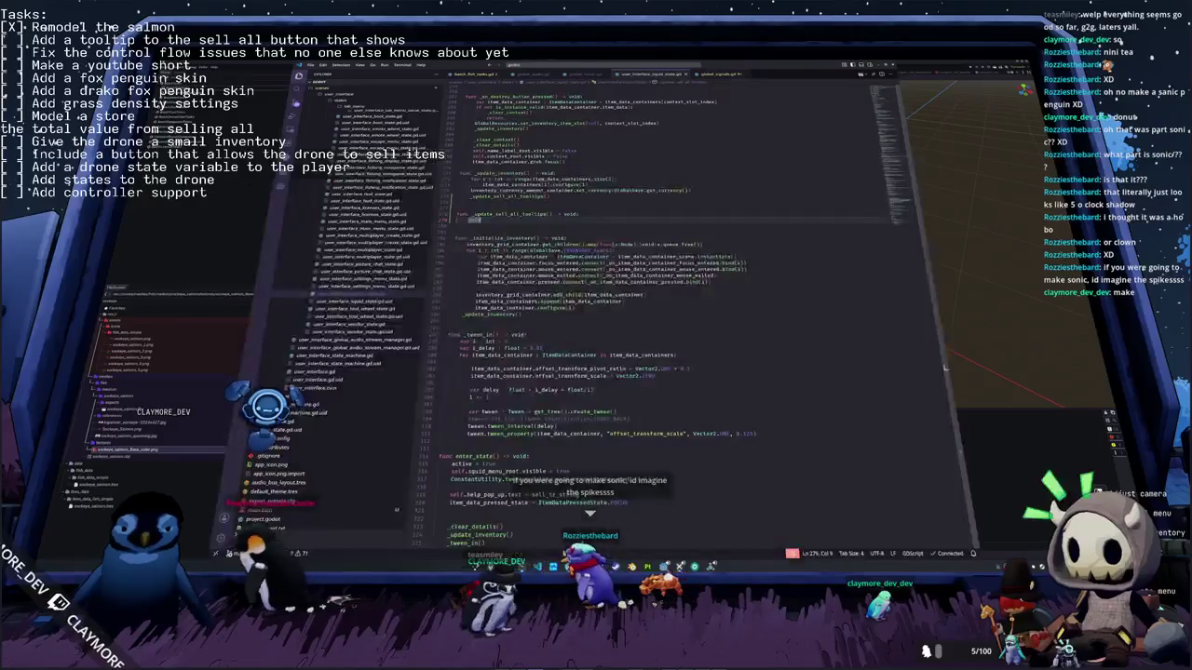
Step: Resize the VS Code window and add blank lines inside the _update_sell_all_tooltips body
click(507, 327)
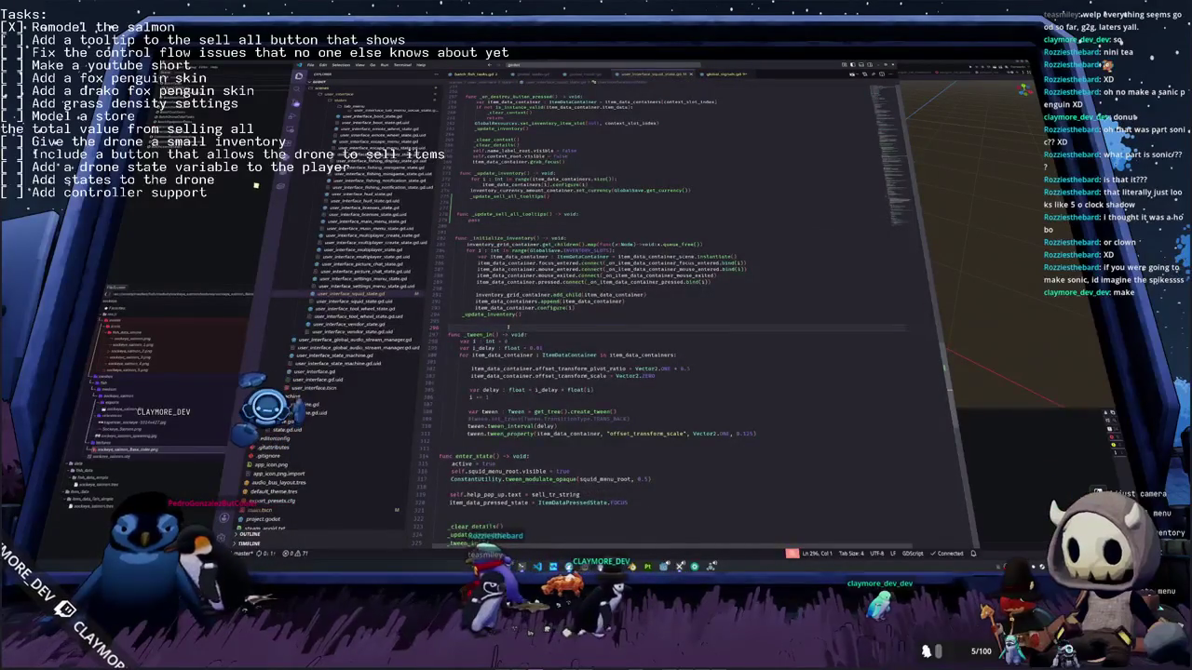
key(super+Left)
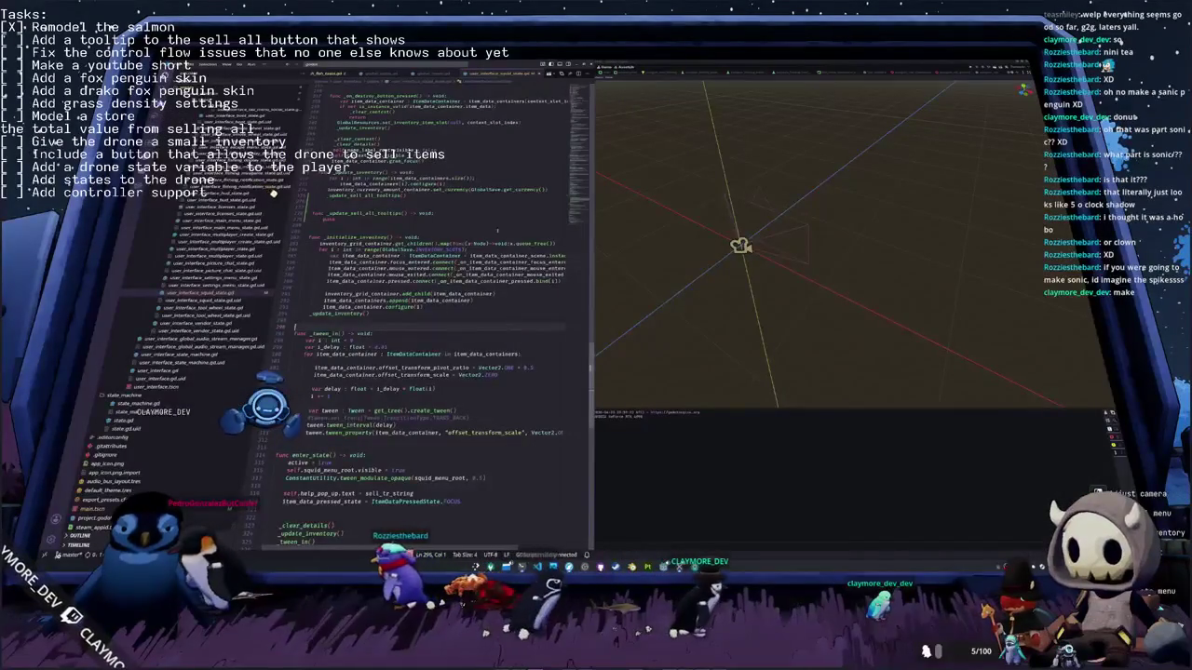
key(super+Right)
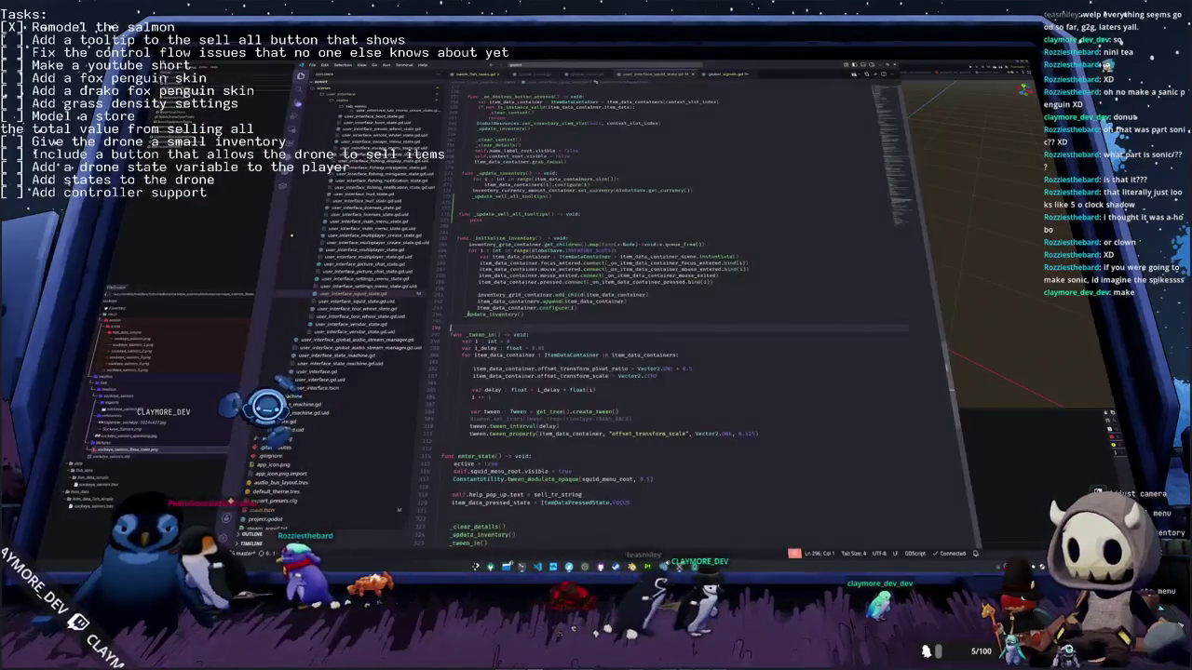
click(452, 320)
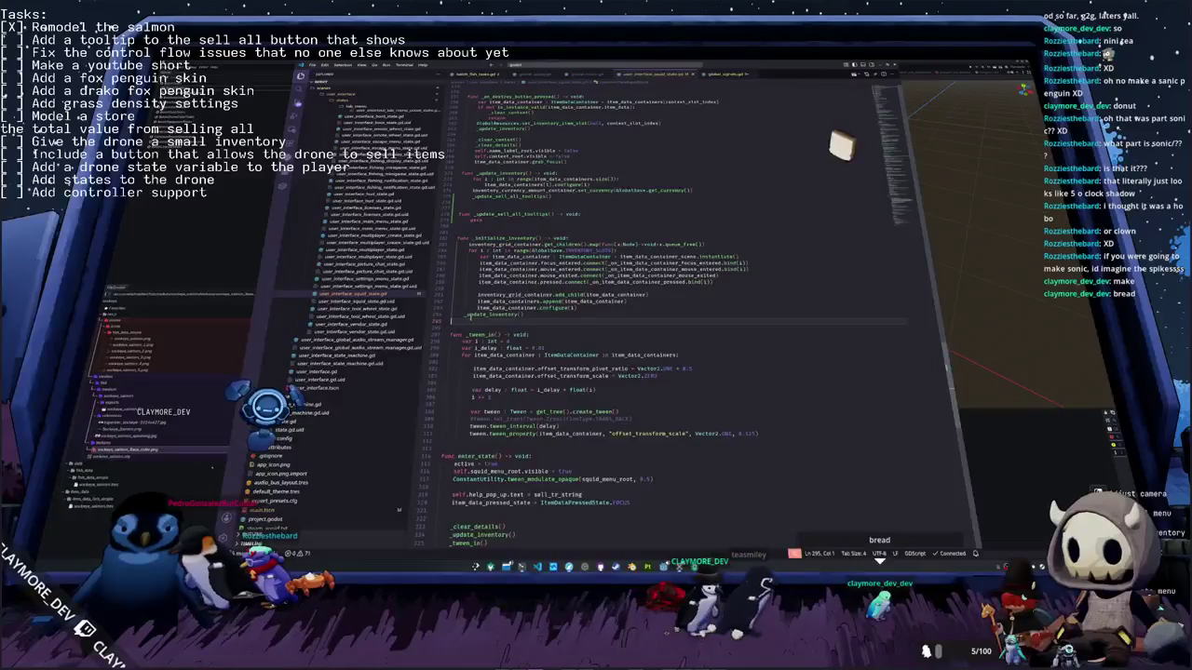
key(BackSpace)
scroll(651, 307, up, 2)
key(Return)
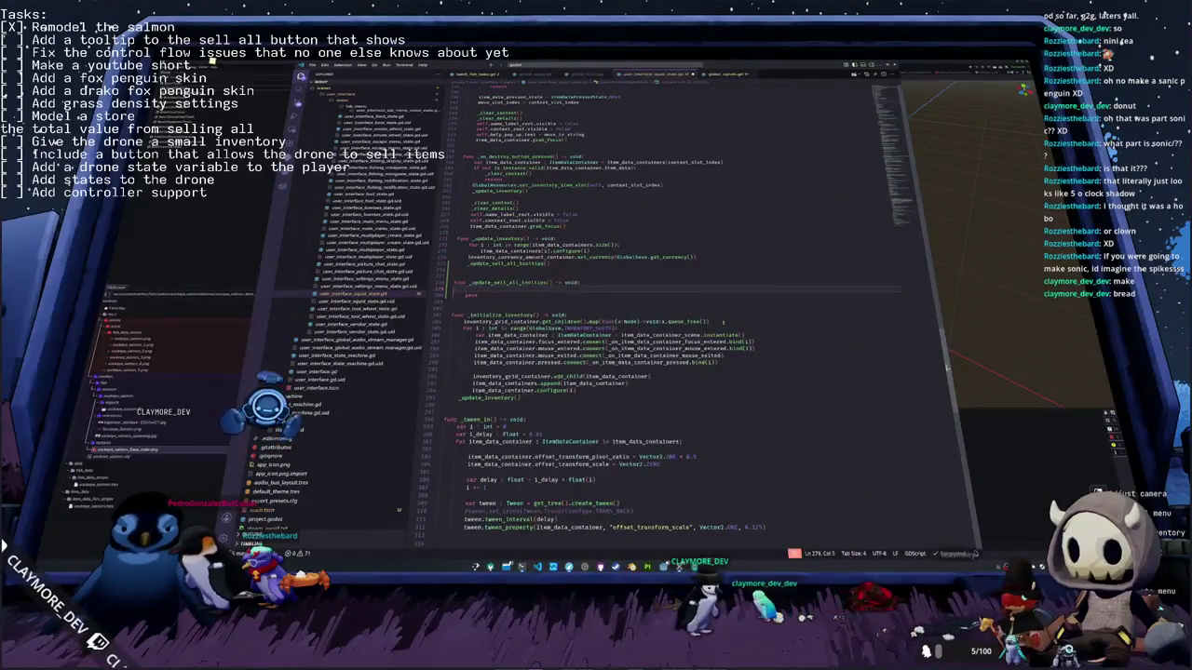
key(Return)
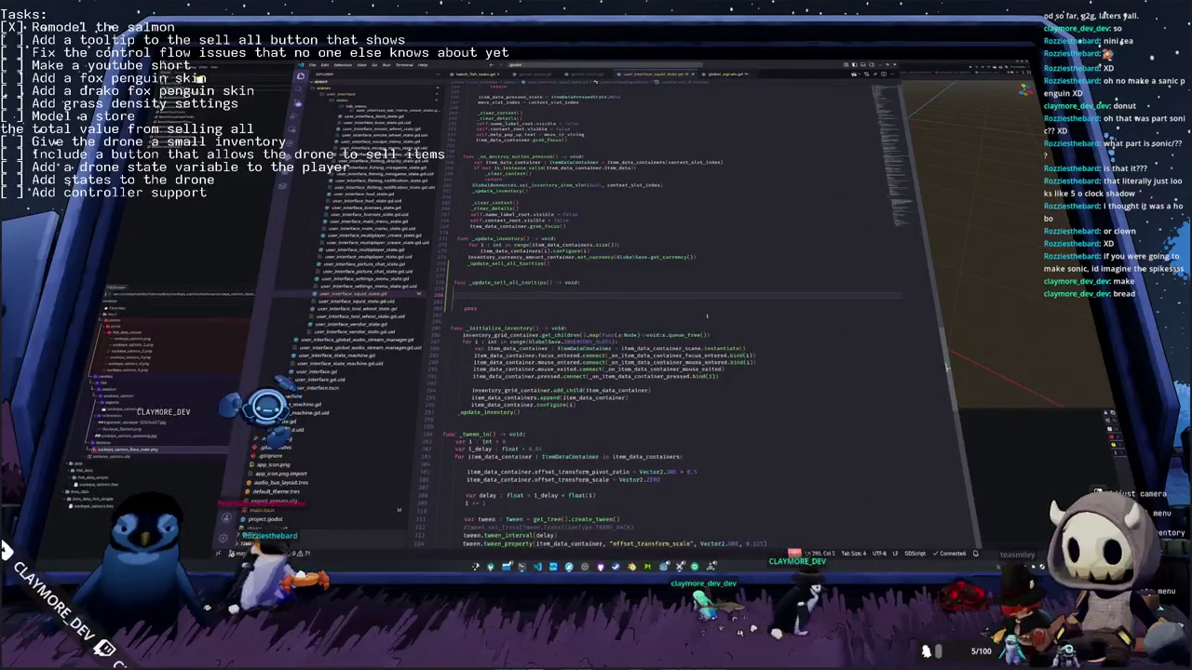
scroll(707, 316, up, 1)
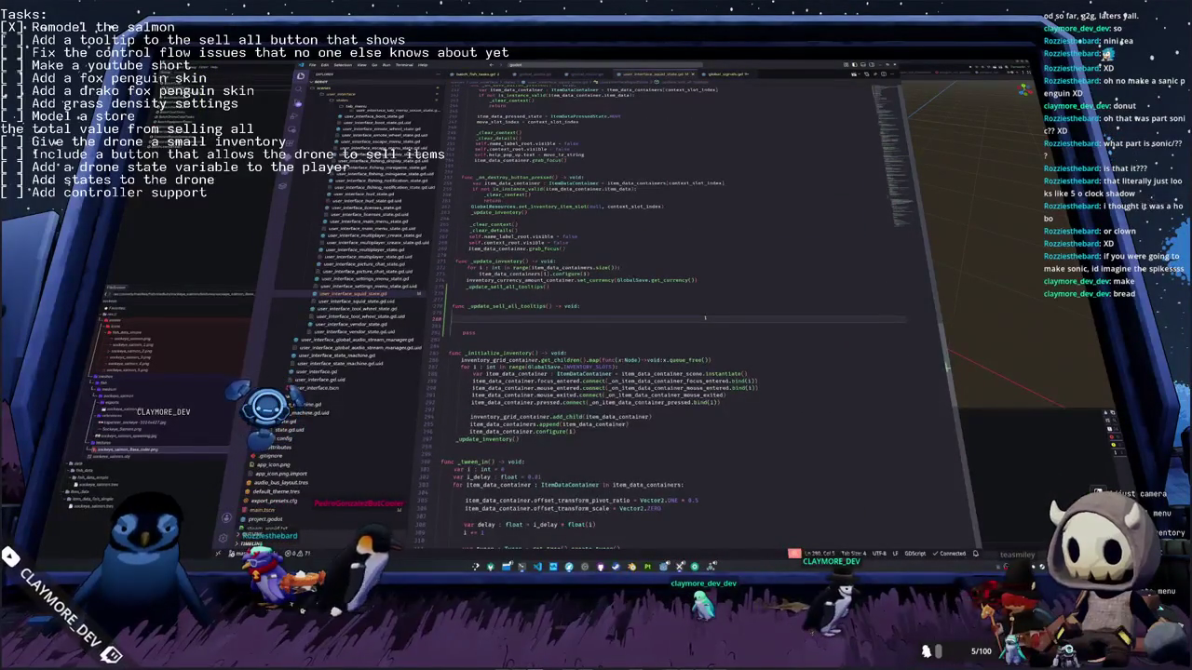
Step: Switch to Godot and back, scroll up the squid script, and open Go to File
key(alt+Tab)
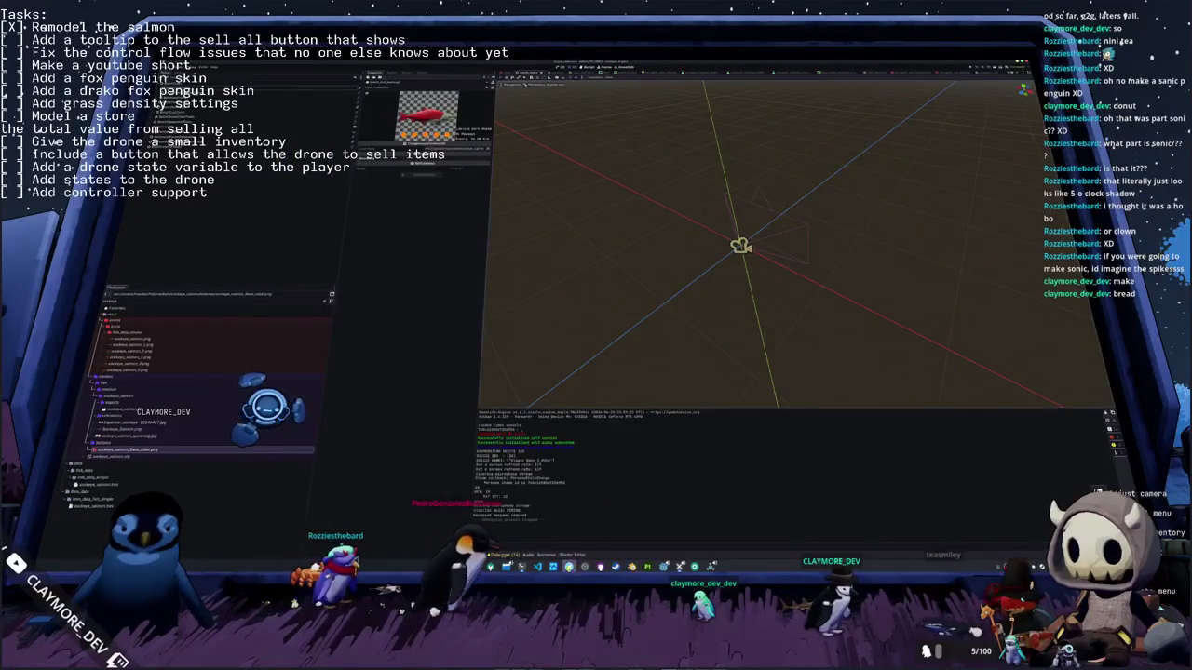
key(alt+Tab)
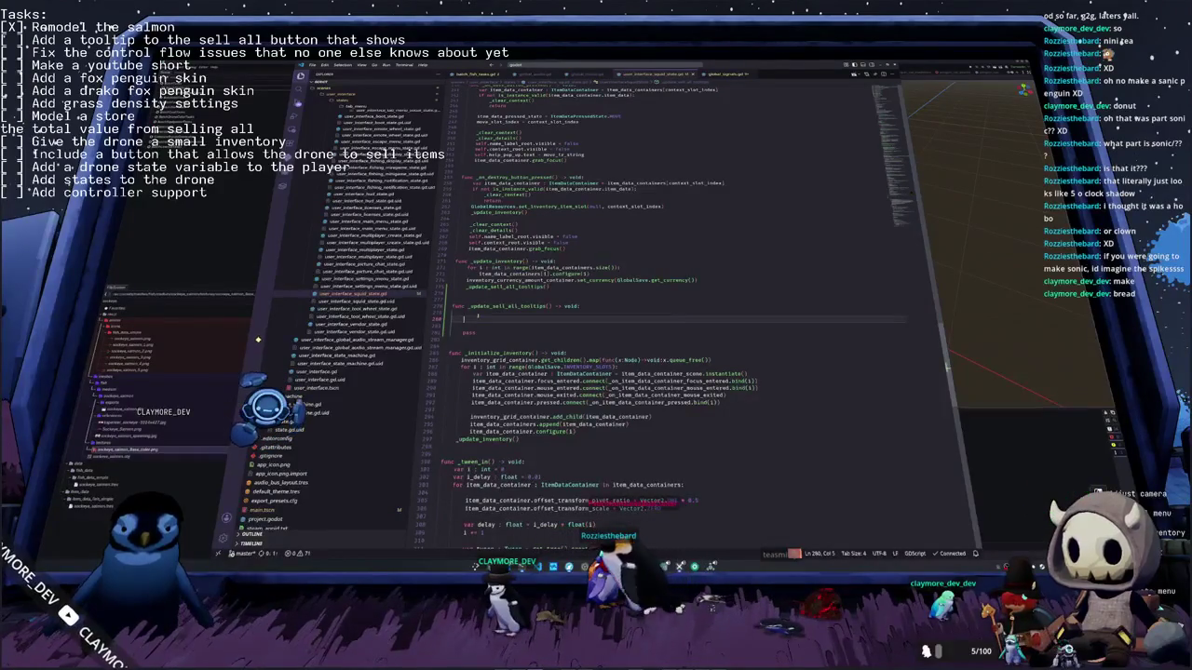
scroll(363, 279, up, 2)
scroll(363, 279, up, 2)
scroll(363, 279, up, 2)
scroll(363, 279, up, 2)
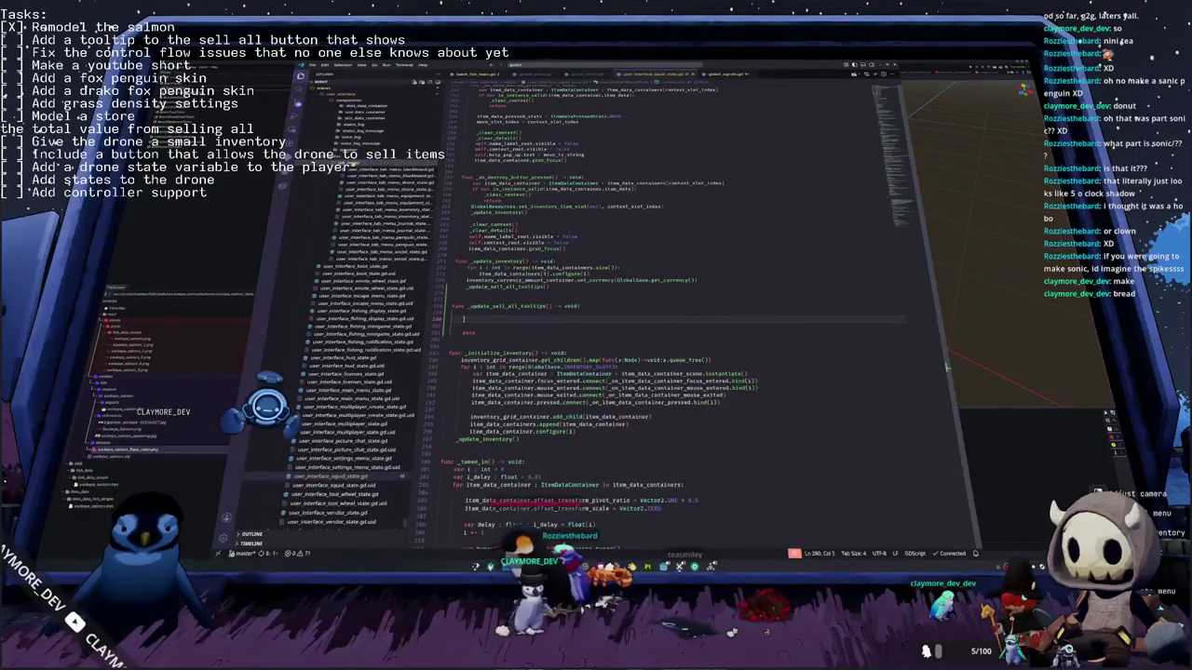
scroll(363, 326, down, 3)
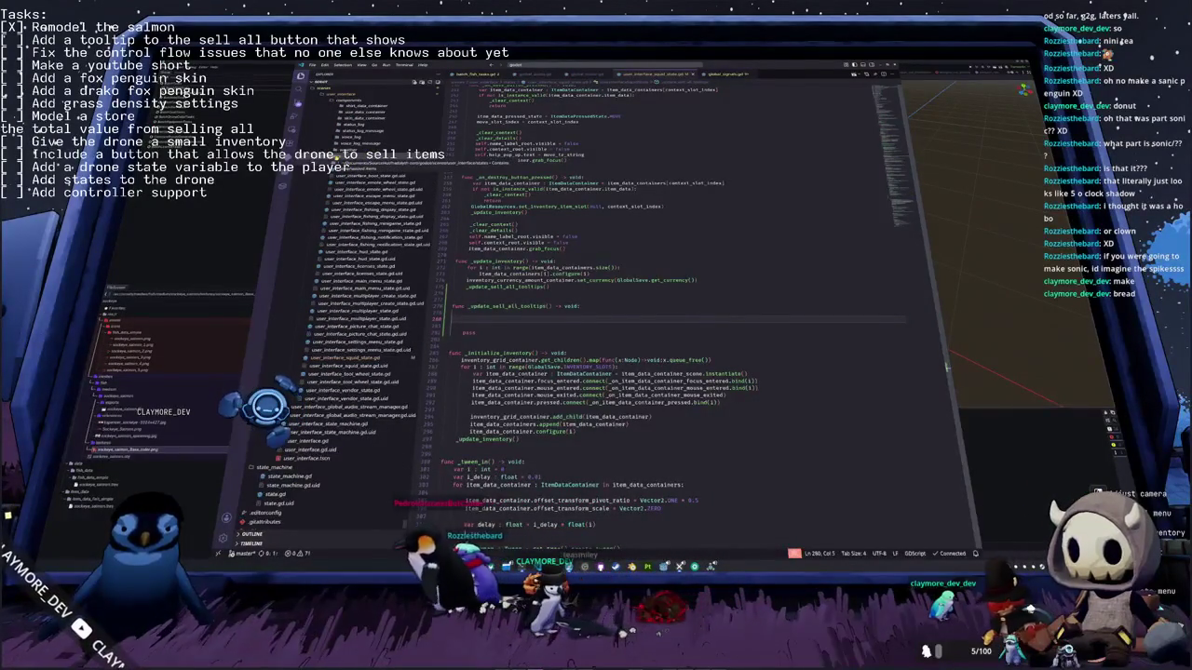
scroll(363, 326, up, 2)
scroll(363, 325, up, 2)
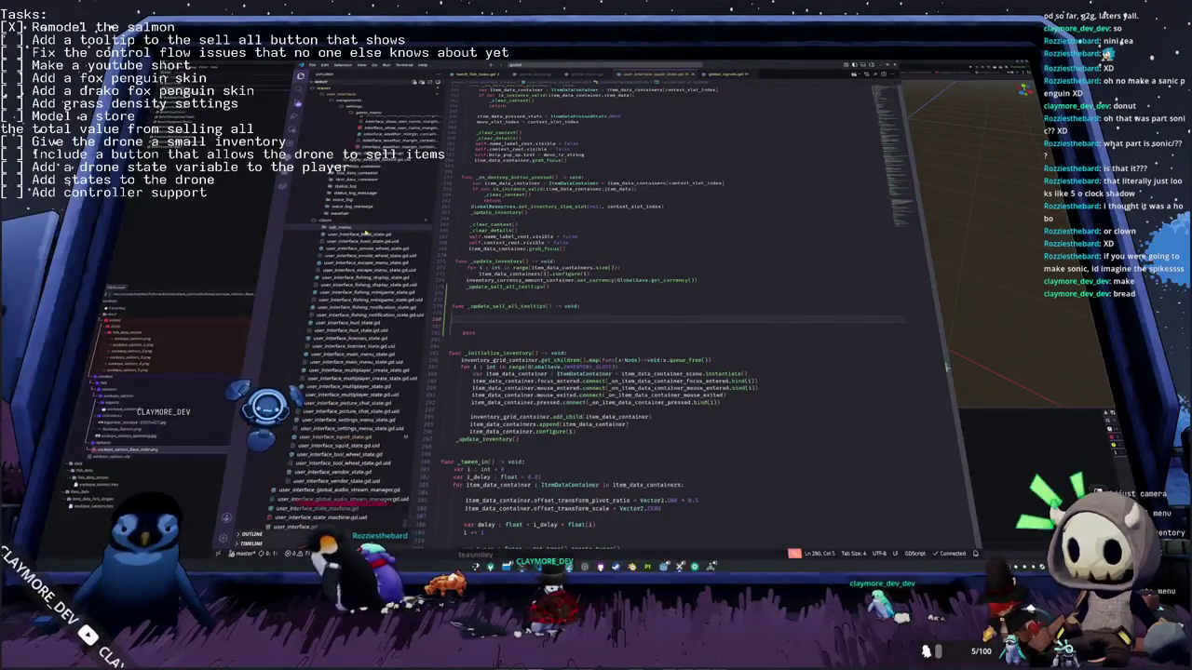
scroll(363, 325, up, 2)
key(ctrl+p)
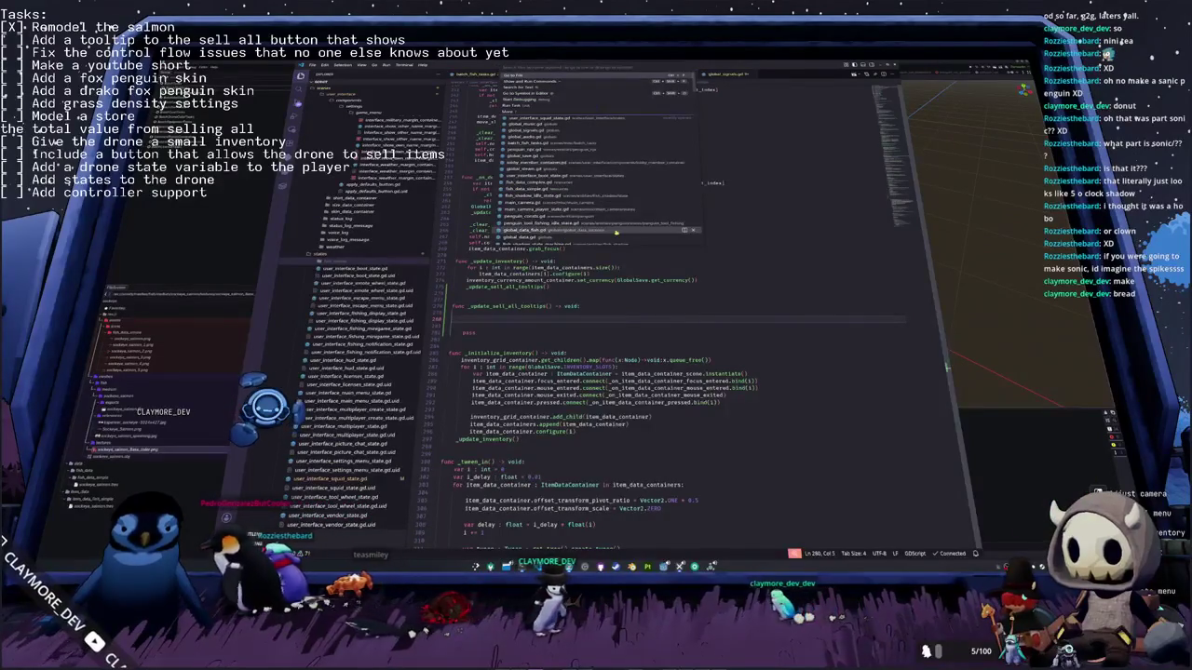
Step: Open clicky_button.gd and add _make_custom_tooltip(for_text: String) -> Object creating a RichTextLabel.new()
text(sky)
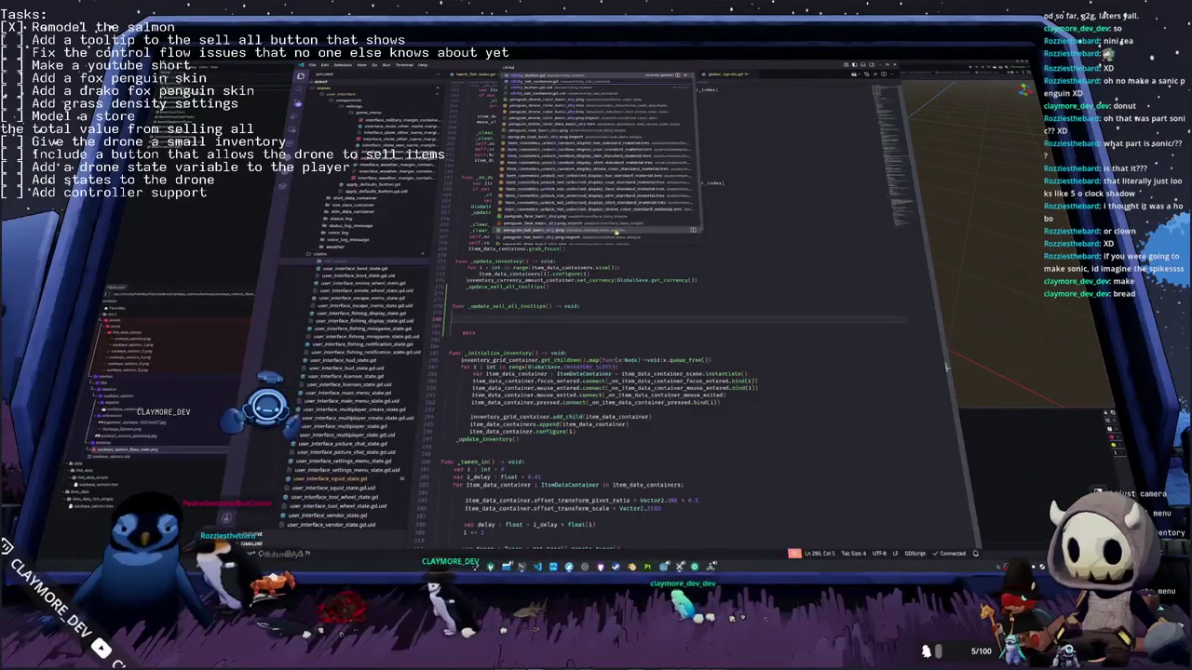
key(Return)
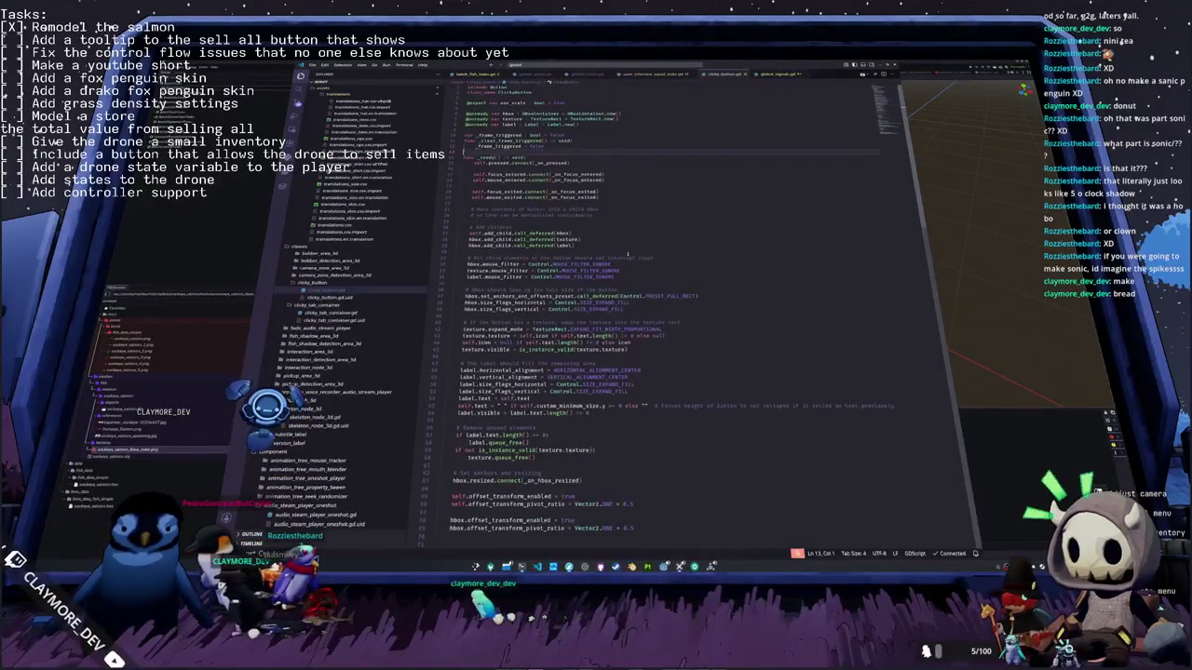
key(Return)
text(func _)
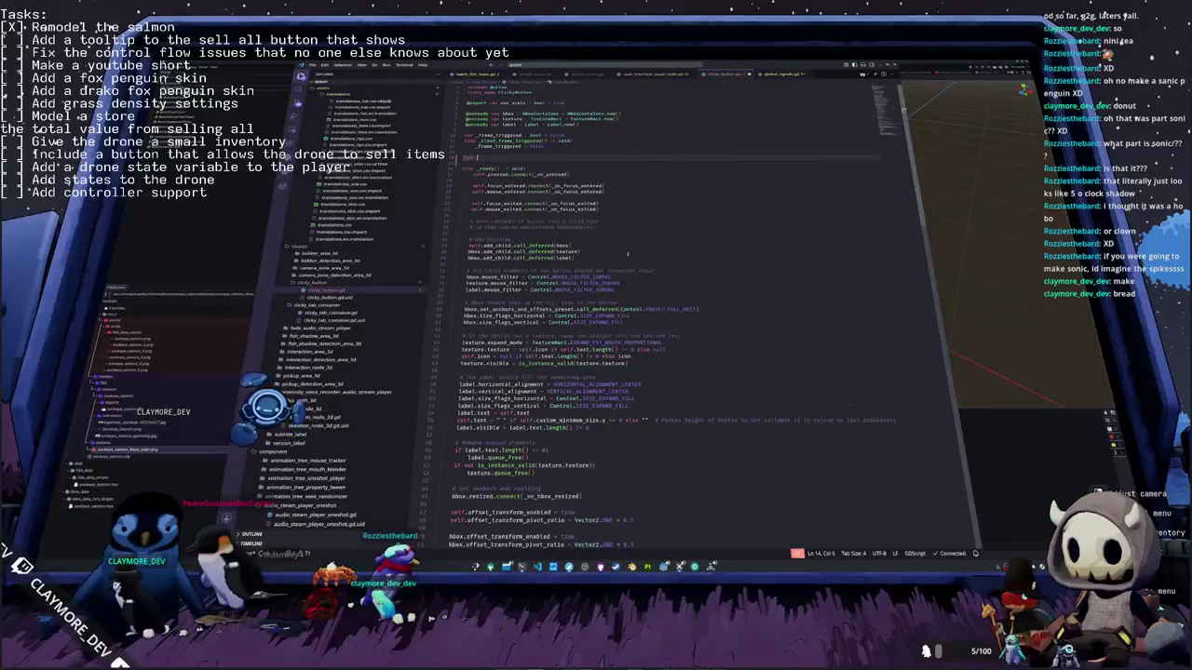
text(make_c)
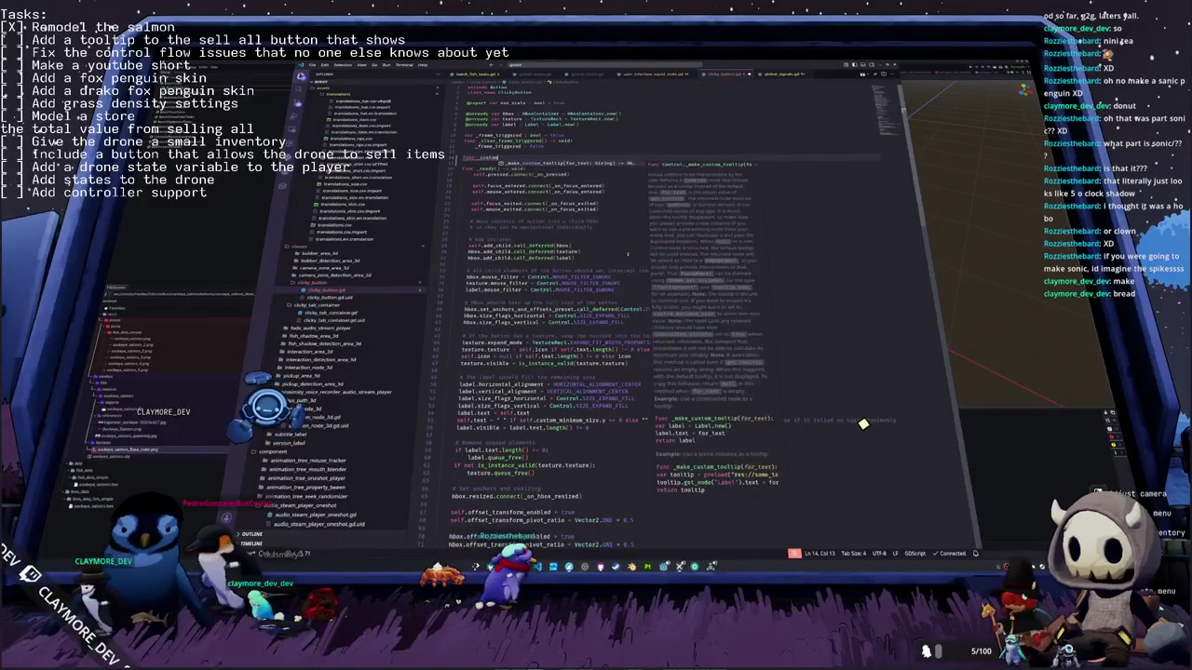
key(Return)
key(Return)
text(var rich_text)
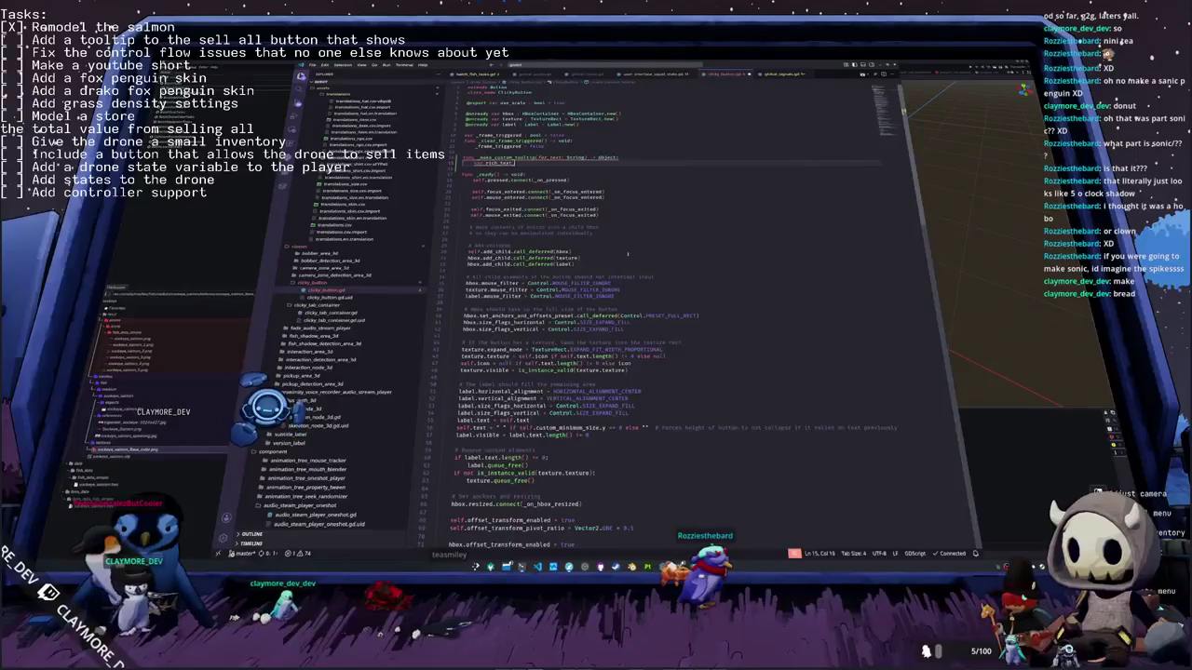
text(ich)
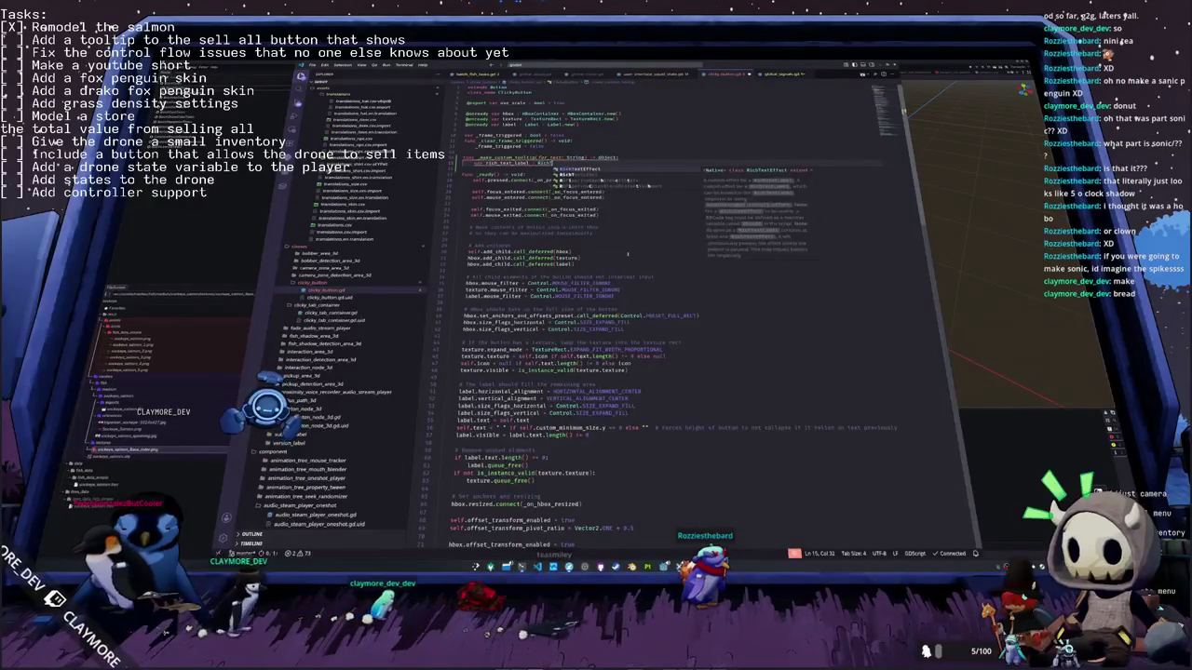
text( = RichText)
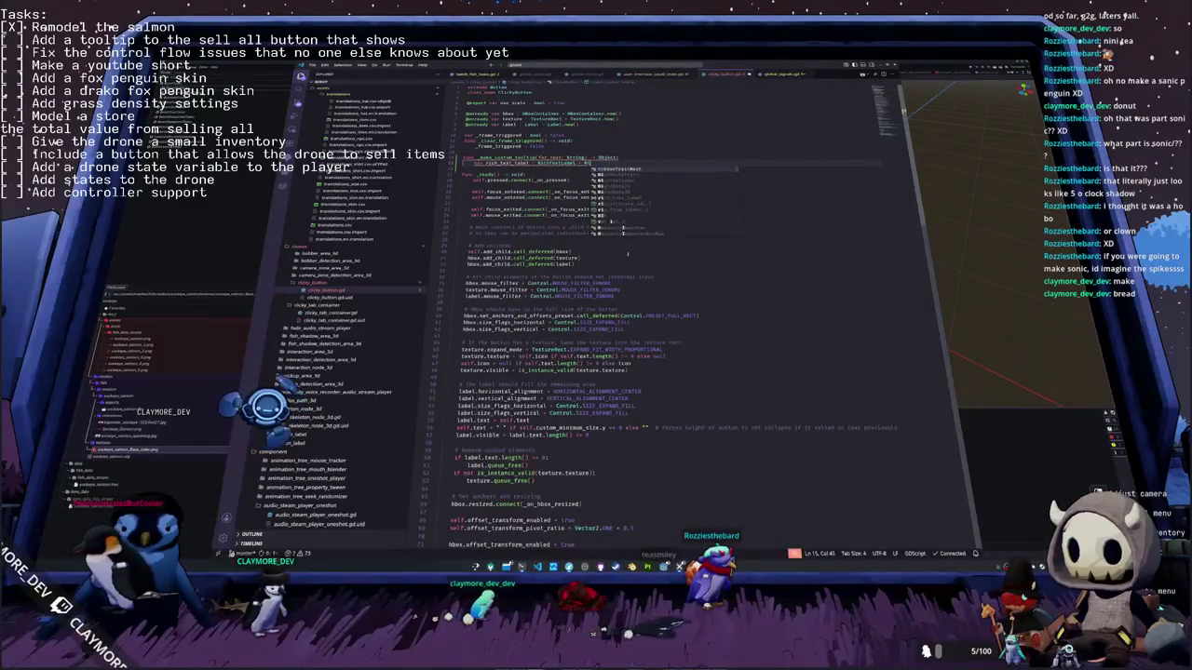
text(Label)
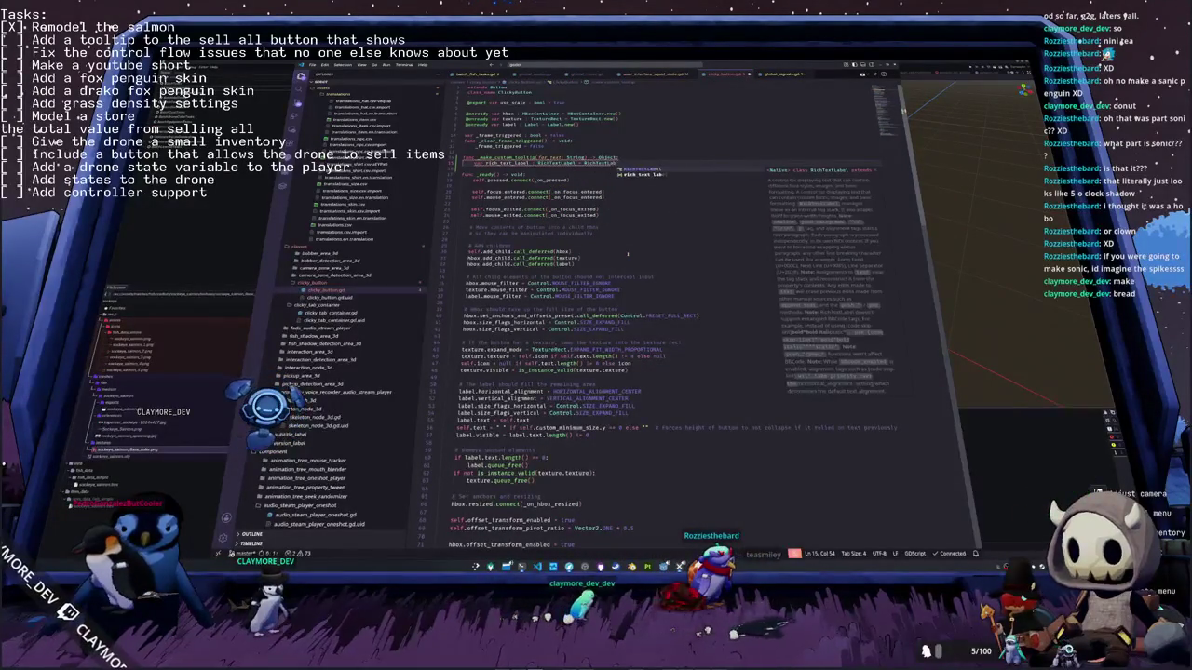
text(.new()
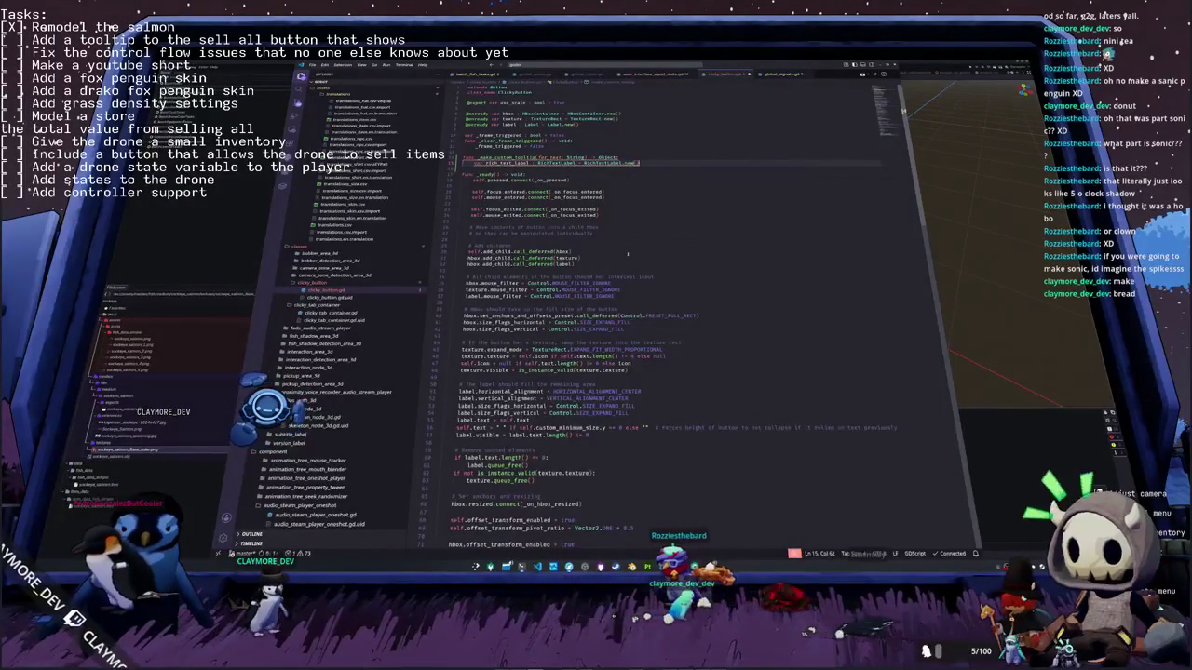
key(Return)
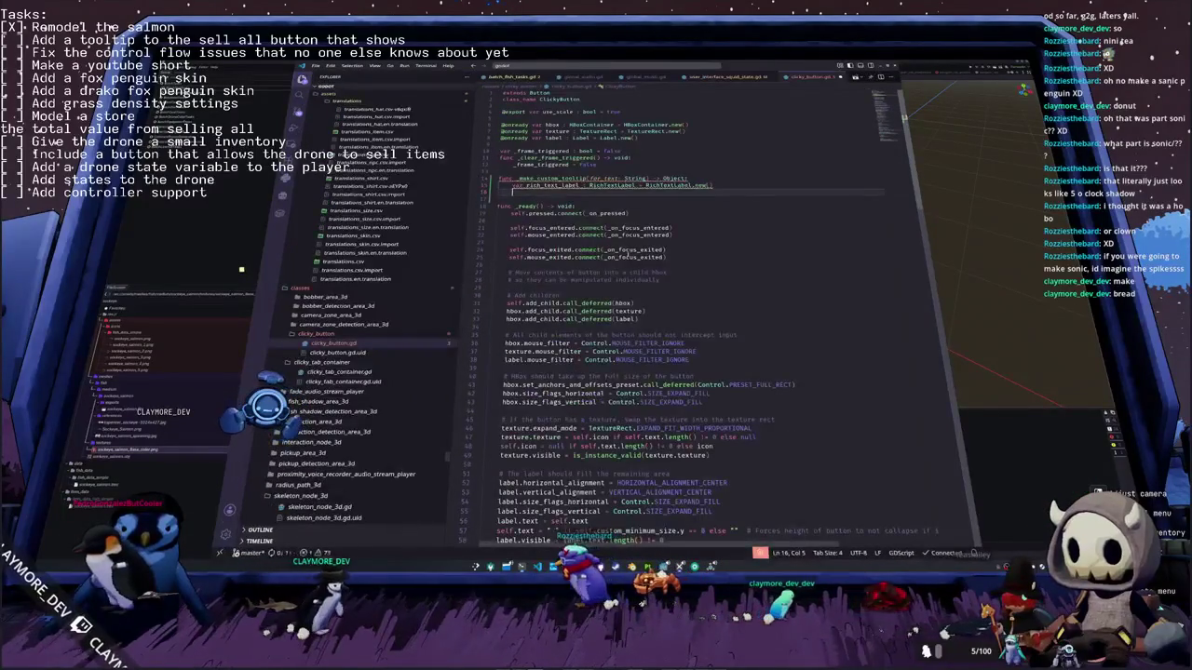
key(Return)
Step: Add 'return rich_text_label' and, above it, set rich_text_label.fit_content = true
text(ret)
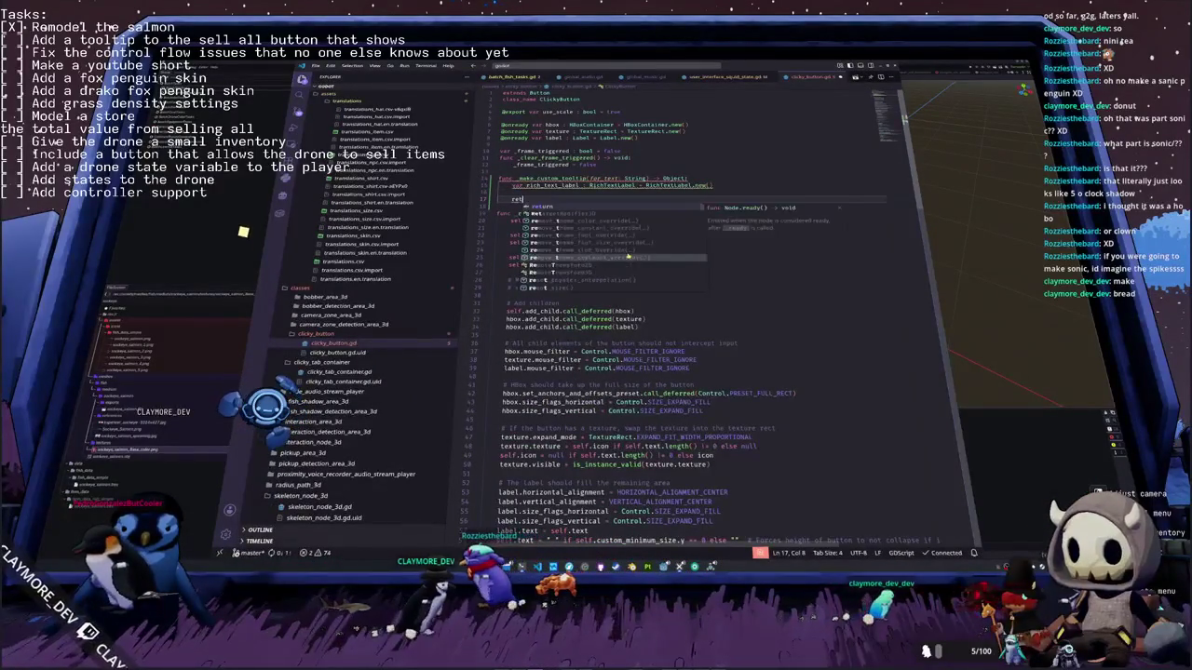
text(urn reich_text_label)
key(Up)
key(Up)
key(End)
key(Return)
text(rich_text_label)
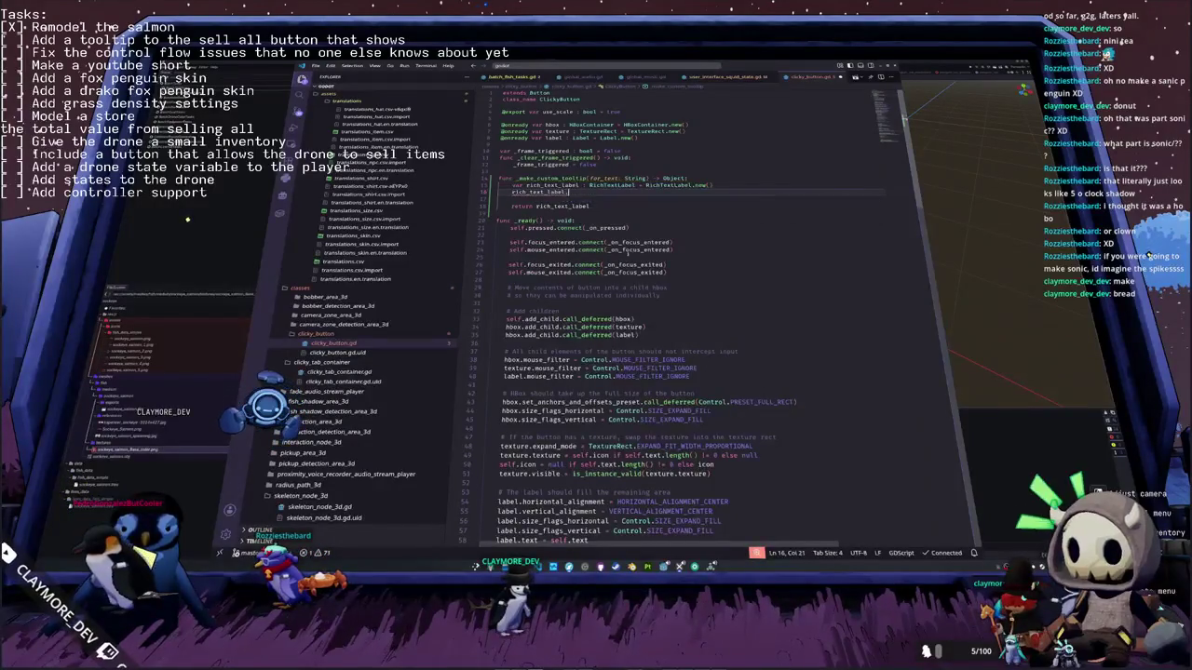
text(.fit_)
key(Return)
text(= true)
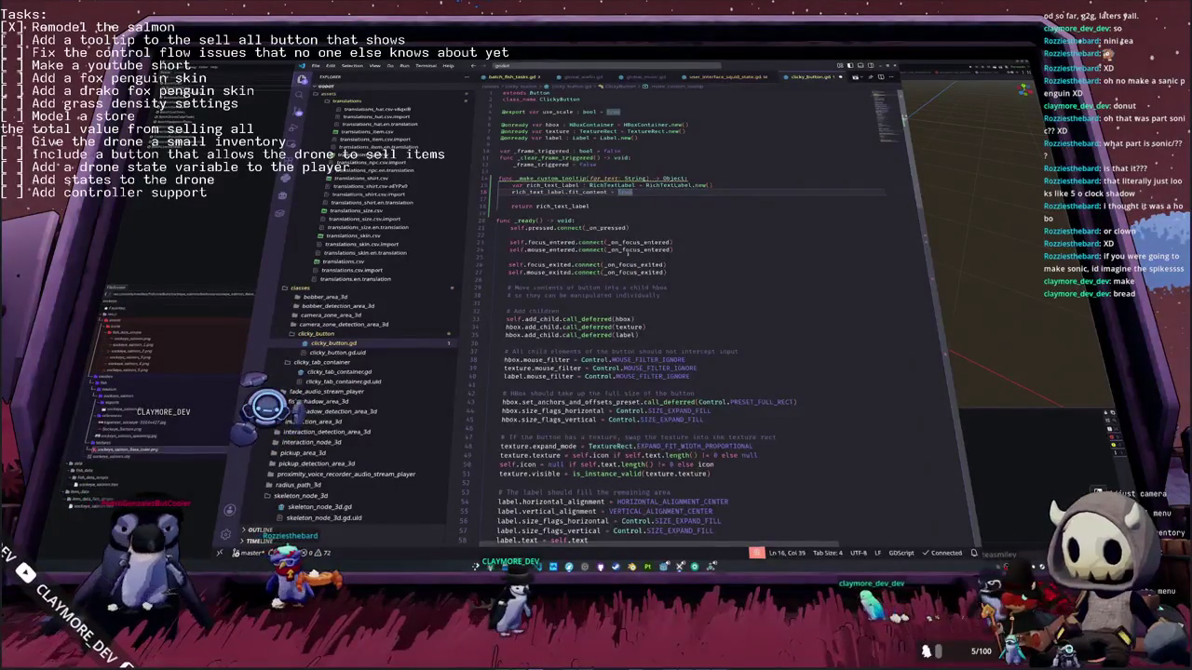
key(Return)
Step: Set rich_text_label.text = for_text, then begin another rich_text_label property line with '.bb'
key(Return)
text(ric)
key(Return)
text(.)
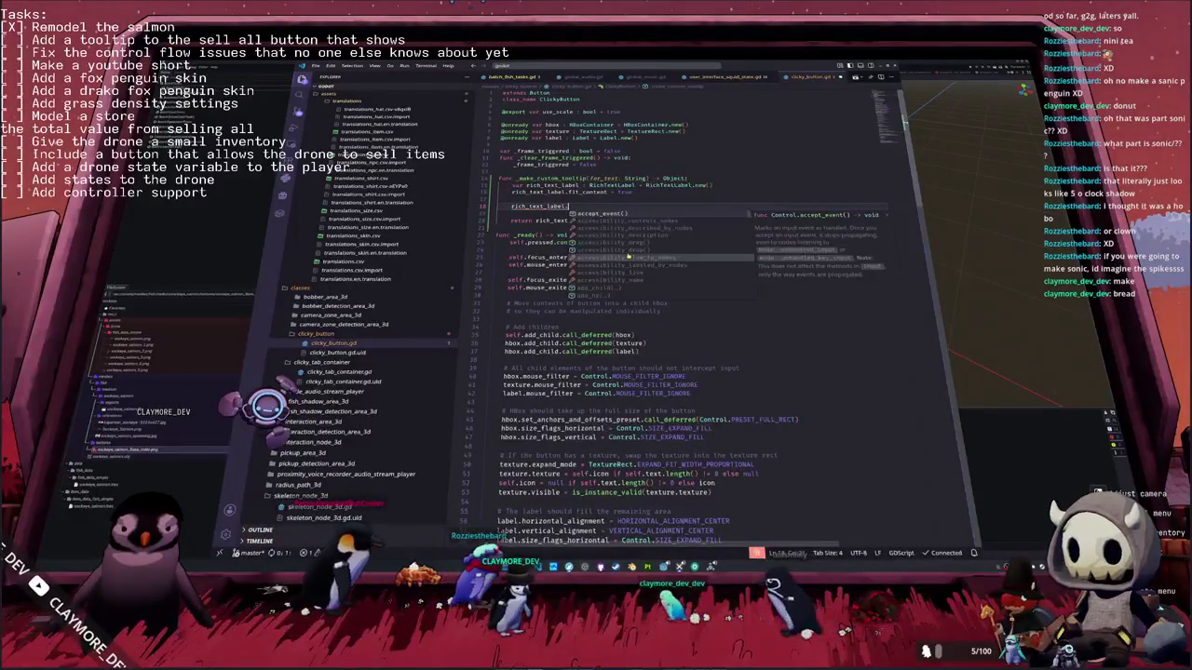
text(te)
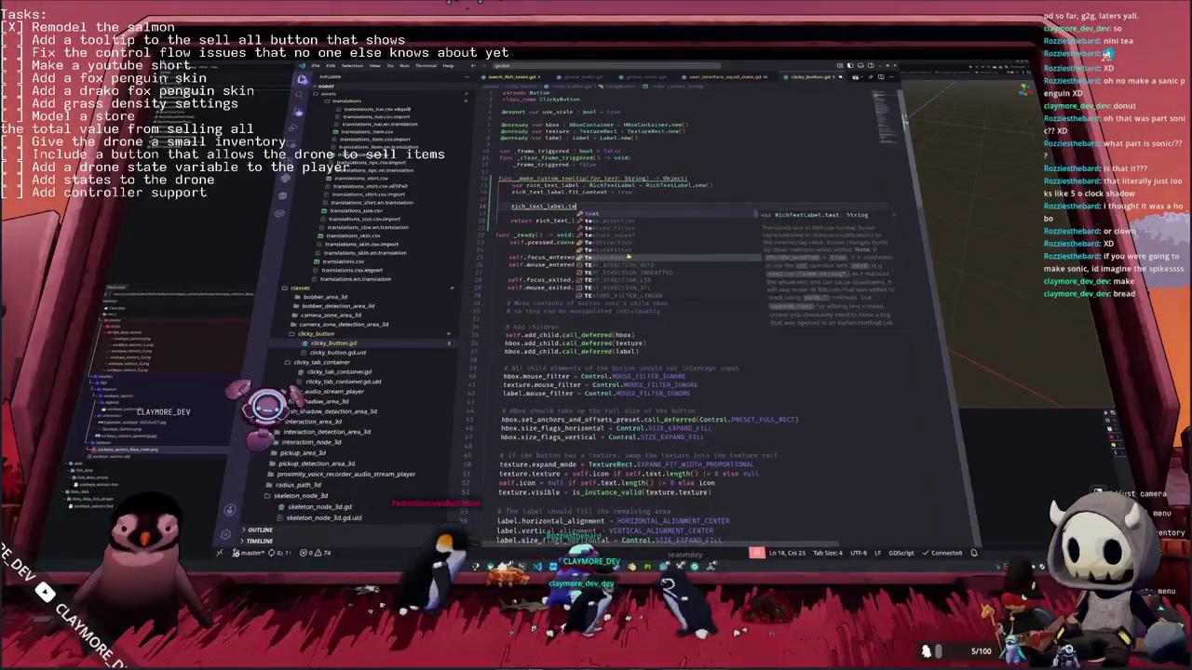
key(Return)
text(= for_text)
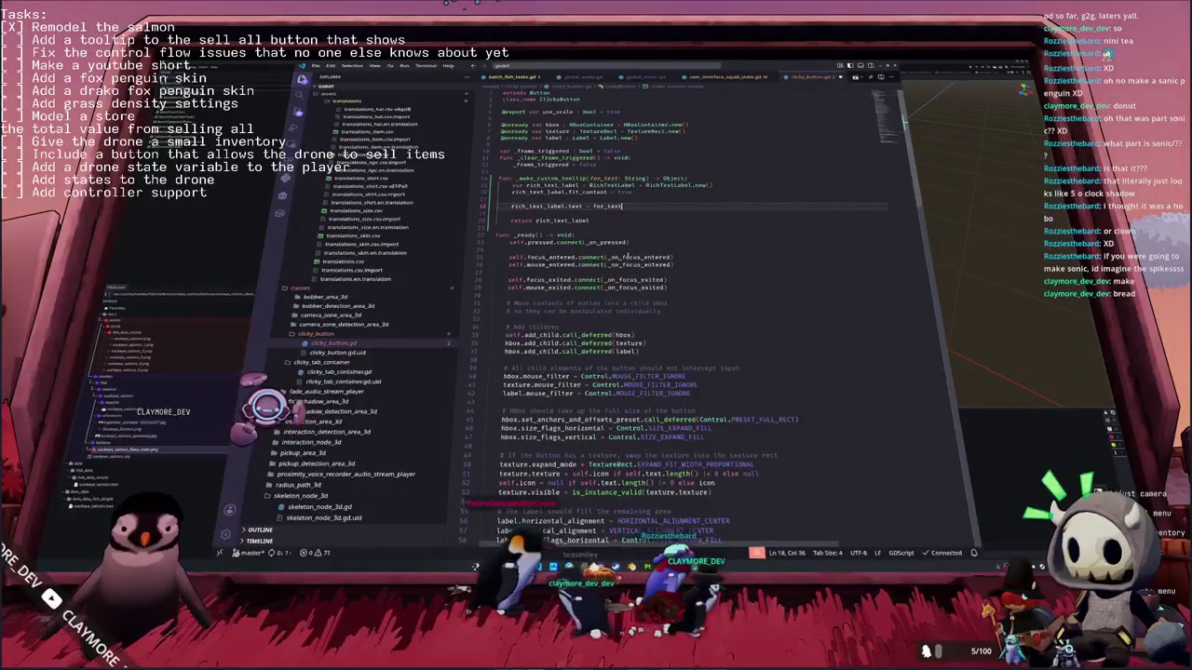
key(Return)
text(rich)
key(Return)
text(.bb)
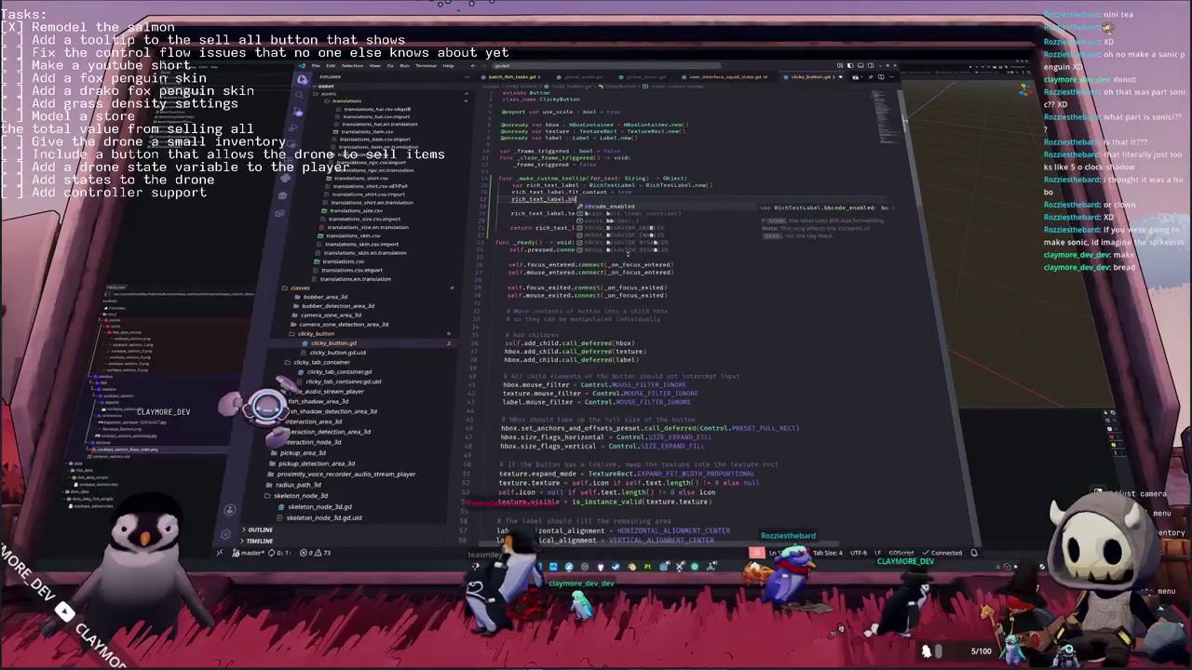